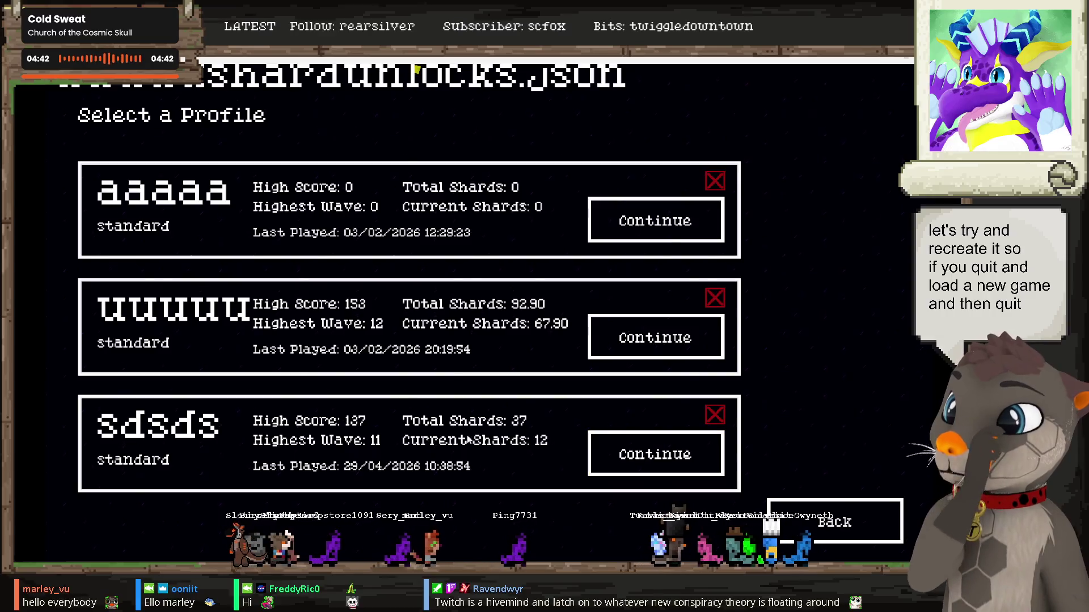
Step: Browse the sdsds upgrade screen, controls page and settings, then go to profile selection
{"action": "left_click", "coordinate": [658, 437]}
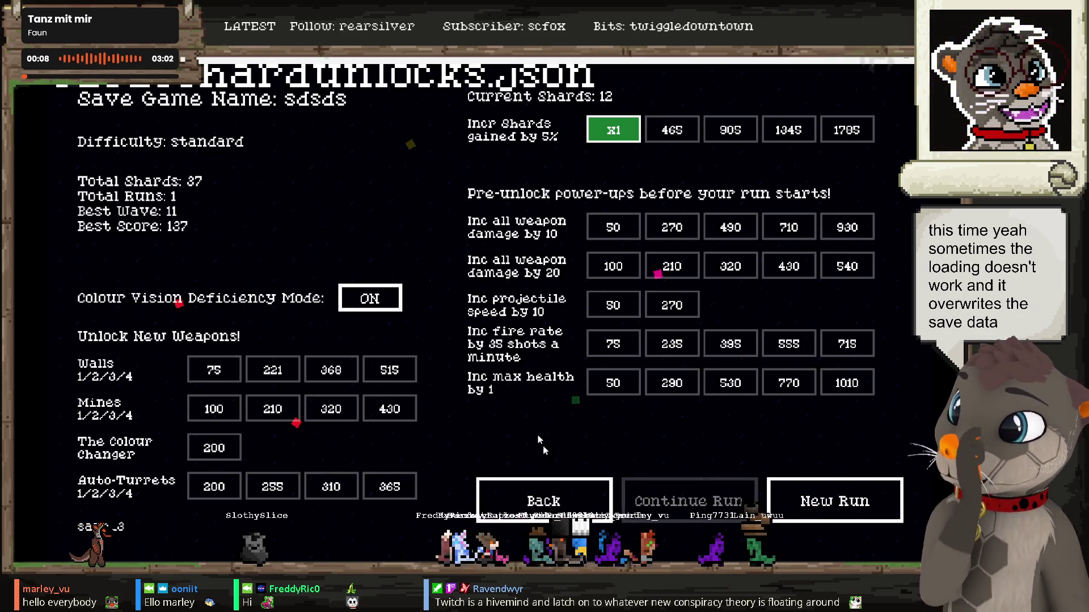
{"action": "left_click", "coordinate": [543, 499]}
{"action": "left_click", "coordinate": [499, 477]}
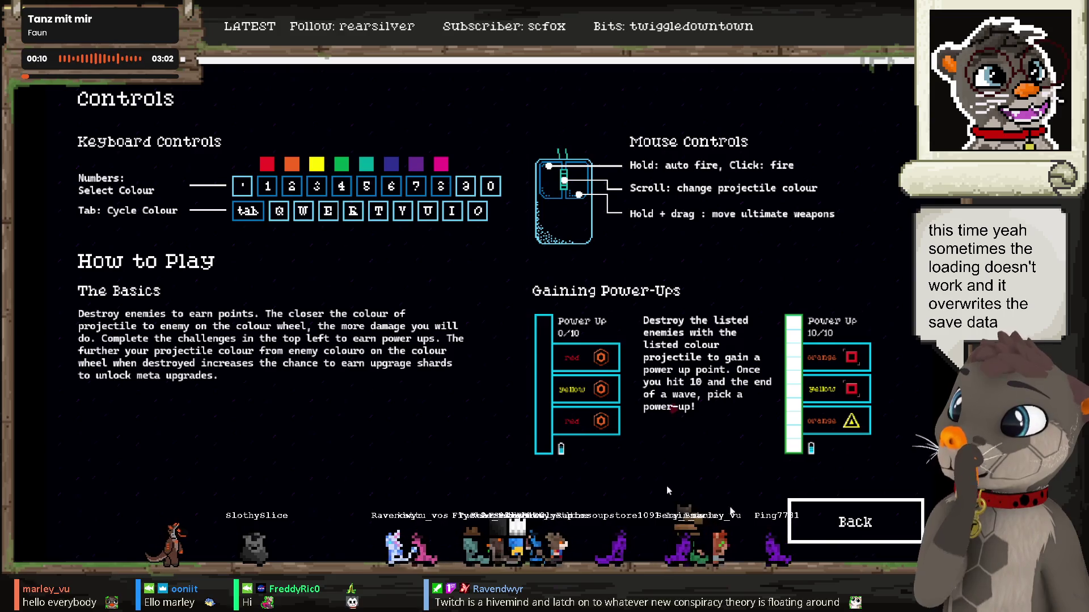
{"action": "left_click", "coordinate": [822, 520]}
{"action": "left_click", "coordinate": [850, 103]}
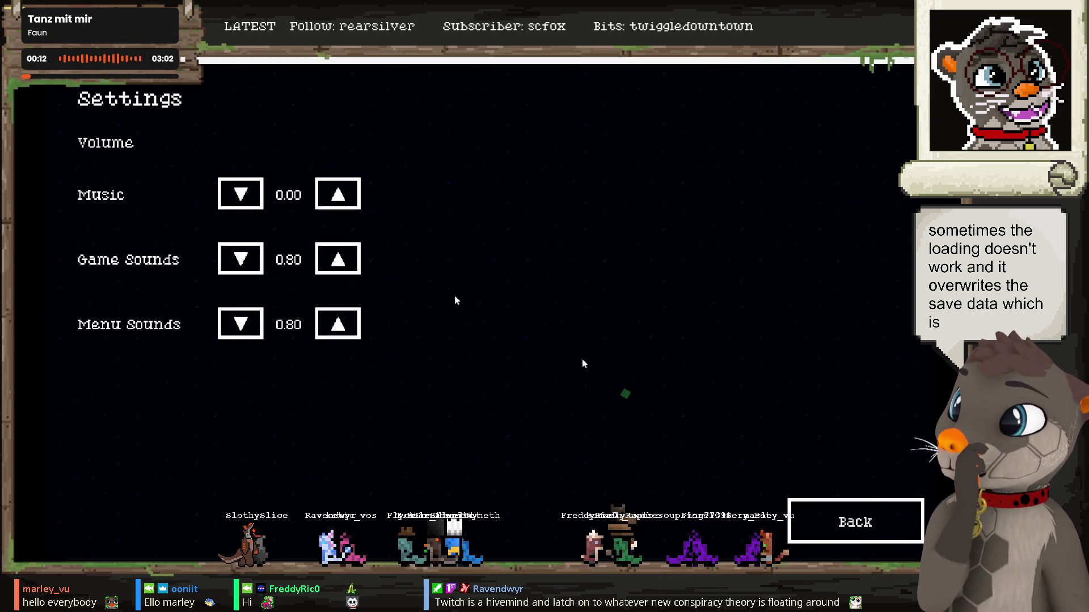
{"action": "left_click", "coordinate": [886, 525]}
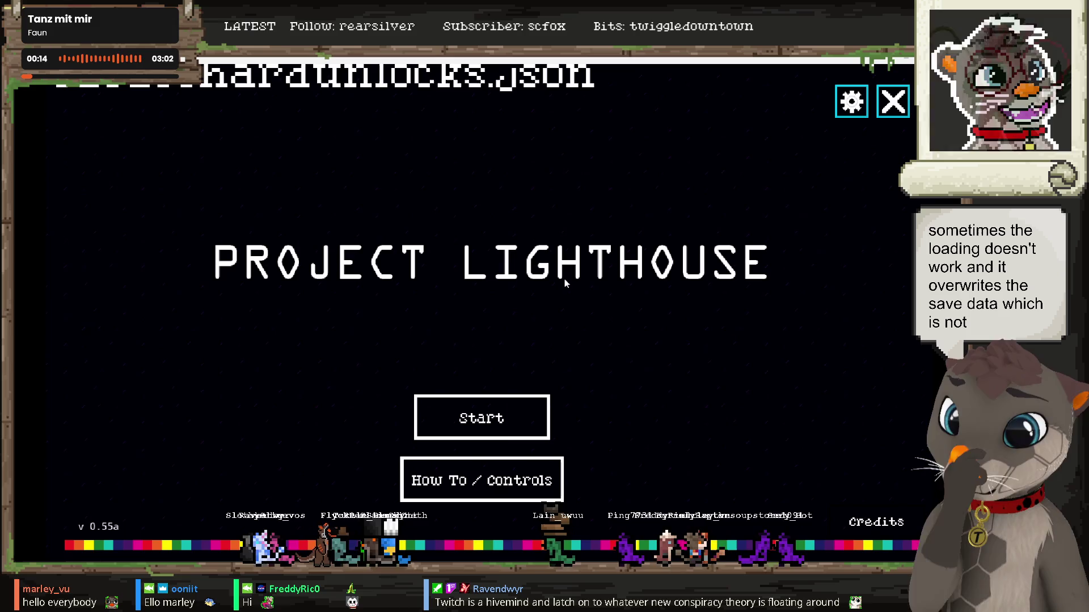
{"action": "left_click", "coordinate": [521, 419]}
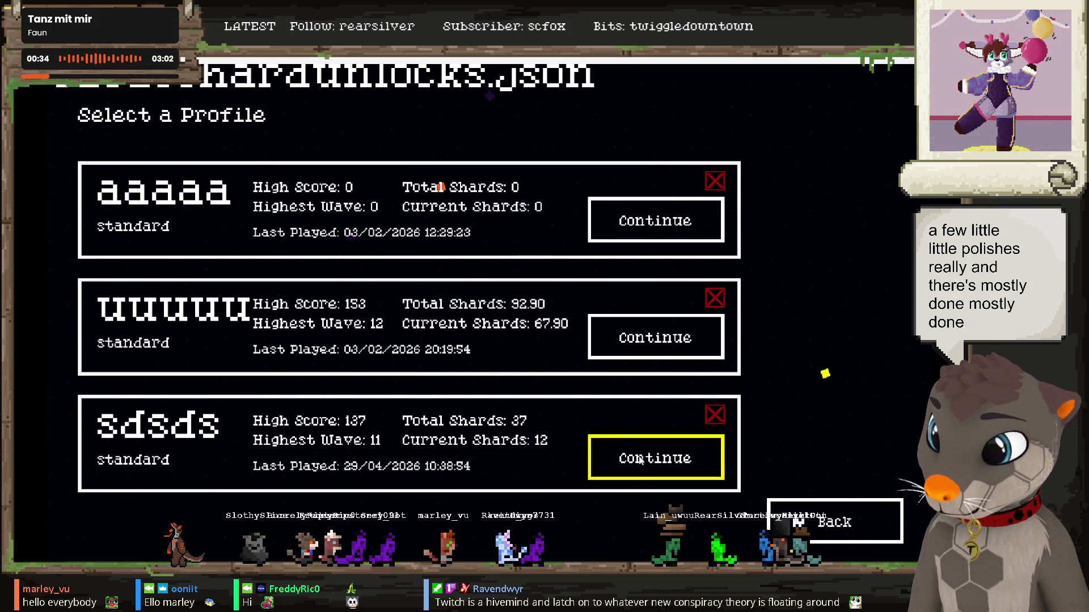
Step: Start a new run on sdsds, pick upgrades through round 3, then quit the game
{"action": "left_click", "coordinate": [640, 457]}
{"action": "left_click", "coordinate": [787, 501]}
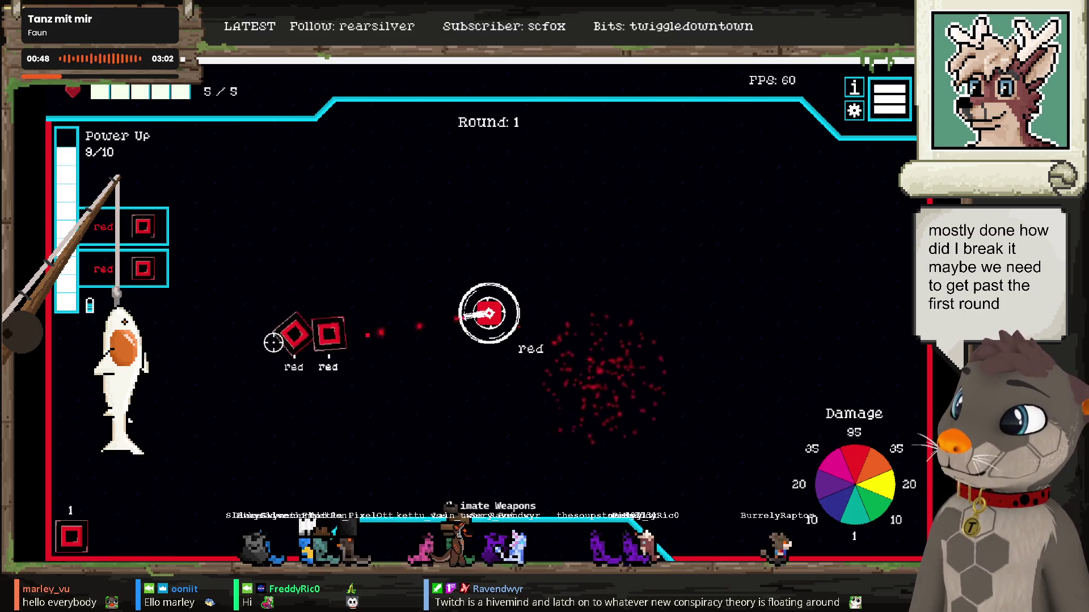
{"action": "left_click", "coordinate": [620, 267]}
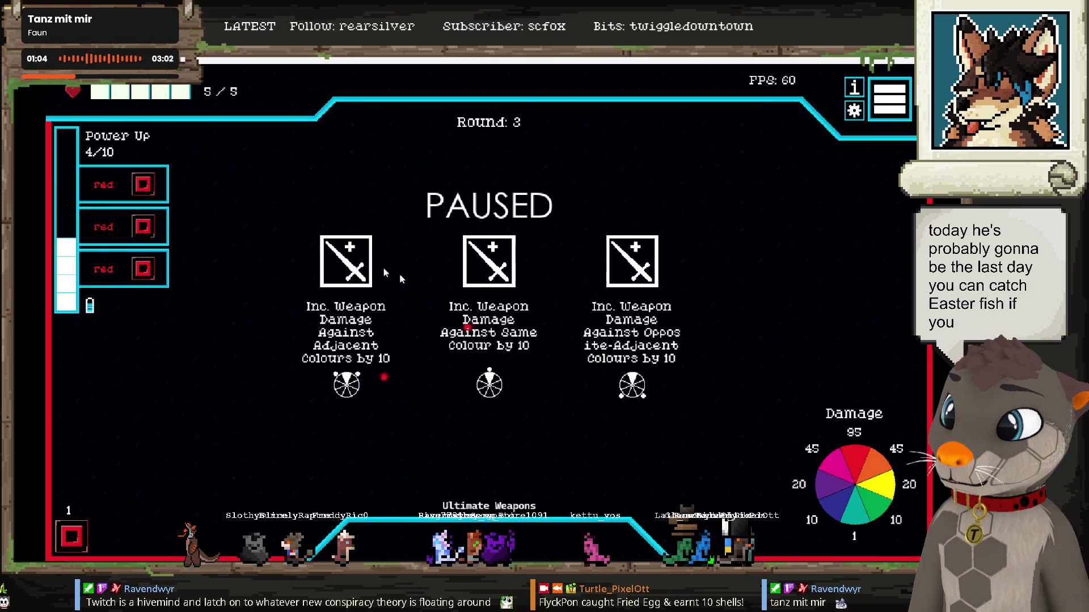
{"action": "left_click", "coordinate": [347, 277]}
{"action": "left_click", "coordinate": [889, 99]}
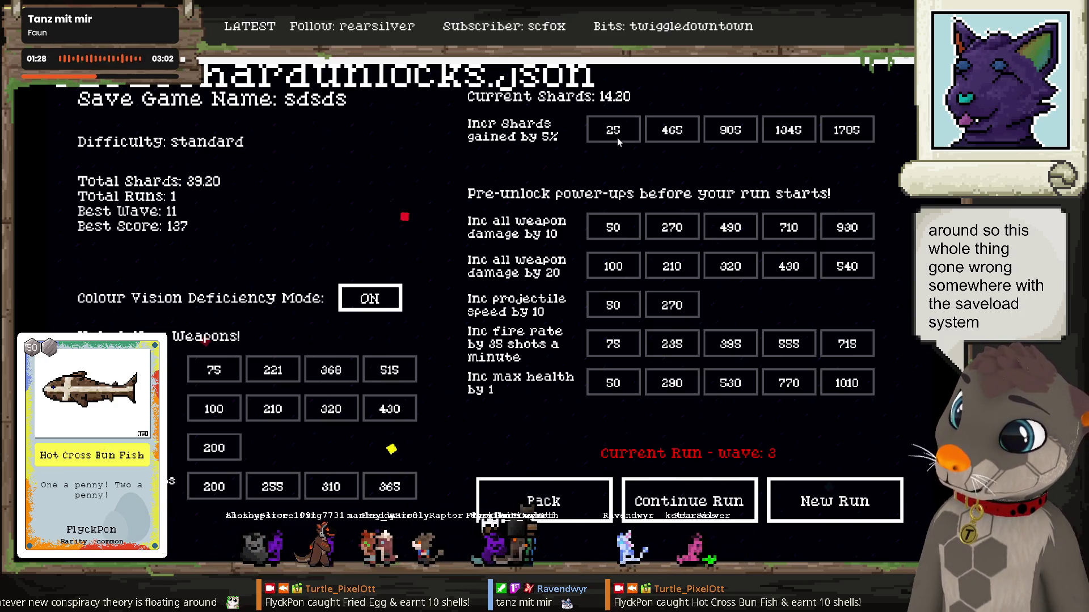
{"action": "left_click", "coordinate": [553, 500]}
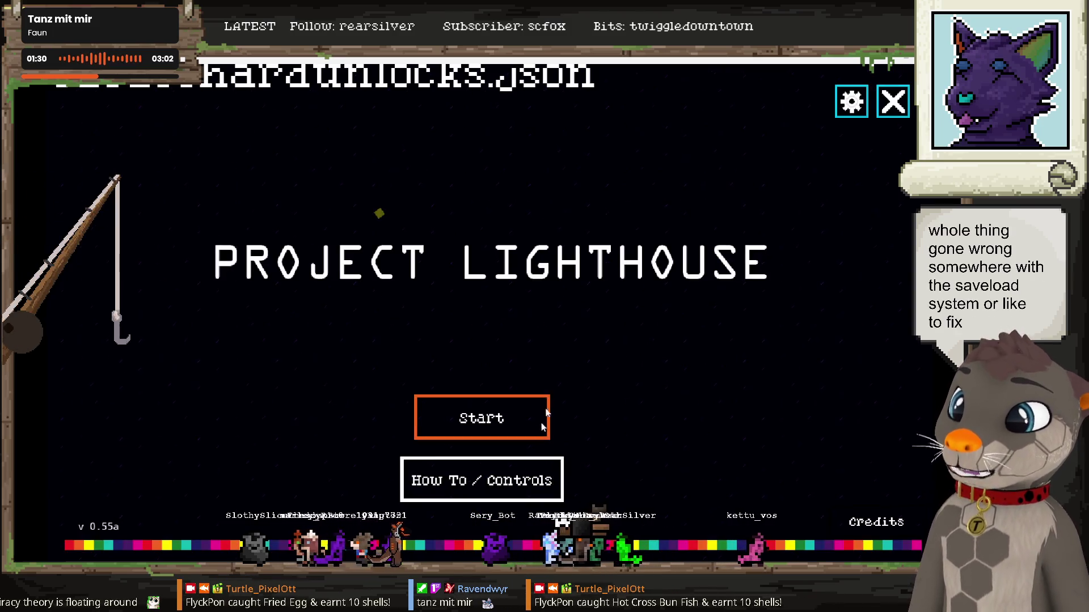
{"action": "left_click", "coordinate": [897, 104]}
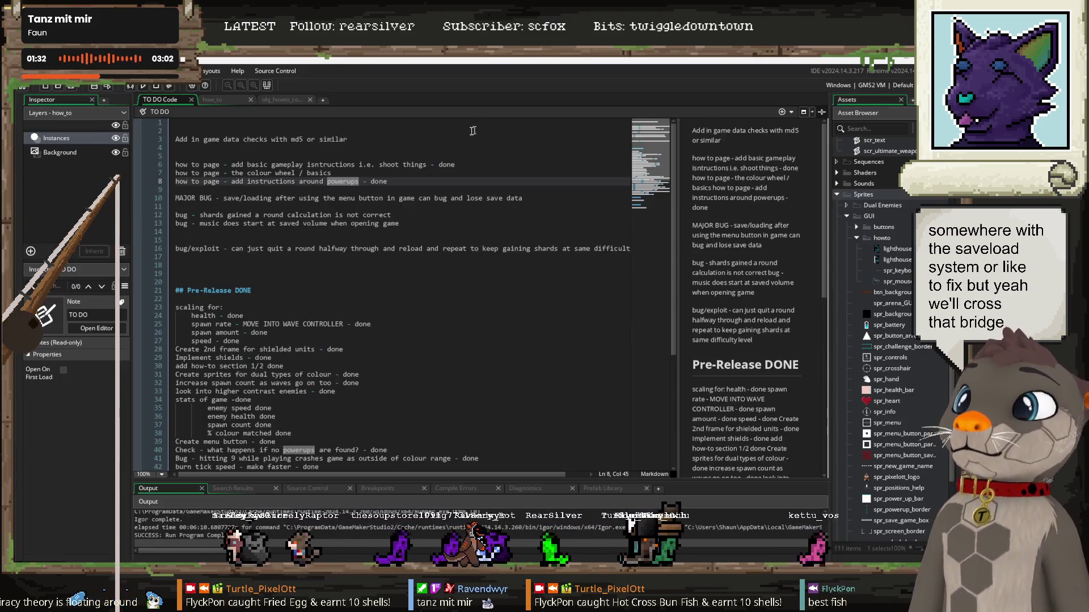
Step: Show obj_howto_controller's Draw GUI event and launch a test run with F5
{"action": "left_click", "coordinate": [493, 147]}
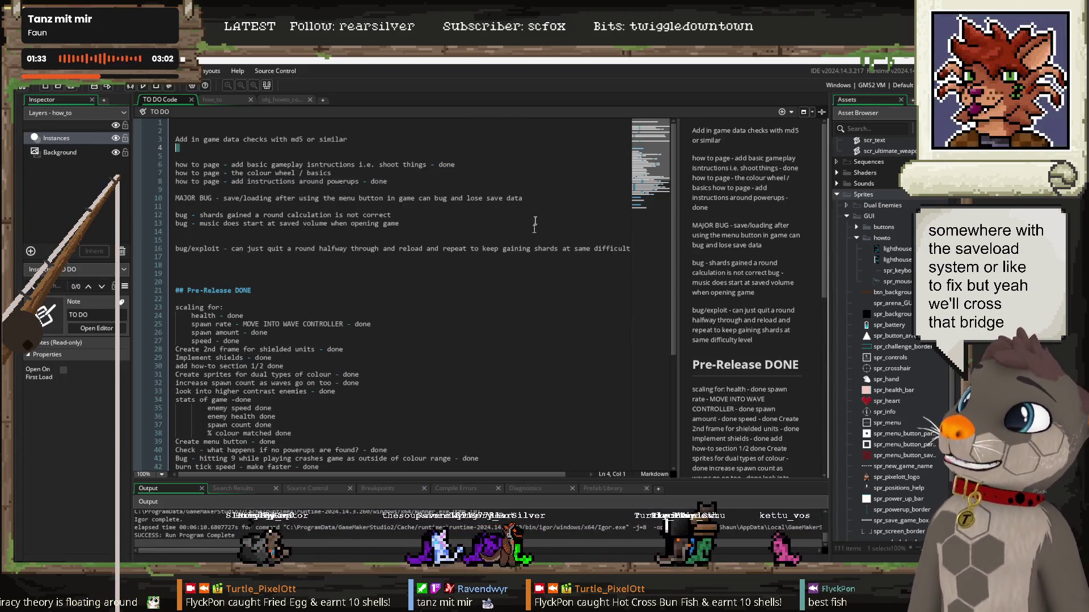
{"action": "left_click", "coordinate": [288, 101]}
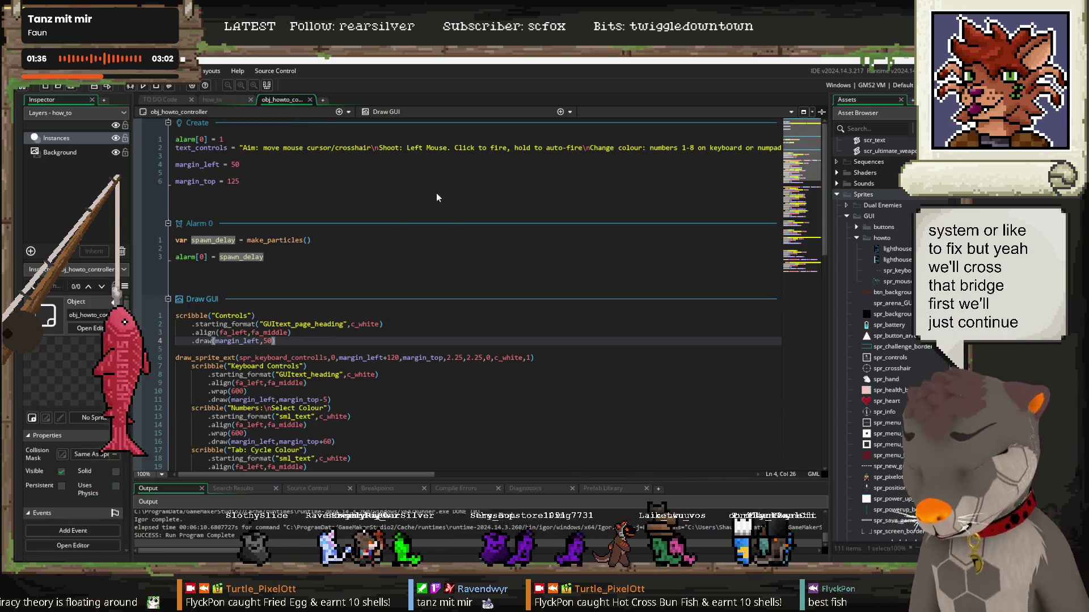
{"action": "scroll", "coordinate": [340, 233], "scroll_direction": "down", "scroll_amount": 15}
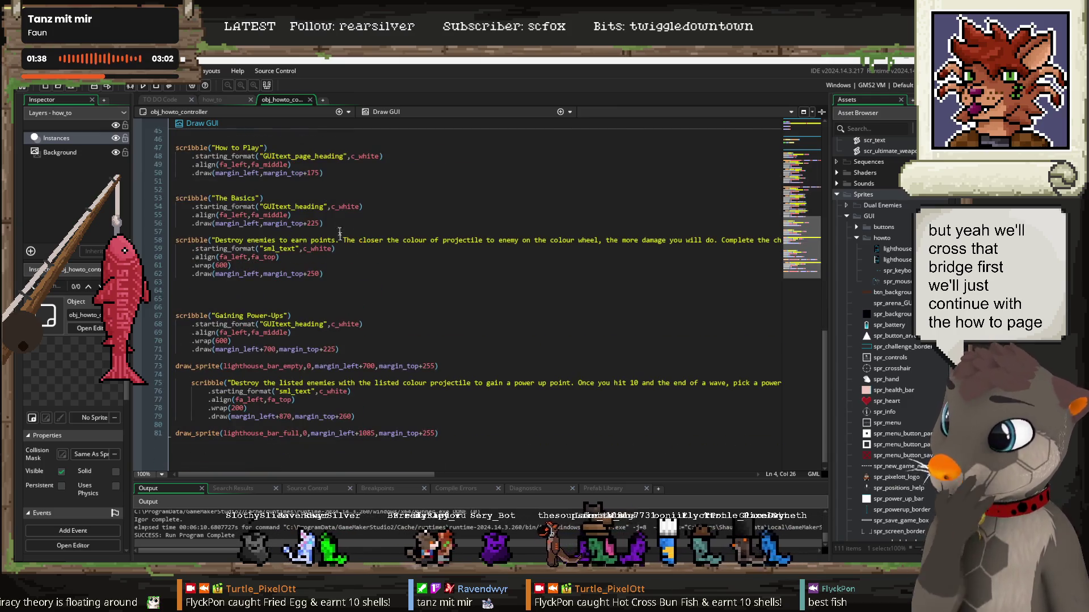
{"action": "key", "text": "F5"}
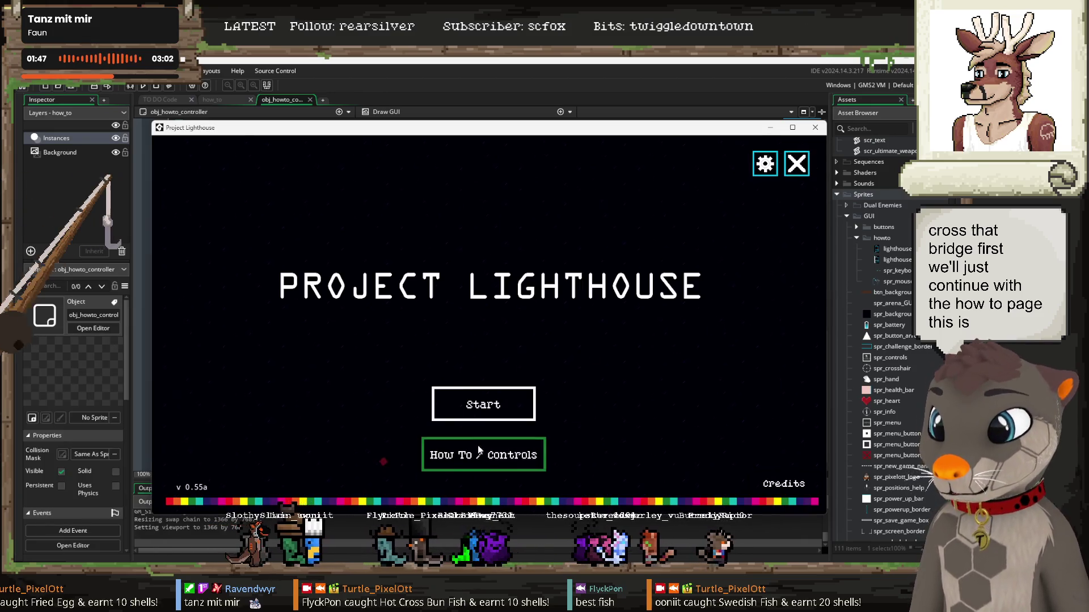
Step: Review the How To / Controls page in the running game
{"action": "left_click", "coordinate": [508, 449]}
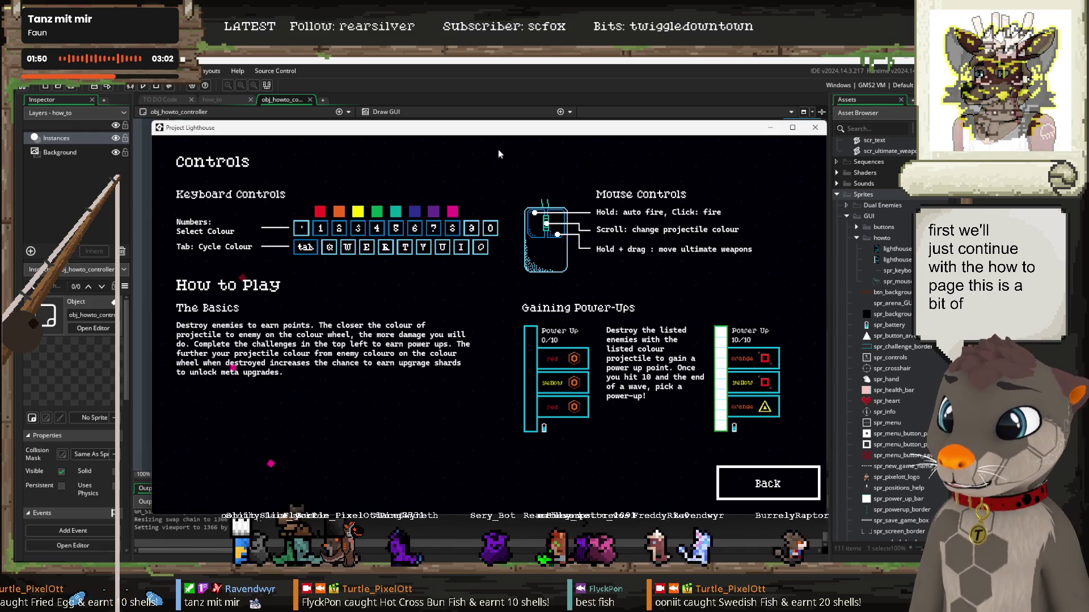
{"action": "left_click_drag", "start_coordinate": [465, 131], "coordinate": [514, 106]}
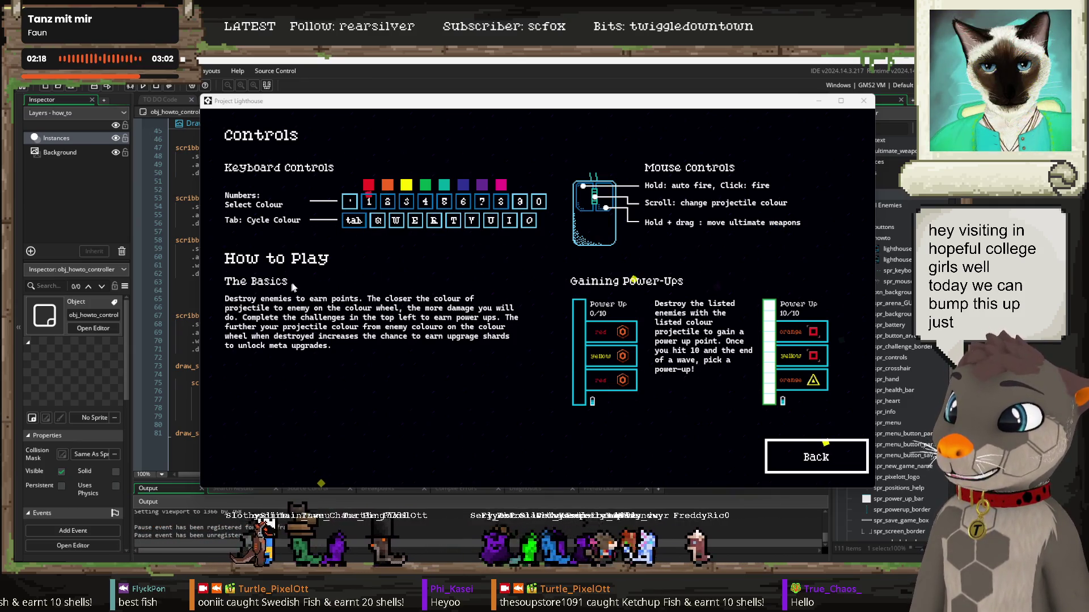
{"action": "left_click", "coordinate": [794, 453]}
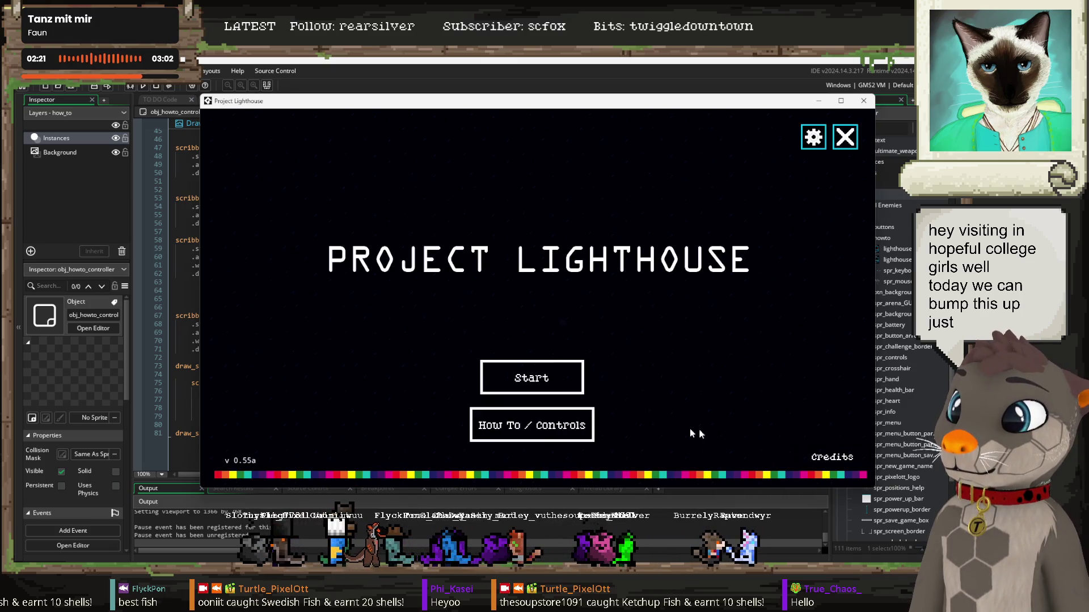
{"action": "left_click", "coordinate": [540, 422]}
{"action": "left_click", "coordinate": [833, 448]}
Step: In Settings, raise the music volume to 0.10 and back to 0.00, then close the test build
{"action": "left_click", "coordinate": [817, 150]}
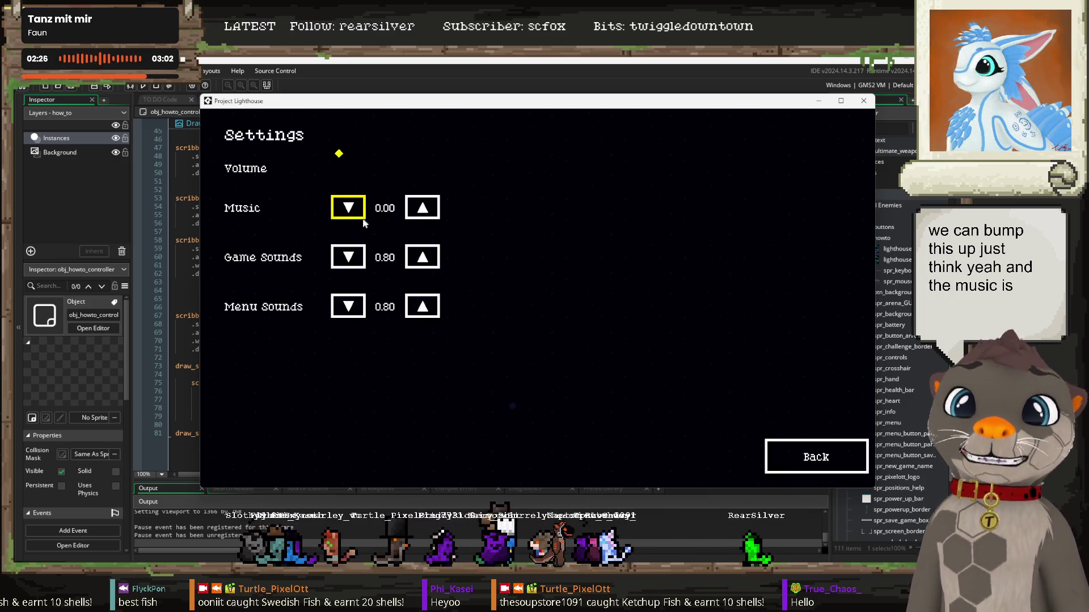
{"action": "left_click", "coordinate": [423, 208]}
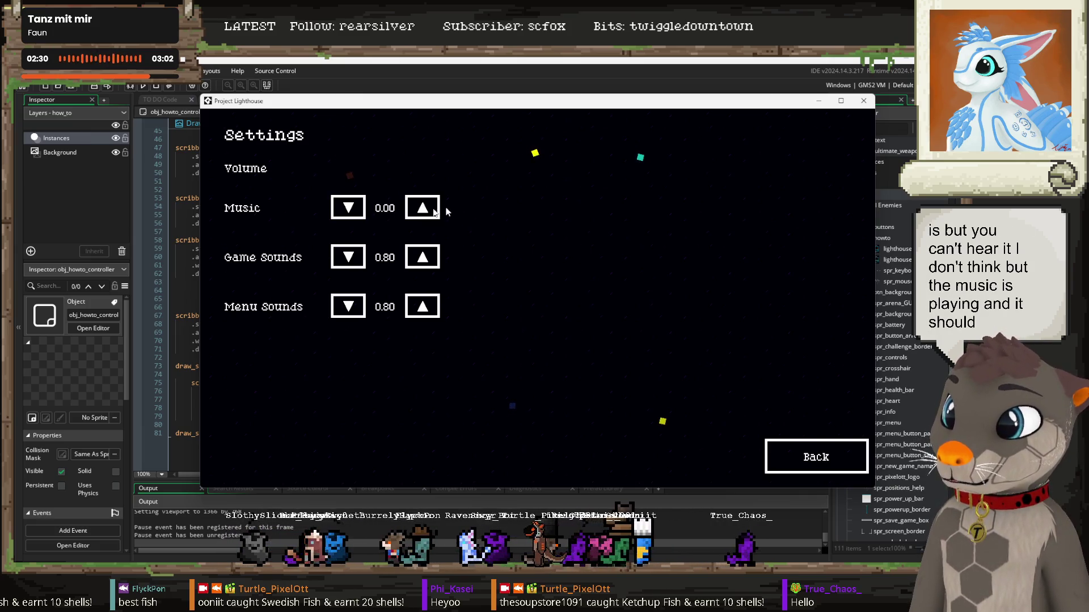
{"action": "left_click", "coordinate": [423, 209]}
{"action": "left_click", "coordinate": [348, 208]}
{"action": "left_click", "coordinate": [791, 454]}
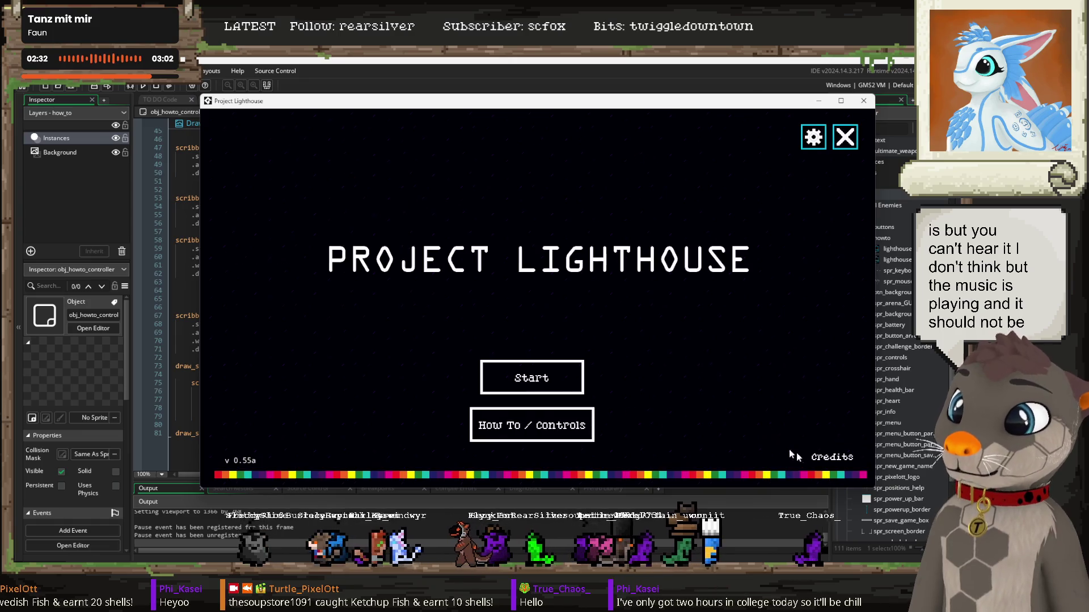
{"action": "left_click", "coordinate": [865, 101]}
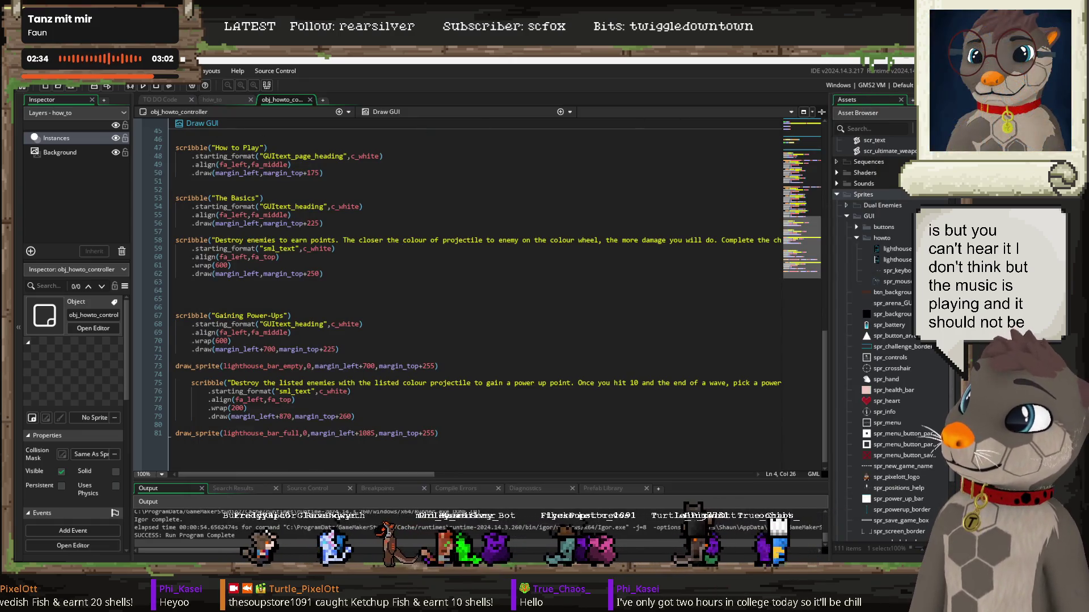
Step: Show the TO DO notes, highlight the music volume bug line, and widen the Assets panel
{"action": "left_click", "coordinate": [163, 99]}
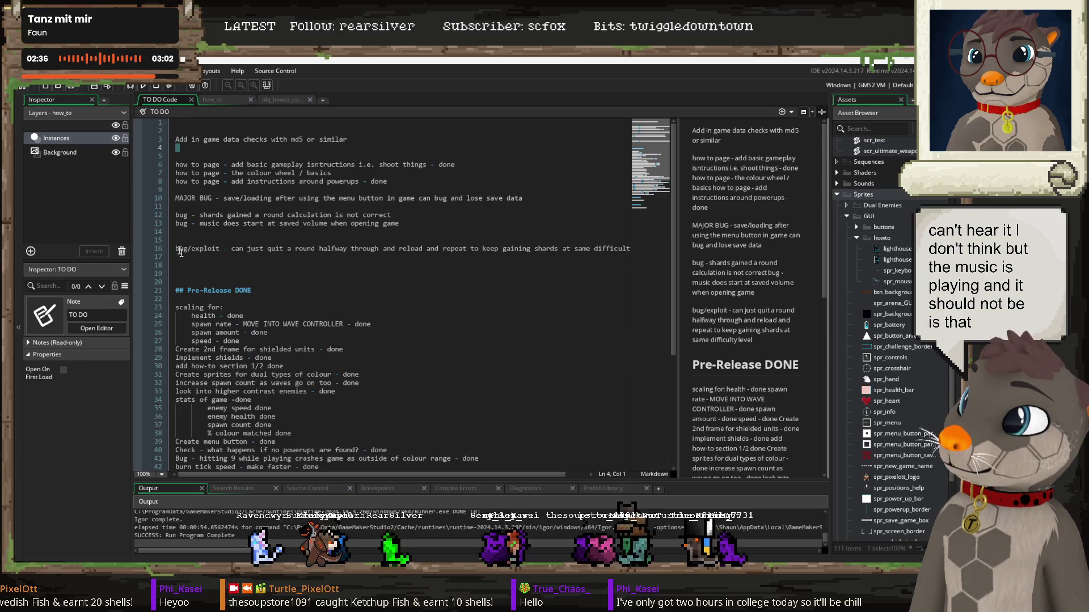
{"action": "left_click_drag", "start_coordinate": [420, 221], "coordinate": [175, 223]}
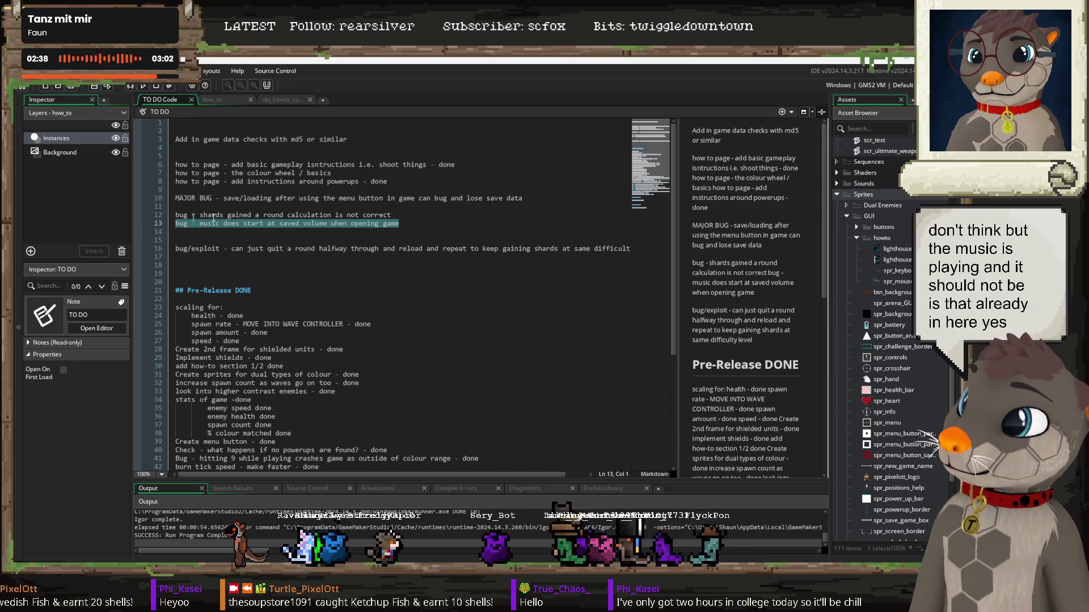
{"action": "left_click", "coordinate": [408, 231]}
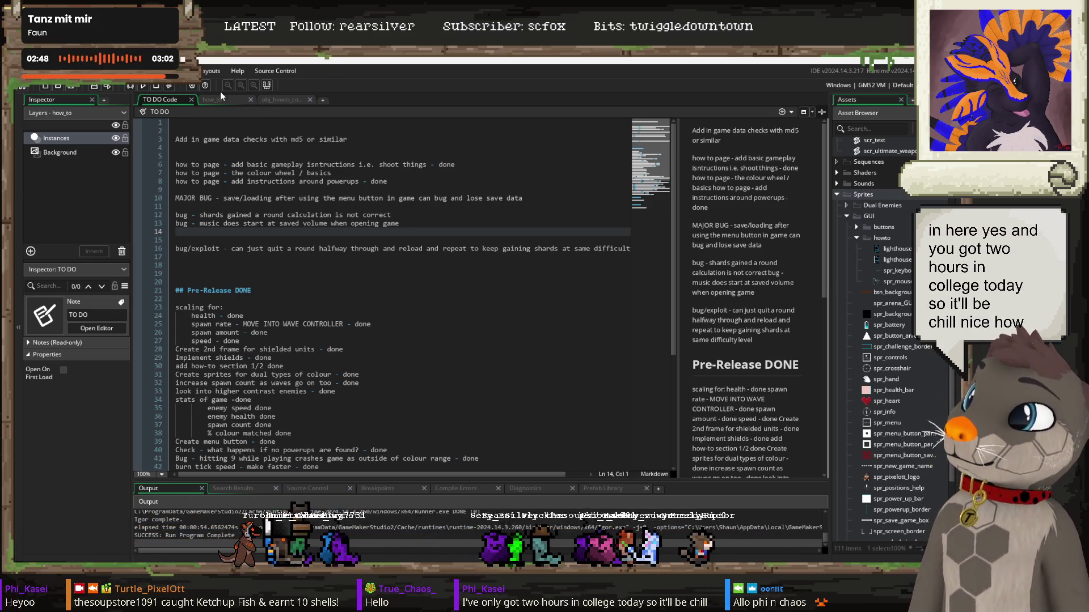
{"action": "mouse_move", "coordinate": [238, 503]}
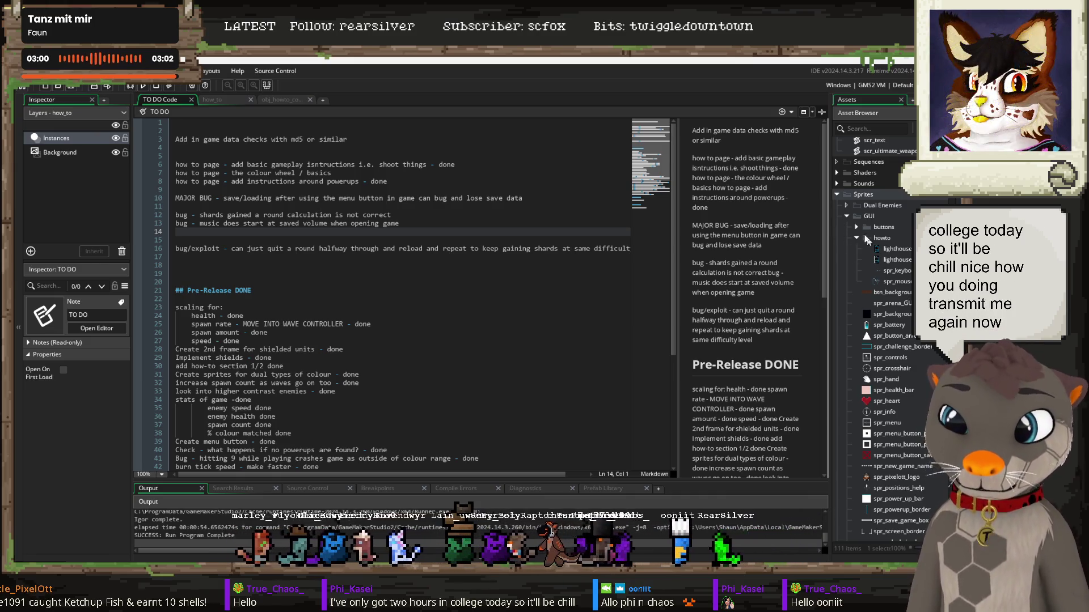
{"action": "left_click_drag", "start_coordinate": [830, 245], "coordinate": [793, 247]}
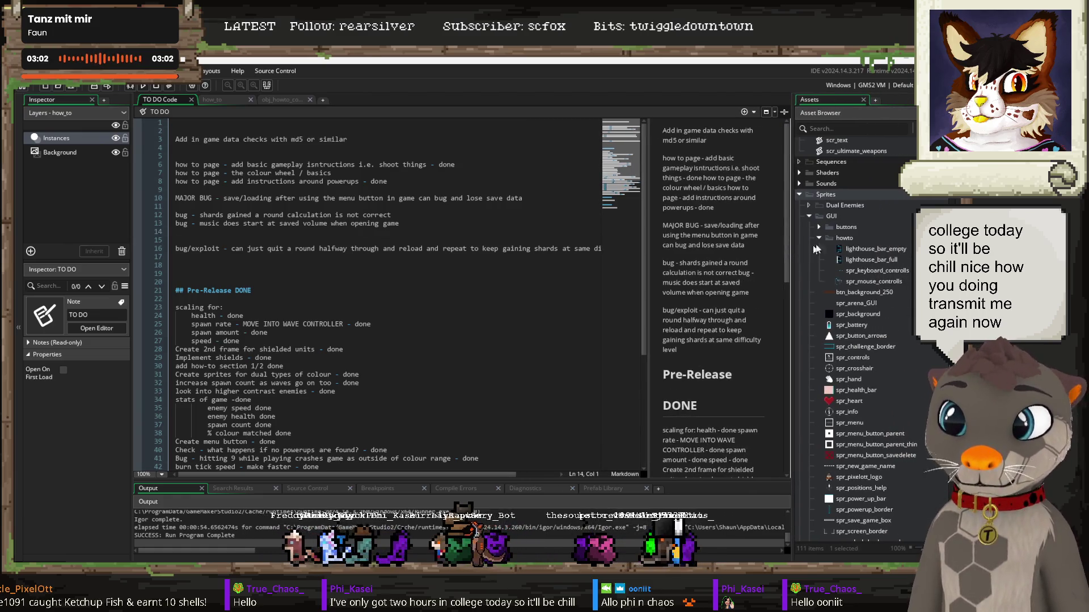
Step: Move colour_wheel into the howto folder and rename it spr_colour_wheel_howto
{"action": "left_click_drag", "start_coordinate": [858, 253], "coordinate": [857, 238]}
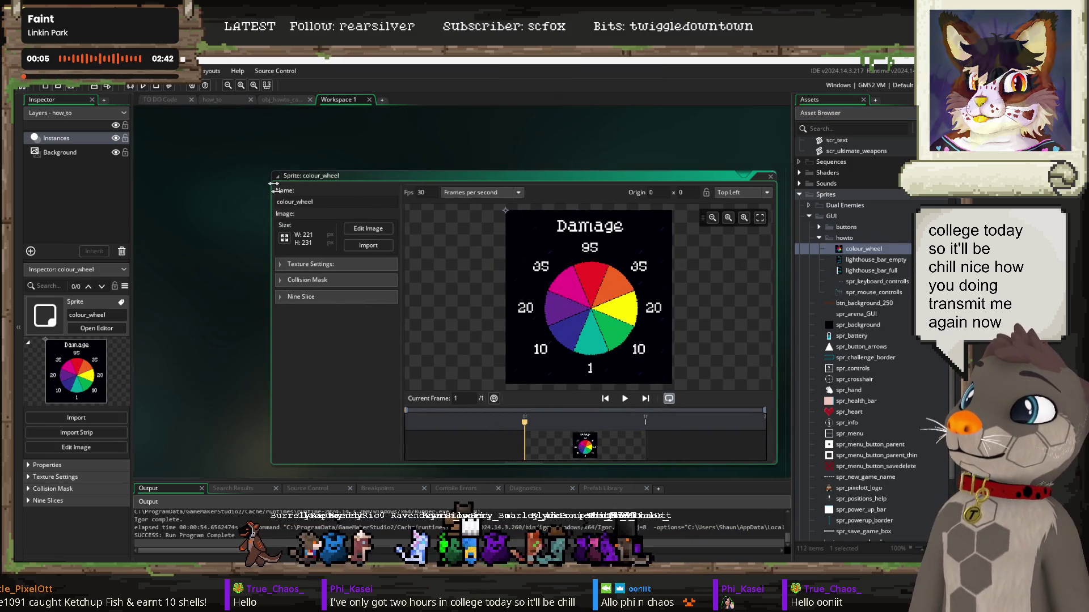
{"action": "type", "text": "_howto"}
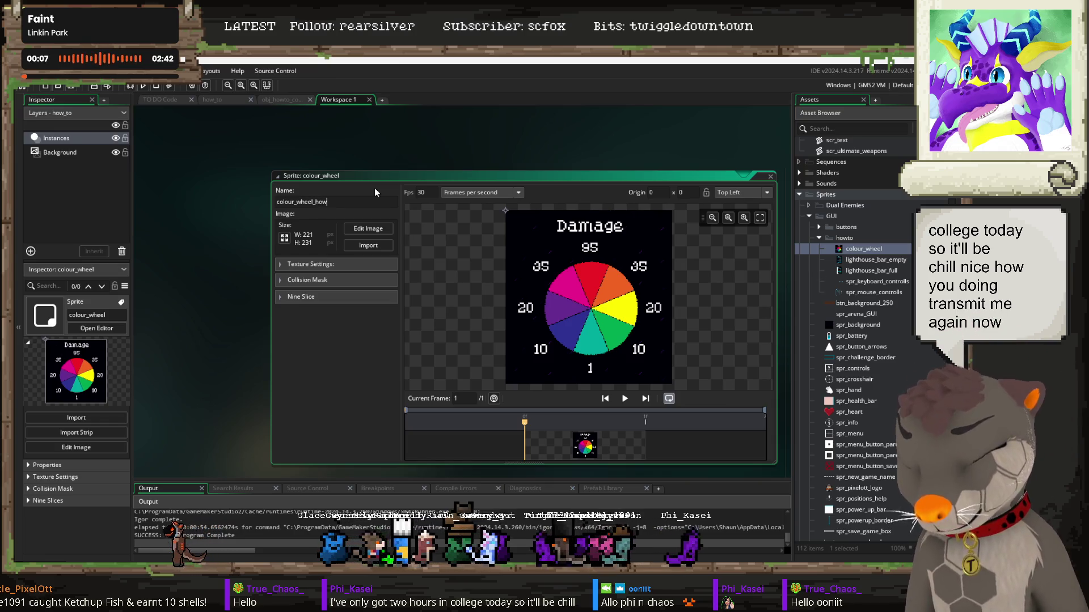
{"action": "key", "text": "Home"}
{"action": "type", "text": "spr_"}
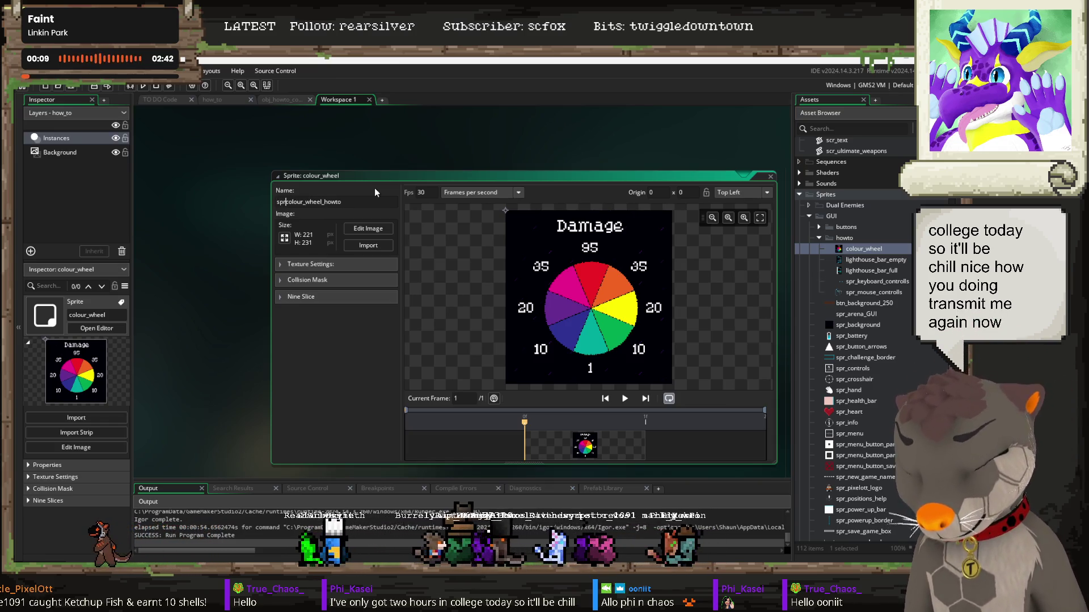
{"action": "key", "text": "Return"}
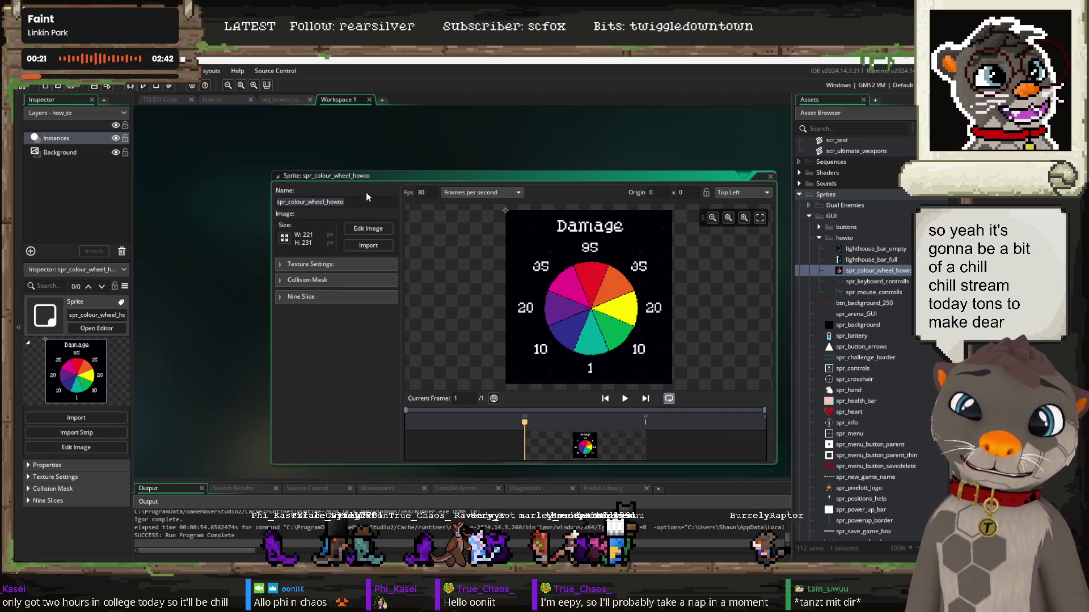
{"action": "left_click", "coordinate": [229, 99]}
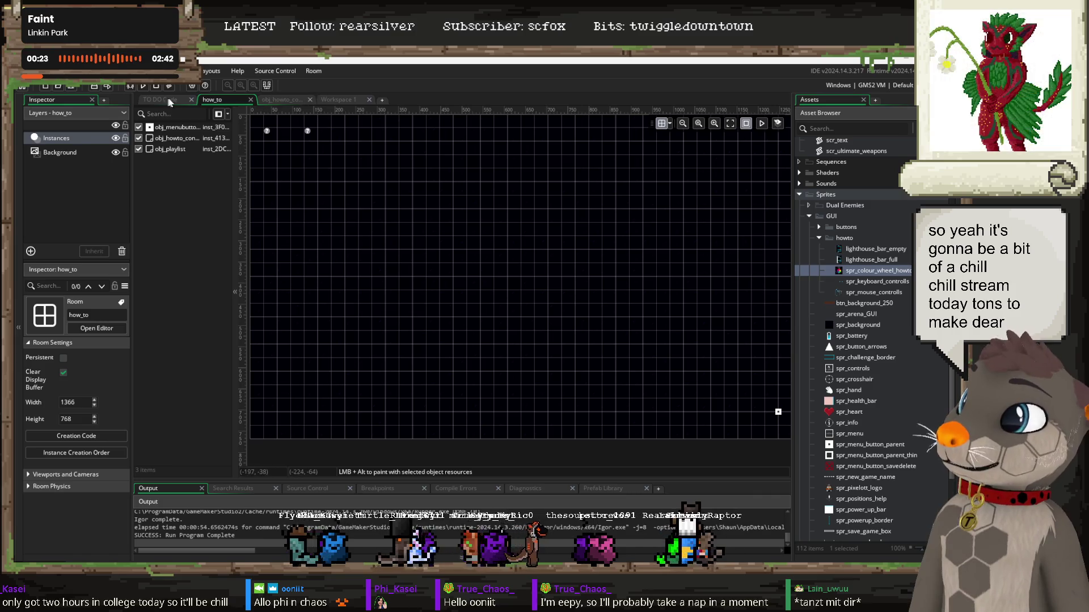
Step: Bring up obj_howto_controller's Draw GUI event code
{"action": "left_click", "coordinate": [280, 100]}
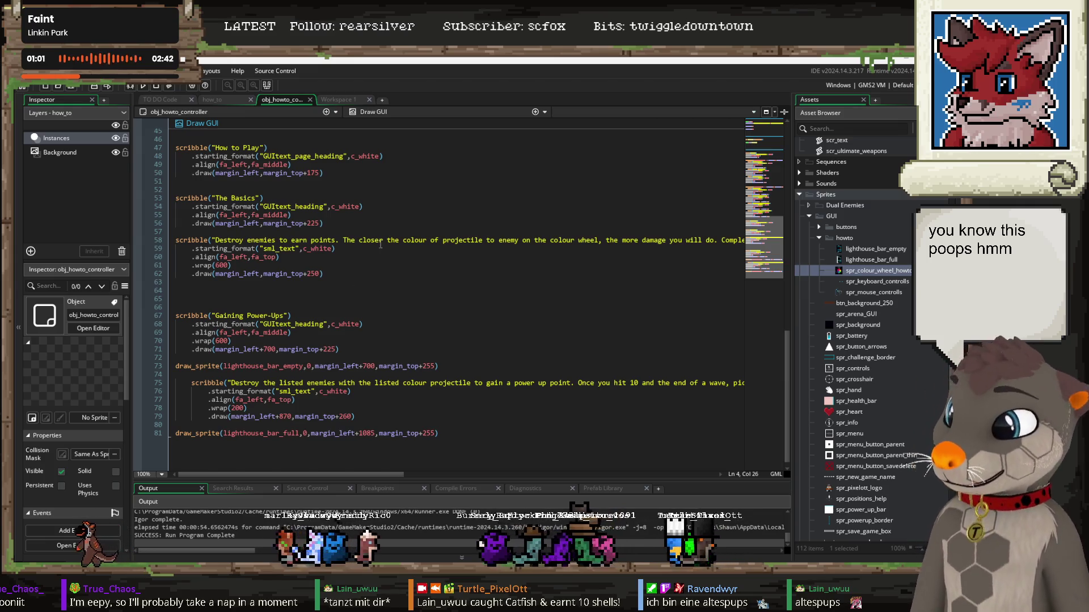
Step: Locate the blank line below The Basics description in the Draw GUI code
{"action": "scroll", "coordinate": [361, 294], "scroll_direction": "up", "scroll_amount": 6}
{"action": "scroll", "coordinate": [360, 294], "scroll_direction": "up", "scroll_amount": 9}
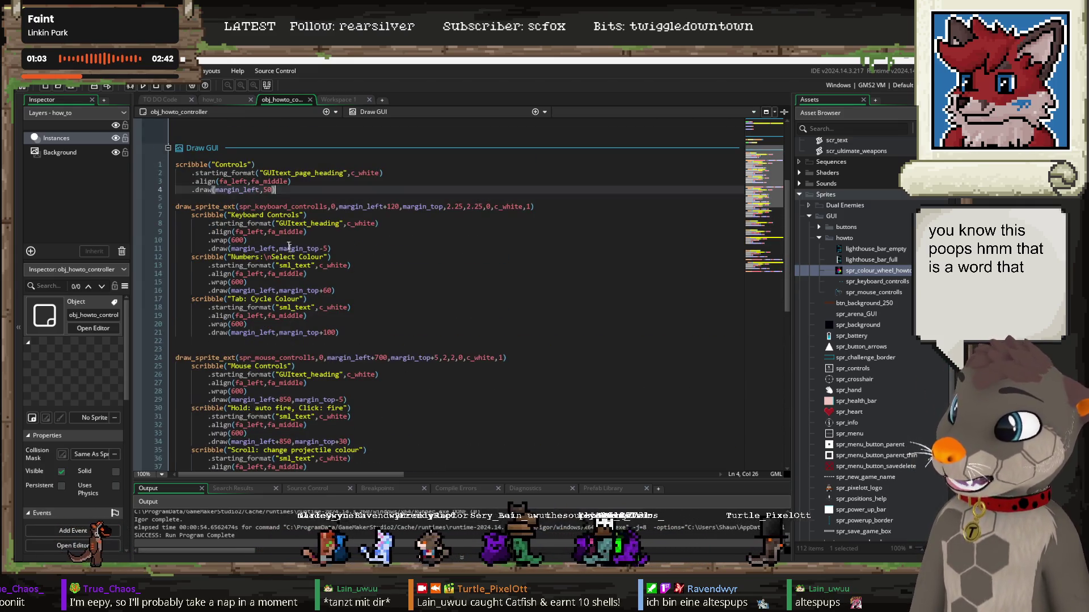
{"action": "scroll", "coordinate": [322, 248], "scroll_direction": "down", "scroll_amount": 10}
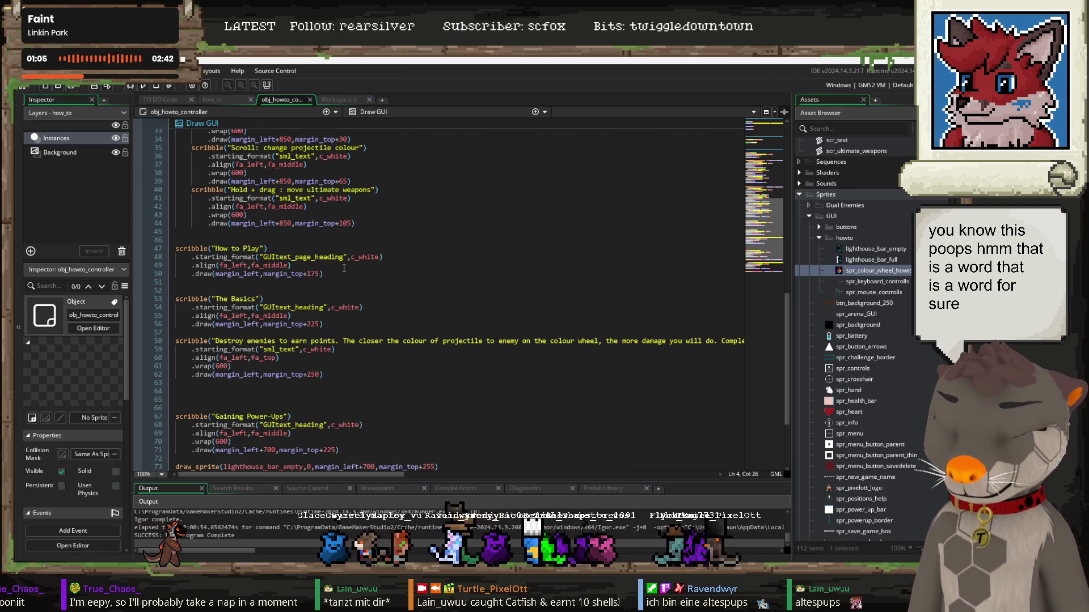
{"action": "scroll", "coordinate": [357, 259], "scroll_direction": "down", "scroll_amount": 4}
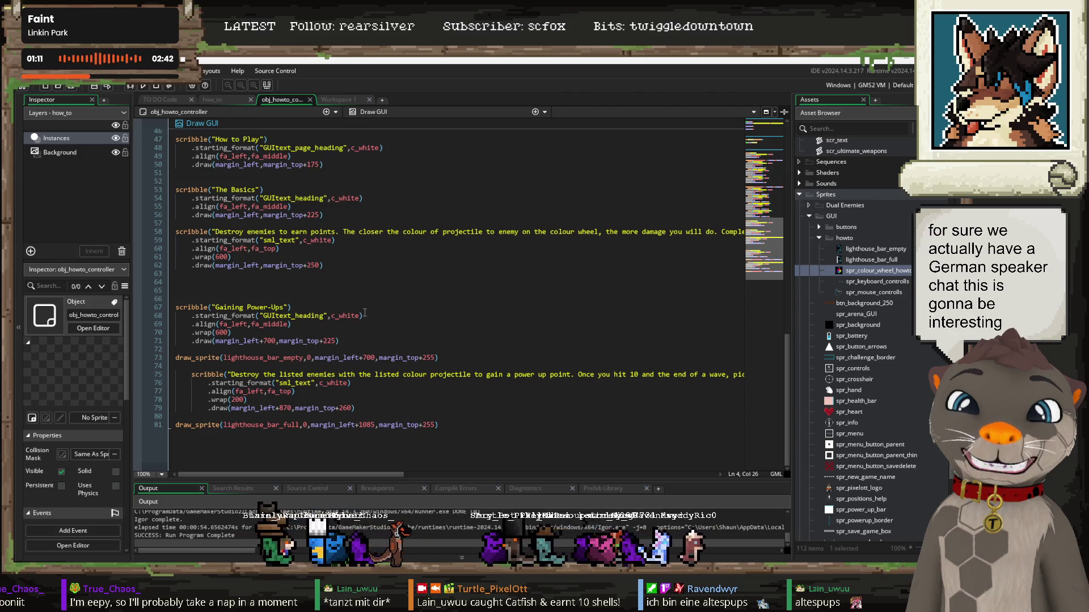
{"action": "left_click", "coordinate": [180, 273]}
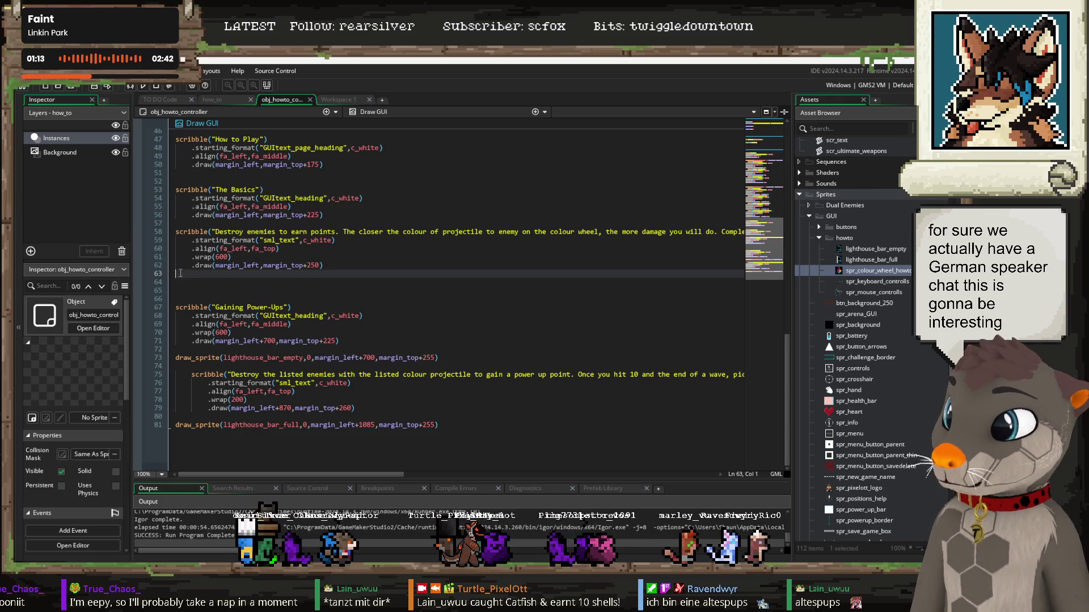
{"action": "left_click", "coordinate": [186, 281]}
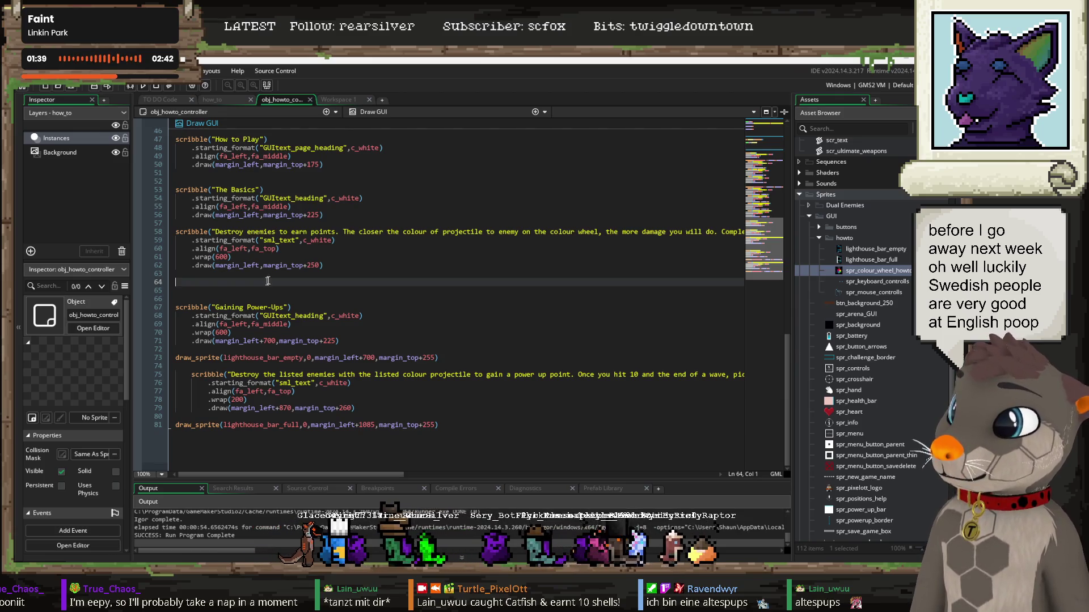
{"action": "scroll", "coordinate": [267, 286], "scroll_direction": "up", "scroll_amount": 2}
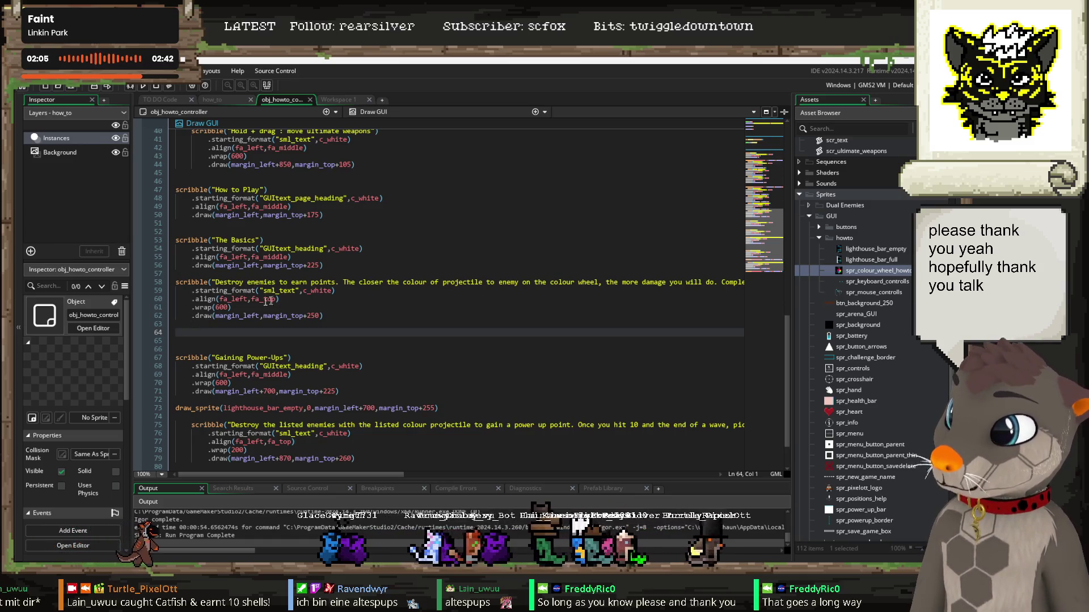
{"action": "scroll", "coordinate": [314, 271], "scroll_direction": "up", "scroll_amount": 2}
{"action": "scroll", "coordinate": [314, 271], "scroll_direction": "up", "scroll_amount": 11}
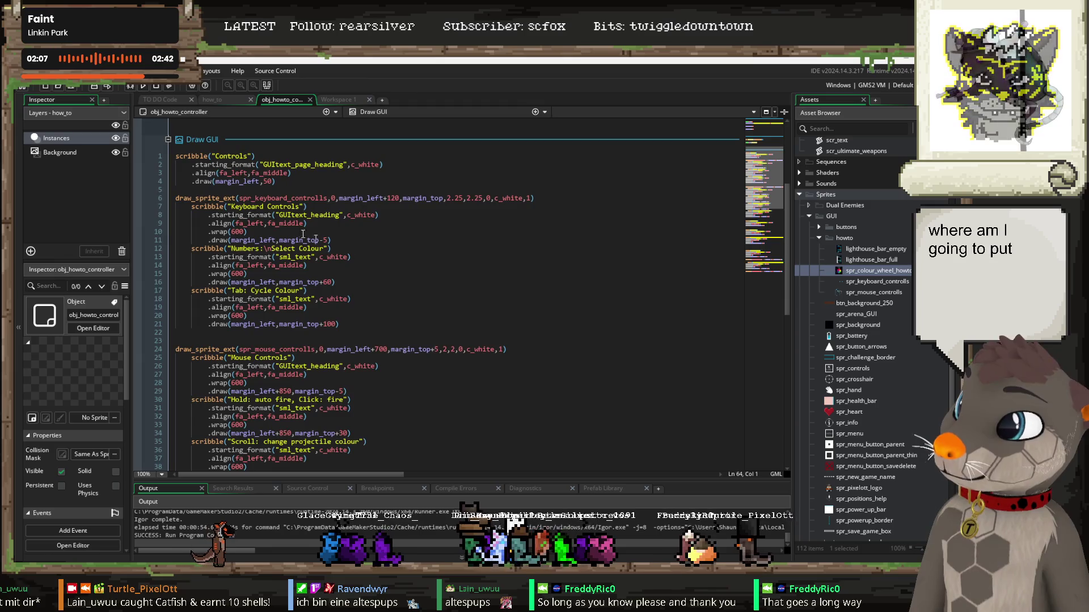
Step: Copy the spr_keyboard_controlls draw_sprite_ext call and paste it under The Basics text
{"action": "left_click_drag", "start_coordinate": [544, 198], "coordinate": [217, 200]}
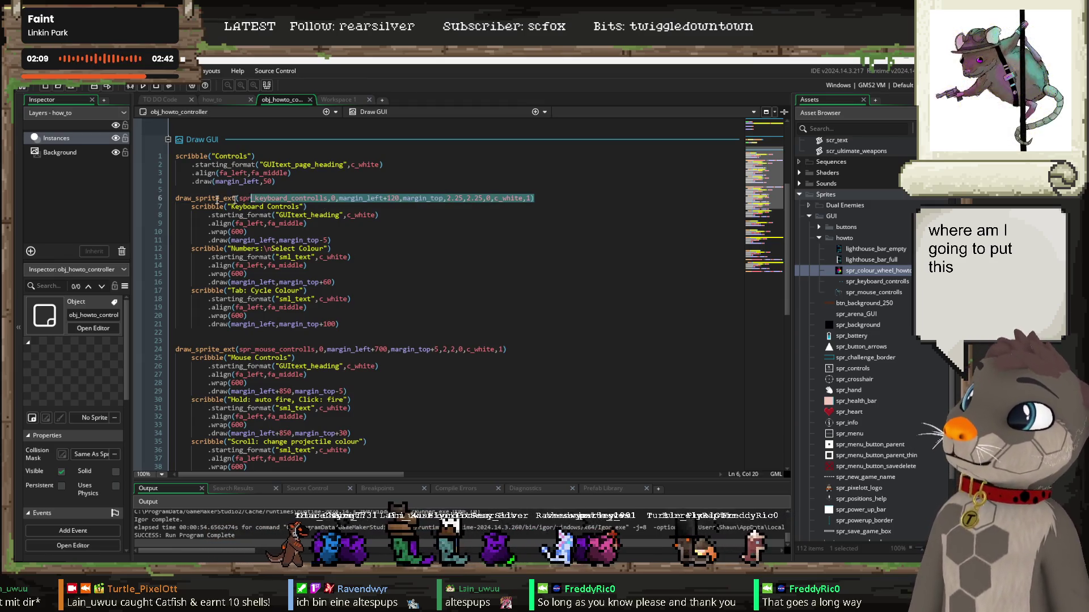
{"action": "scroll", "coordinate": [372, 281], "scroll_direction": "down", "scroll_amount": 2}
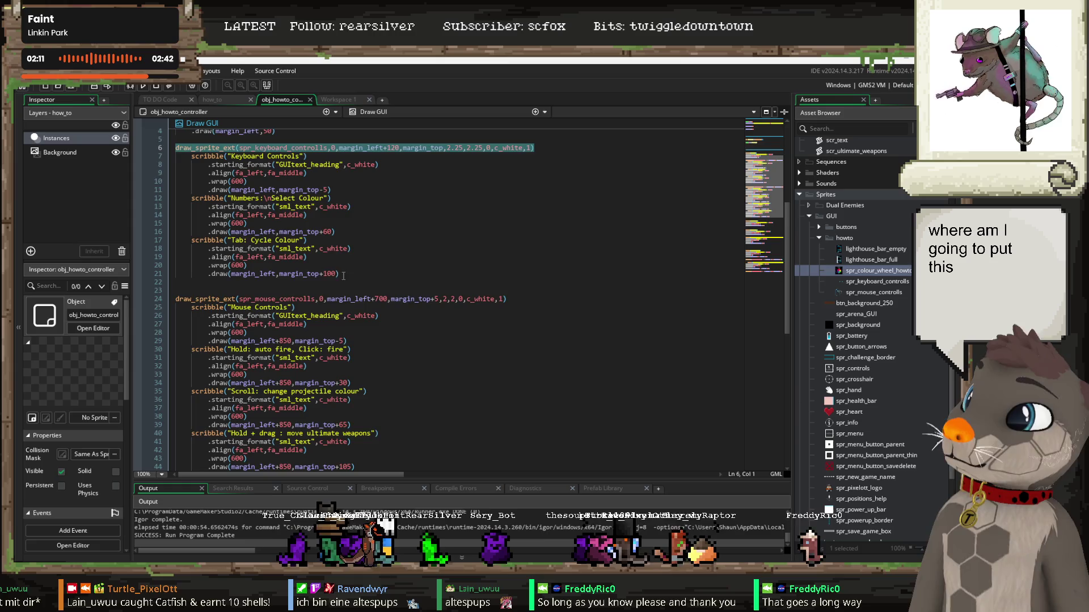
{"action": "scroll", "coordinate": [343, 276], "scroll_direction": "down", "scroll_amount": 12}
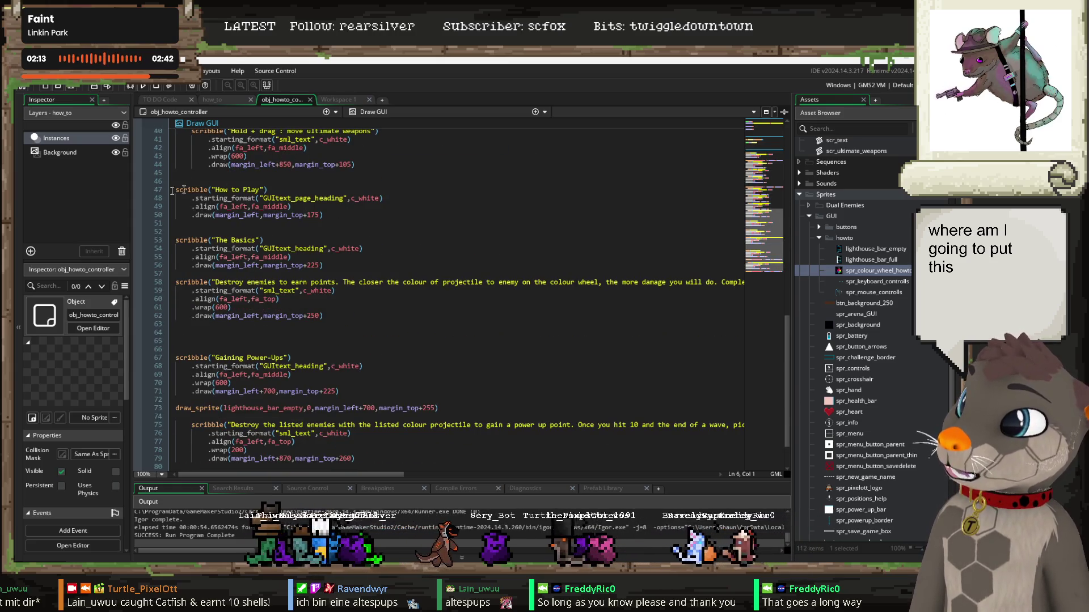
{"action": "left_click", "coordinate": [170, 326]}
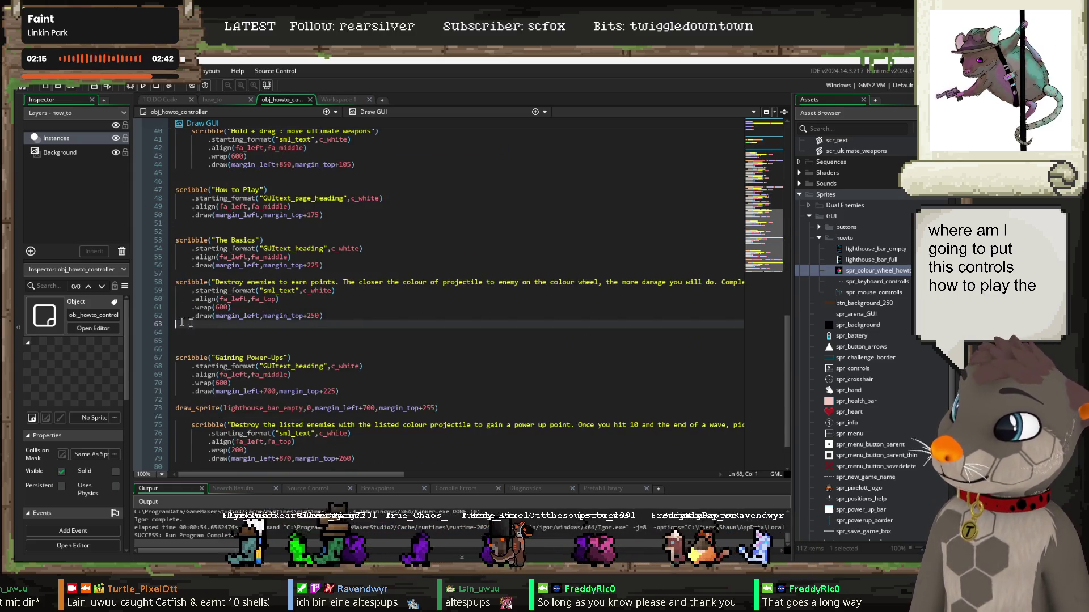
{"action": "type", "text": "draw_sprite_ext(spr_keyboard_controlls,0,margin_left+120,margin_top,2.25,2.25,0,c_white,1)"}
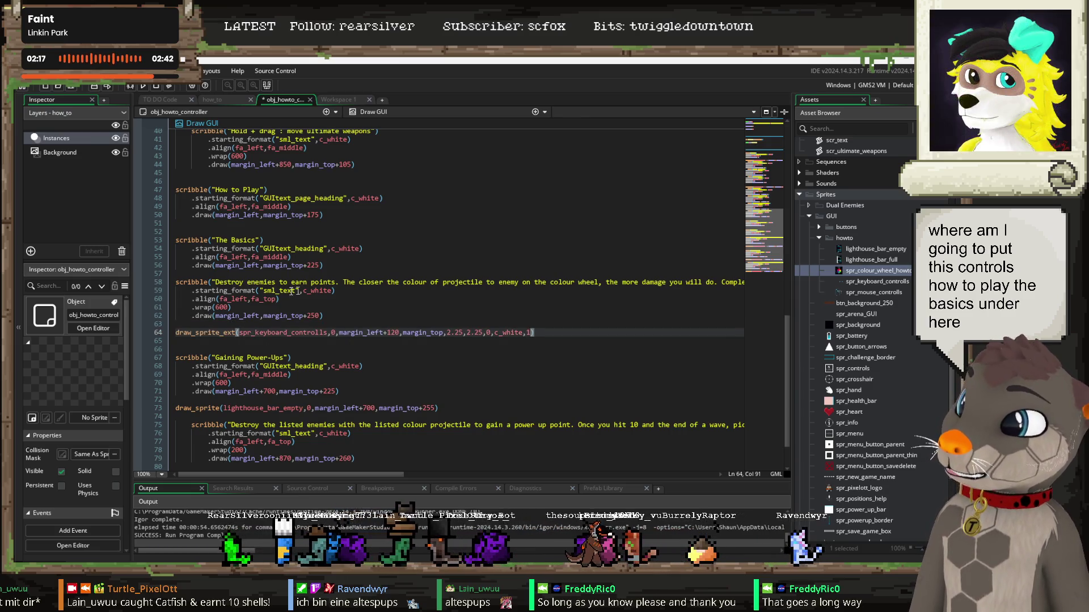
{"action": "key", "text": "Return"}
Step: Swap the pasted call's sprite to spr_colour_wheel_howto and select The Basics text block
{"action": "scroll", "coordinate": [360, 283], "scroll_direction": "down", "scroll_amount": 2}
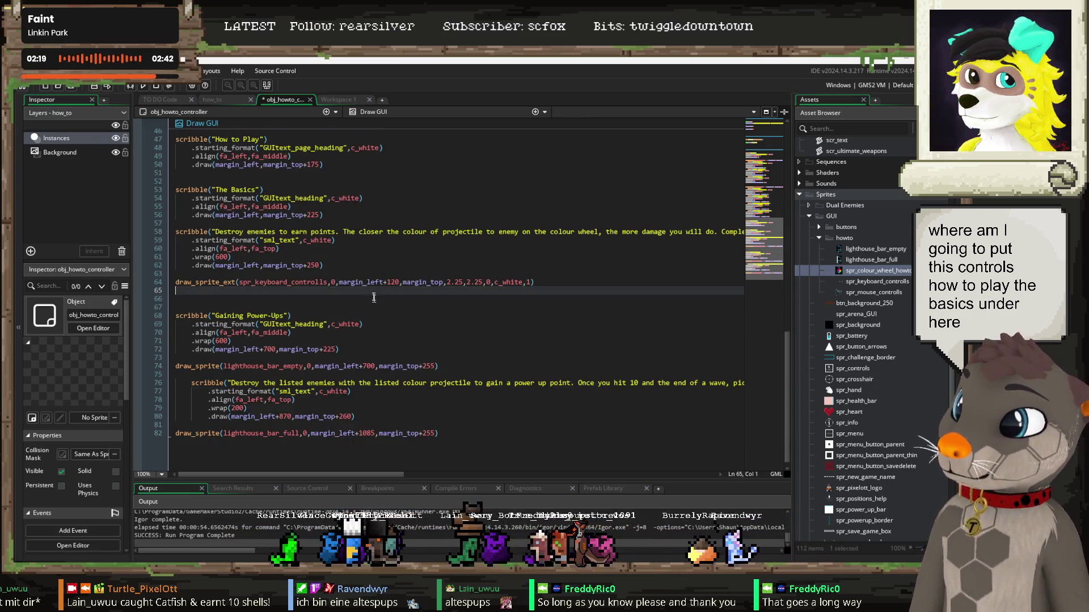
{"action": "double_click", "coordinate": [283, 281]}
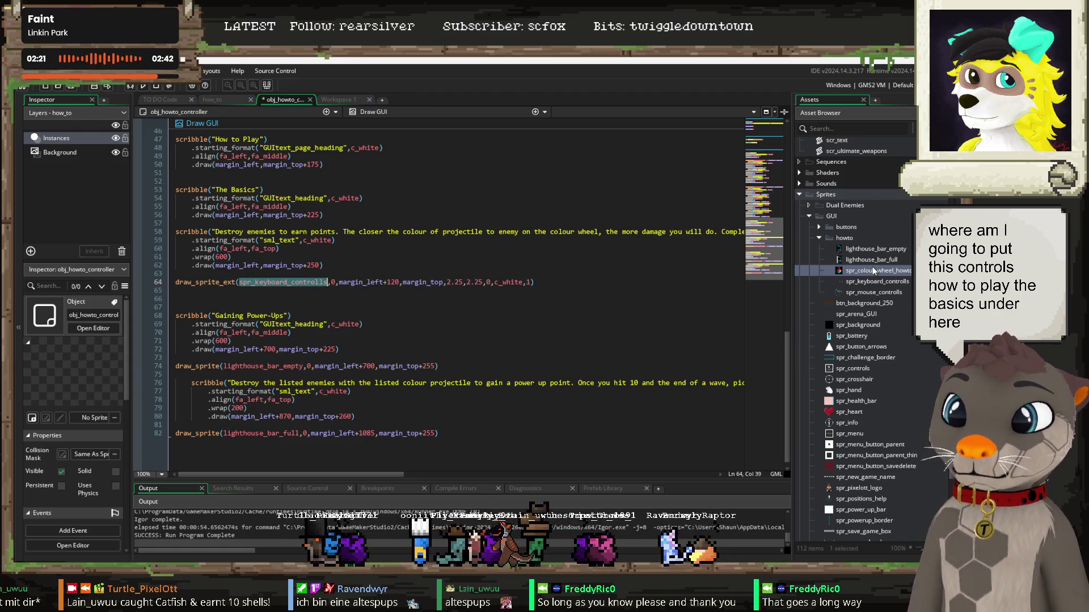
{"action": "double_click", "coordinate": [873, 271]}
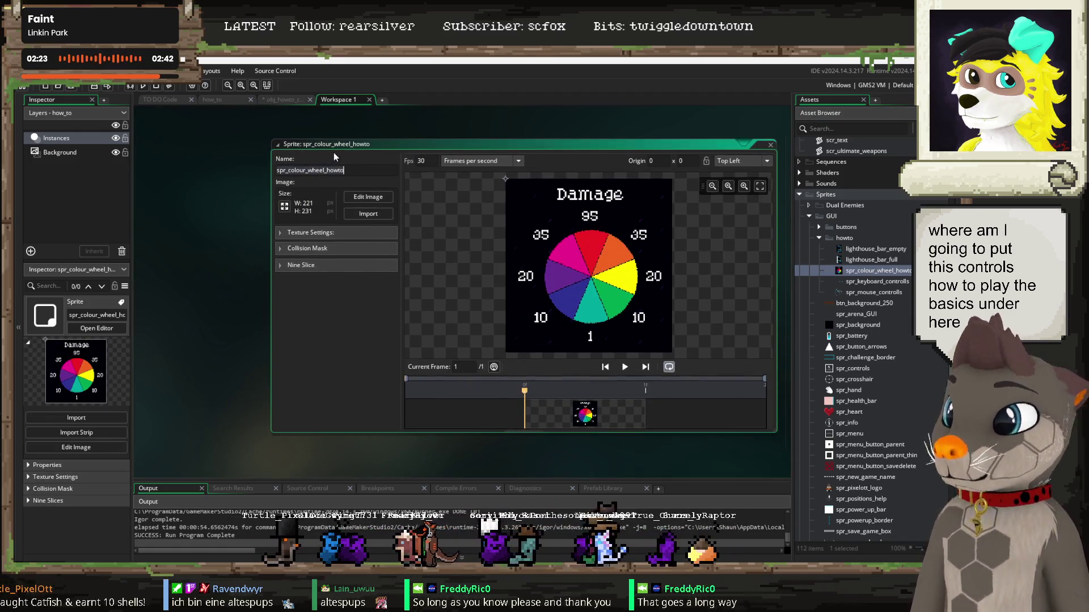
{"action": "left_click", "coordinate": [161, 99]}
{"action": "left_click", "coordinate": [286, 100]}
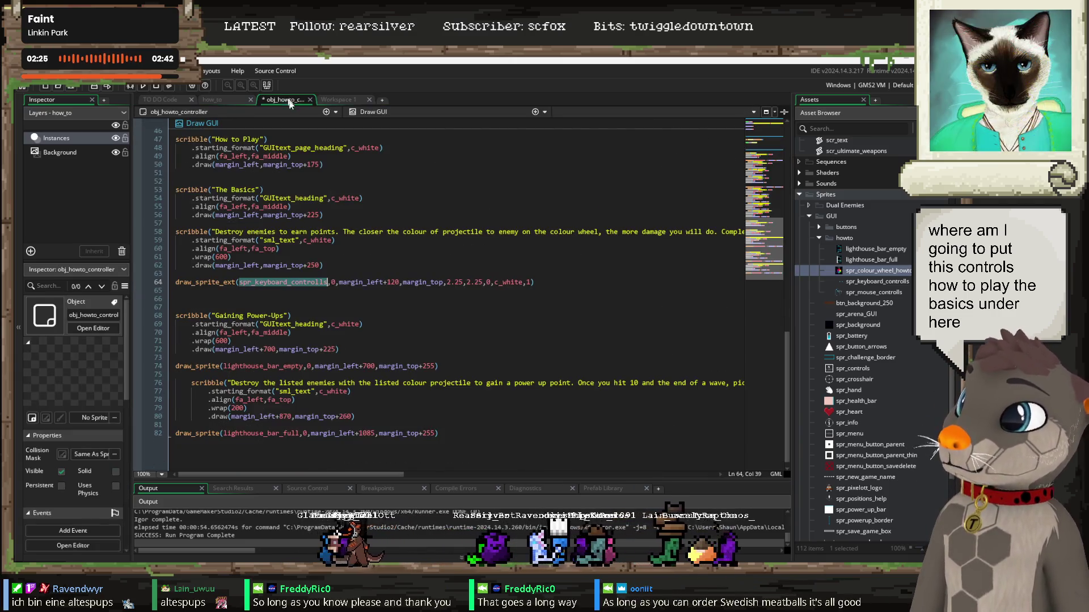
{"action": "type", "text": "spr_colour_wheel_howto"}
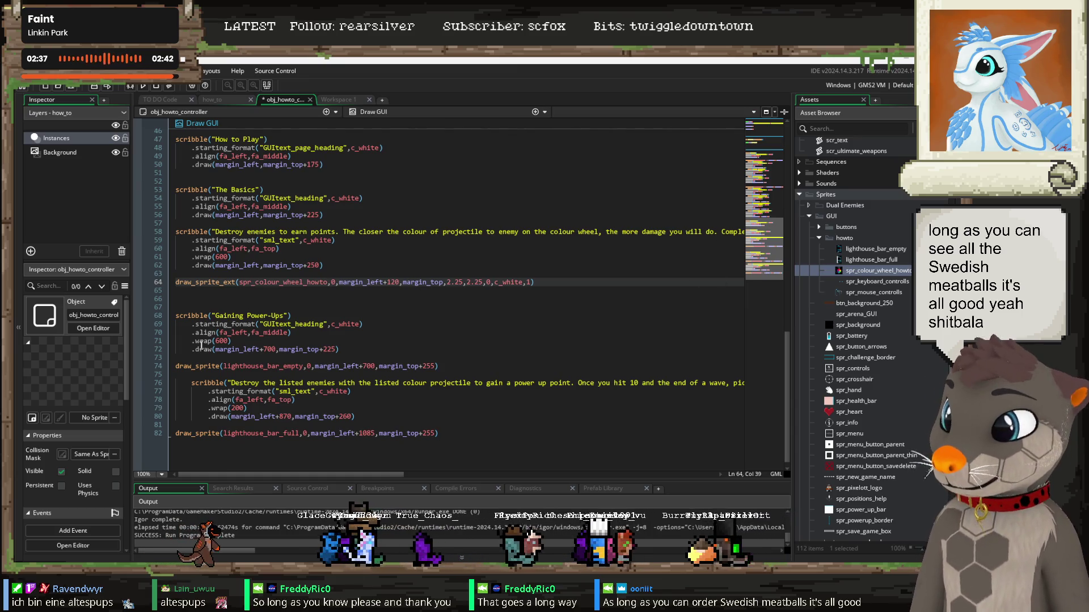
{"action": "left_click", "coordinate": [274, 290]}
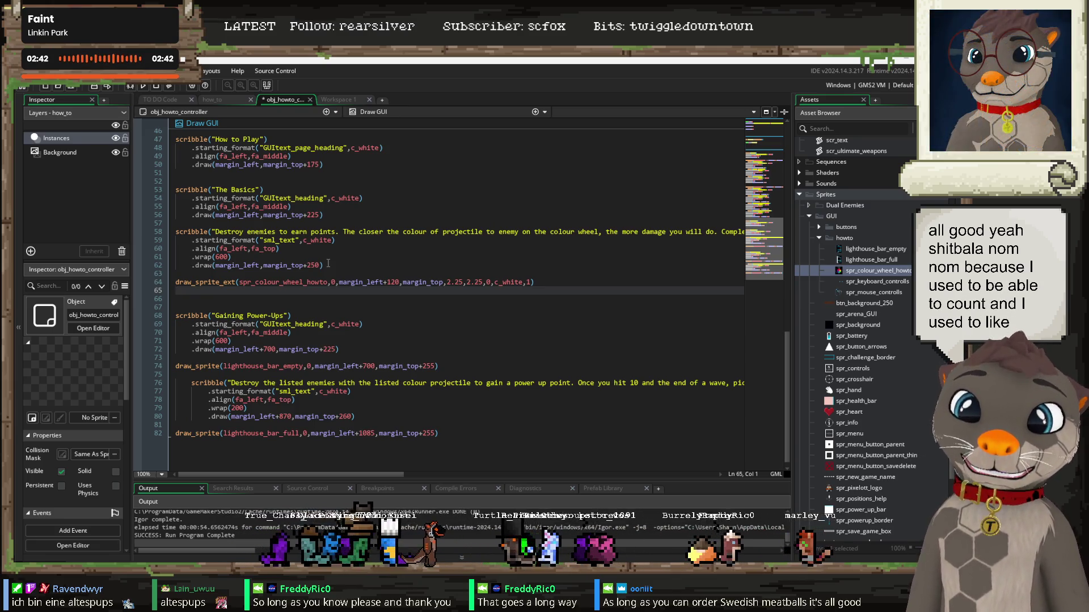
{"action": "left_click_drag", "start_coordinate": [324, 265], "coordinate": [176, 232]}
{"action": "key", "text": "ctrl+c"}
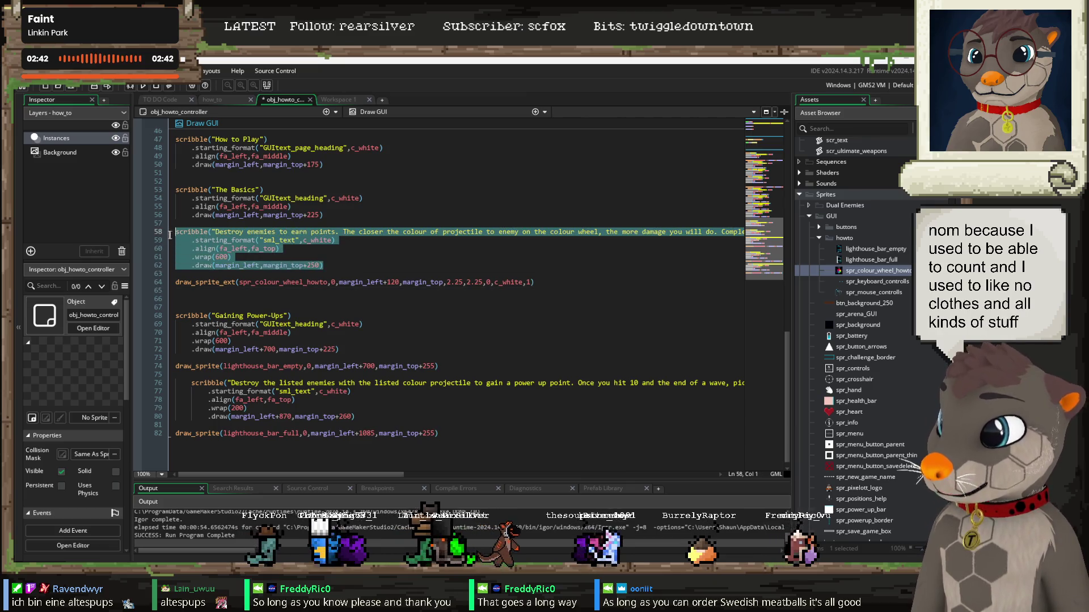
Step: Paste The Basics text block beneath the colour wheel draw and indent it
{"action": "left_click", "coordinate": [177, 288]}
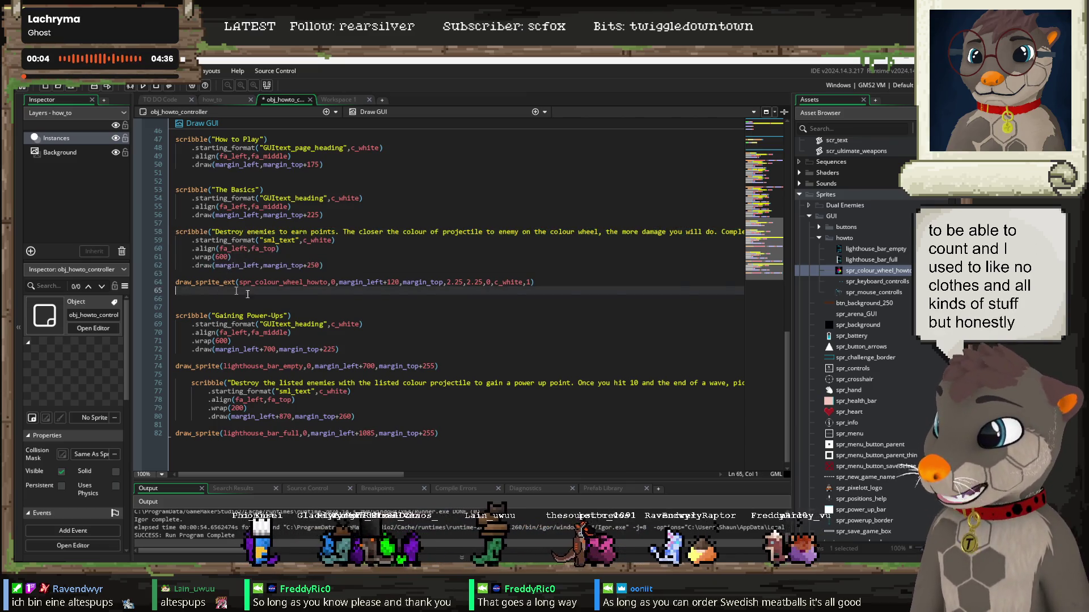
{"action": "key", "text": "ctrl+v"}
{"action": "left_click_drag", "start_coordinate": [324, 325], "coordinate": [156, 292]}
{"action": "key", "text": "Tab"}
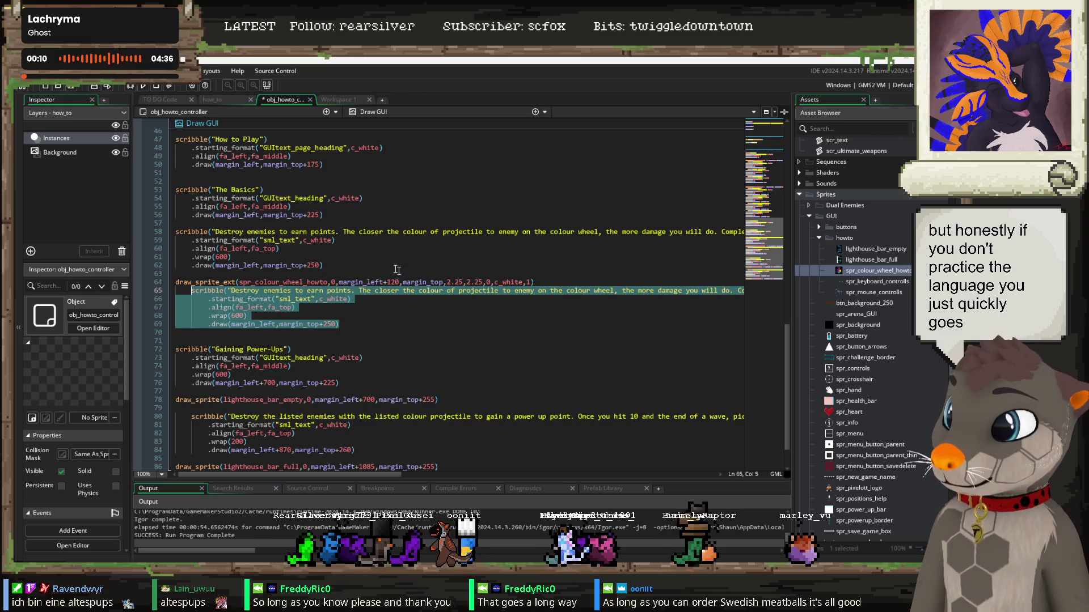
Step: Place the colour wheel at margin_top+530 and set its x and y scale to 1
{"action": "scroll", "coordinate": [337, 308], "scroll_direction": "up", "scroll_amount": 4}
{"action": "scroll", "coordinate": [377, 317], "scroll_direction": "up", "scroll_amount": 4}
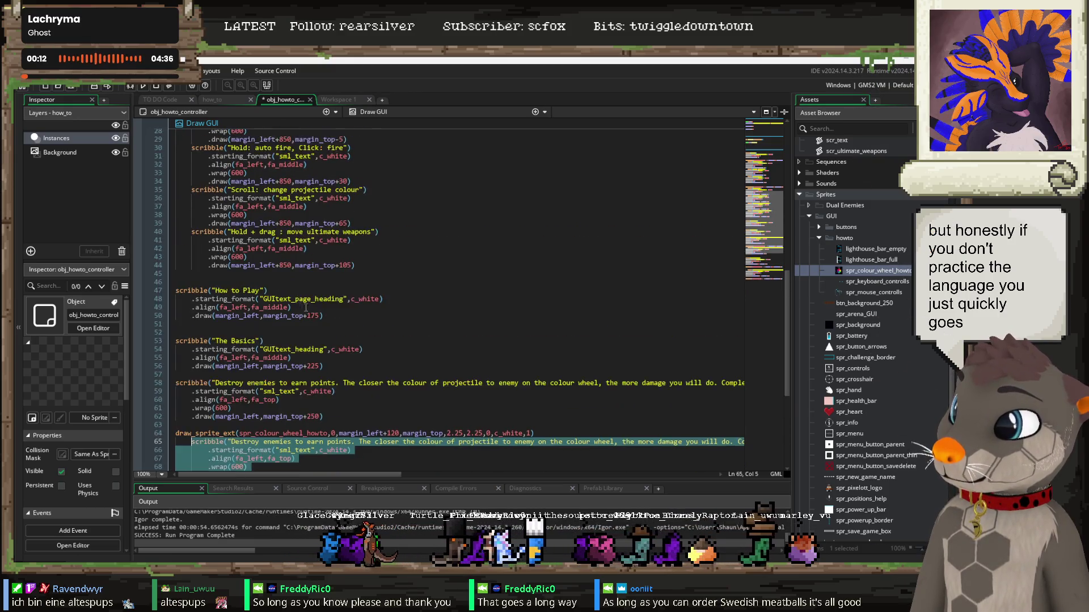
{"action": "scroll", "coordinate": [282, 258], "scroll_direction": "down", "scroll_amount": 6}
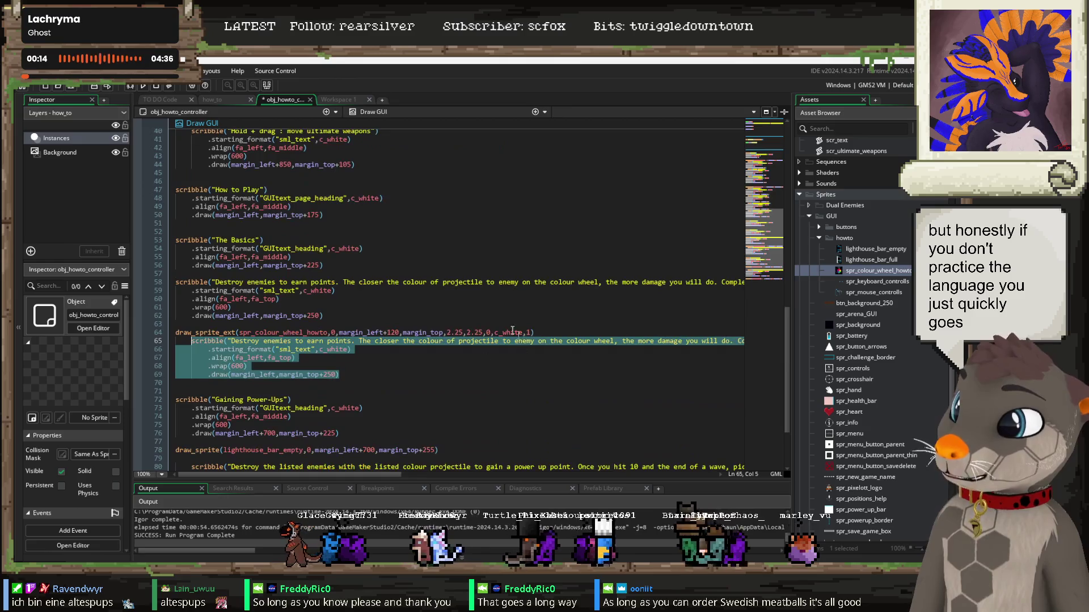
{"action": "left_click", "coordinate": [447, 332]}
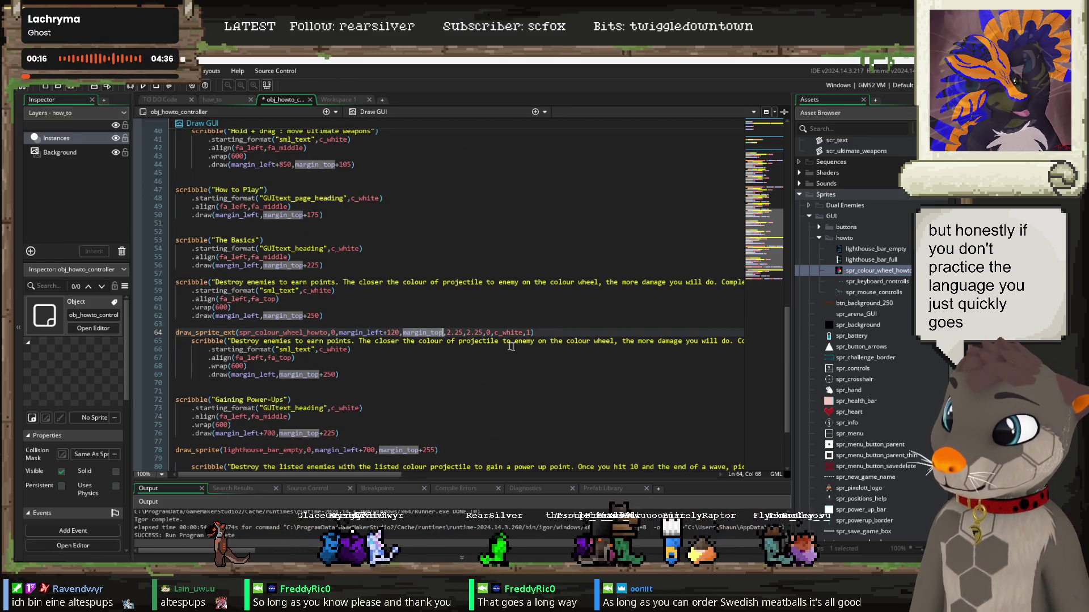
{"action": "type", "text": "+"}
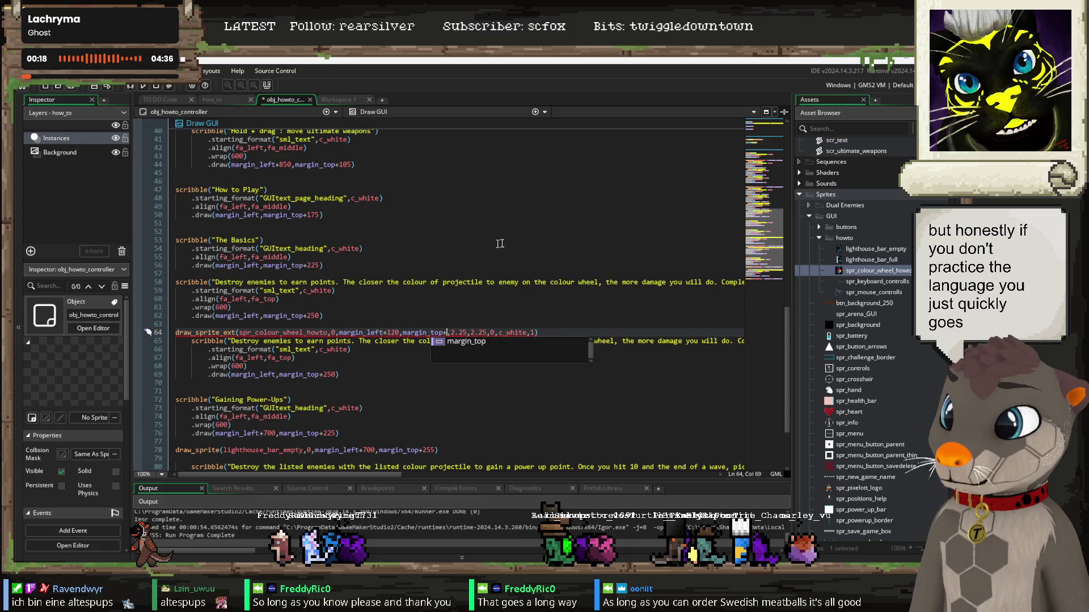
{"action": "left_click", "coordinate": [218, 104]}
{"action": "type", "text": "530"}
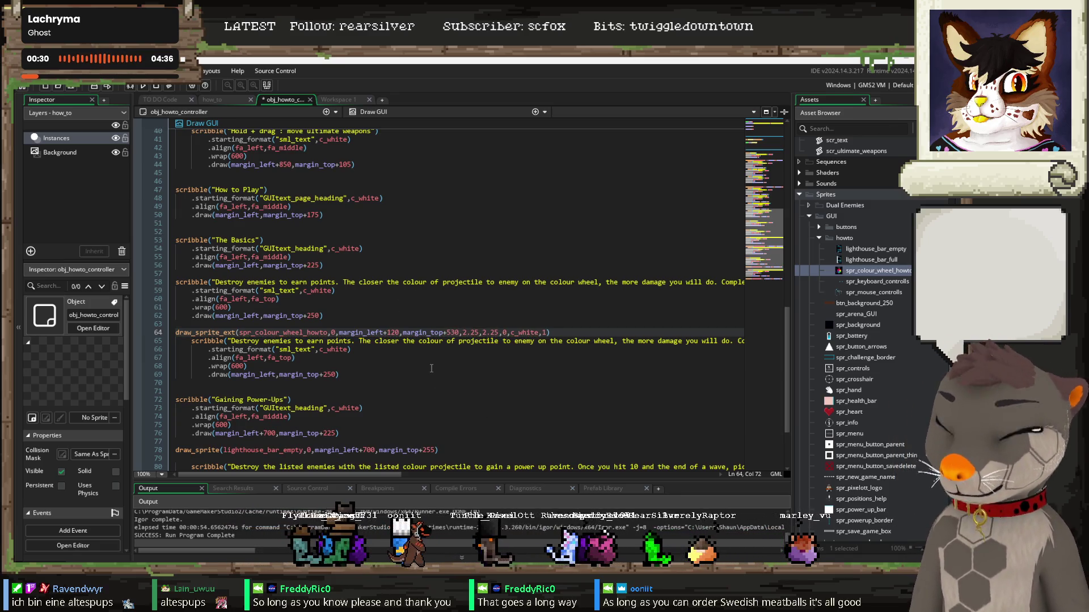
{"action": "left_click", "coordinate": [436, 293]}
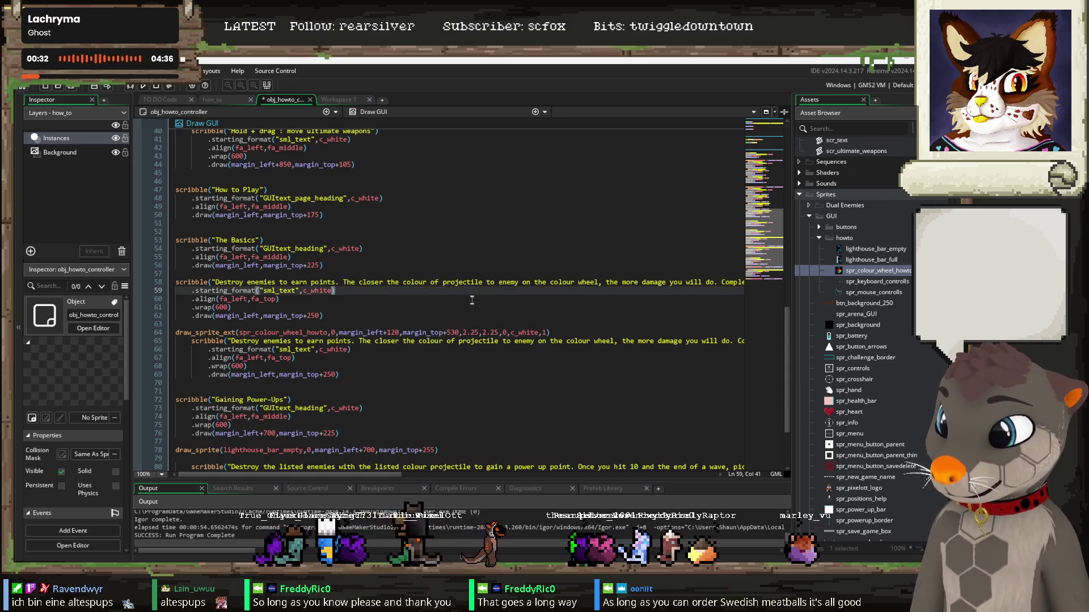
{"action": "double_click", "coordinate": [470, 332]}
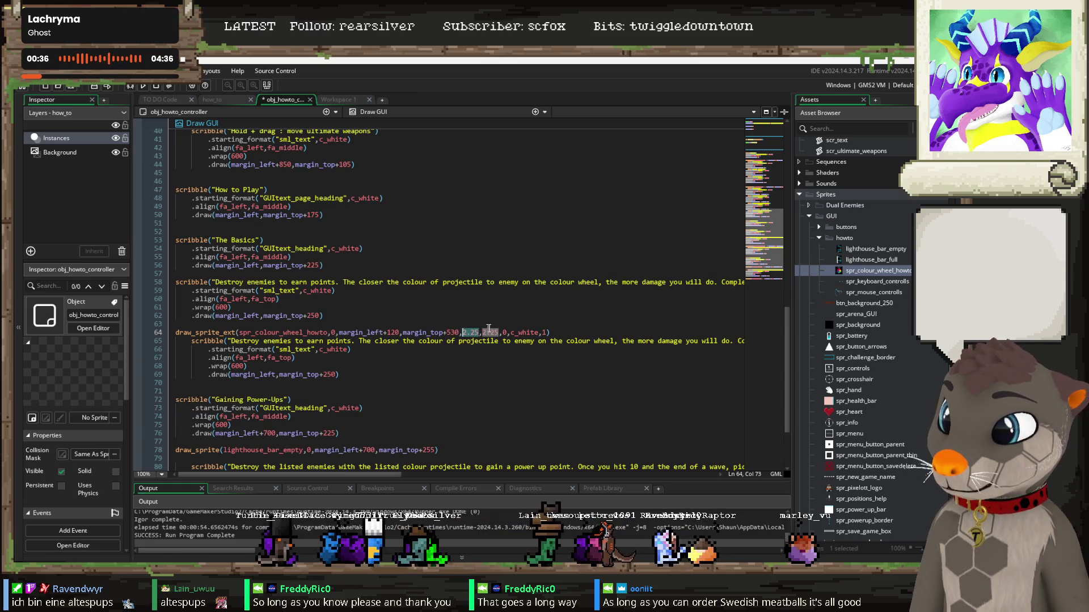
{"action": "type", "text": "1"}
{"action": "double_click", "coordinate": [488, 334]}
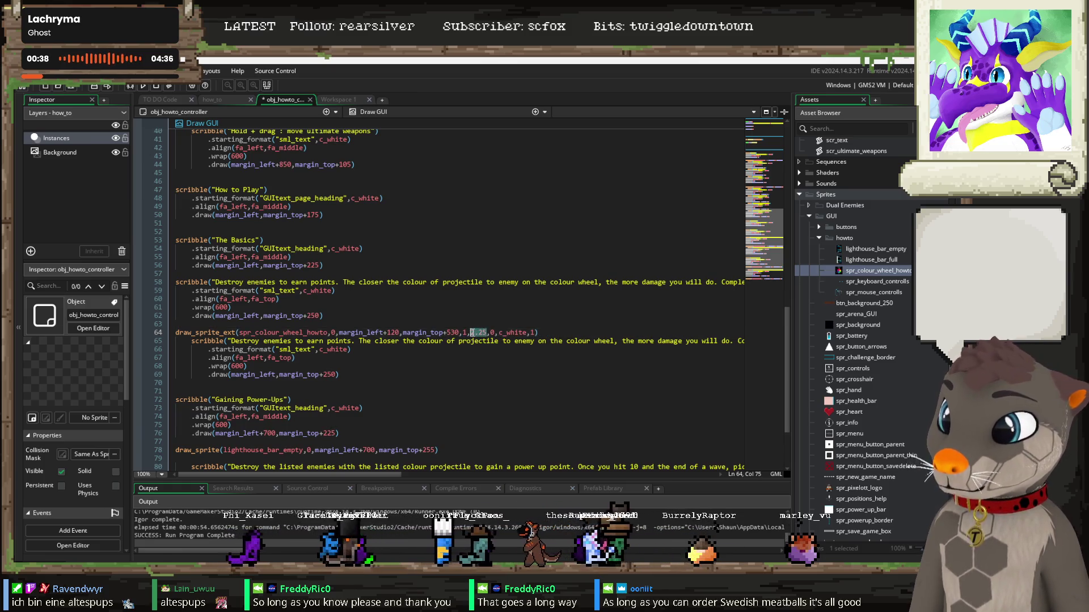
{"action": "type", "text": "1"}
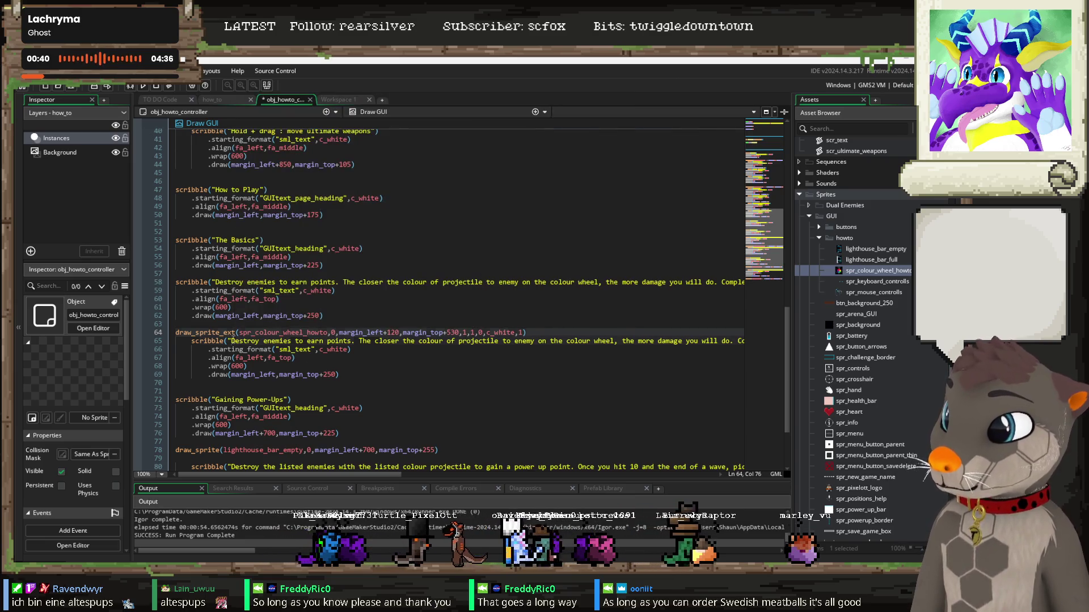
Step: Delete the copied description so the scribble string reads empty
{"action": "left_click_drag", "start_coordinate": [230, 341], "coordinate": [676, 345]}
{"action": "key", "text": "Delete"}
{"action": "key", "text": "Delete"}
{"action": "key", "text": "Delete"}
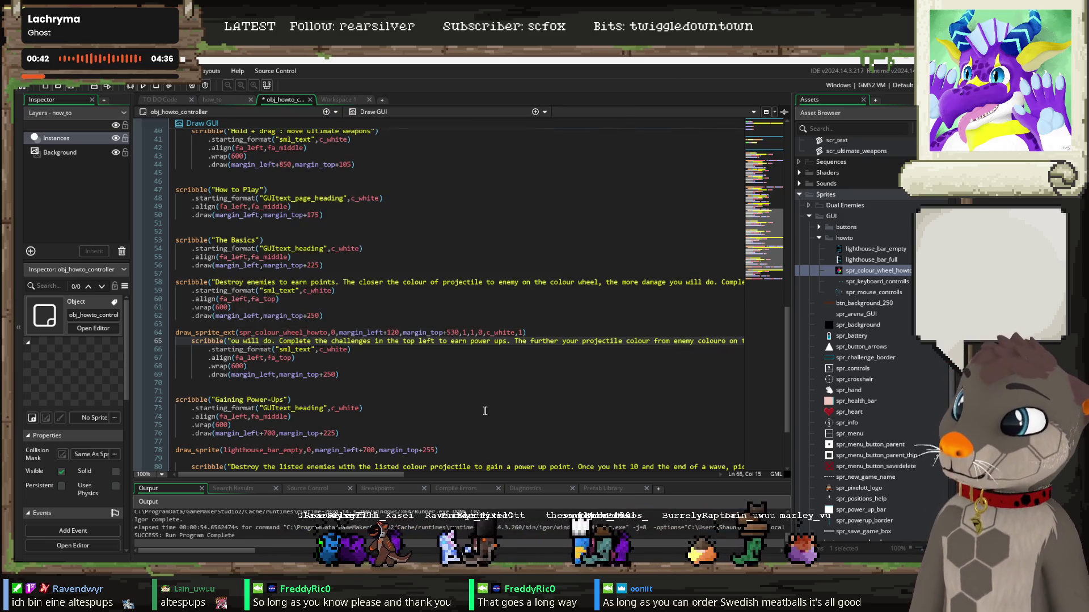
{"action": "key", "text": "Delete"}
{"action": "key", "text": "Delete"}
{"action": "key", "text": "Delete"}
{"action": "left_click", "coordinate": [694, 340], "text": "shift"}
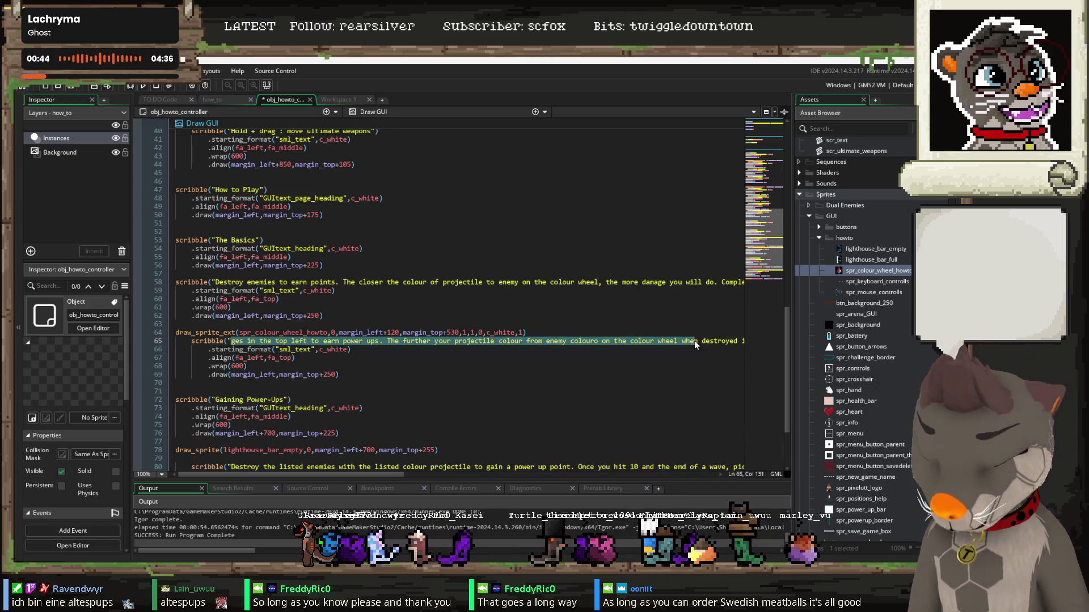
{"action": "key", "text": "Delete"}
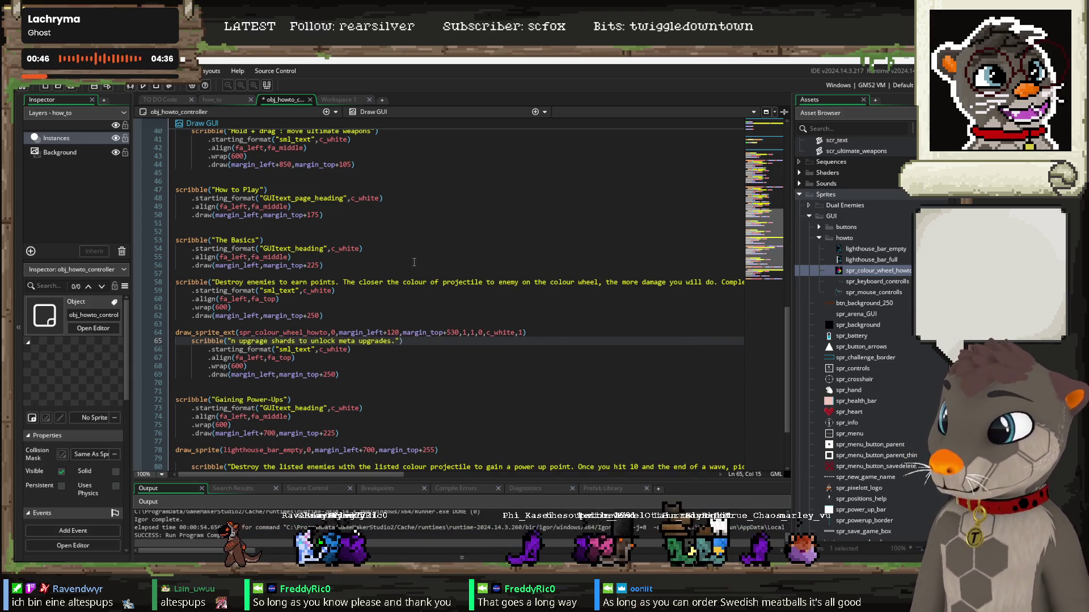
{"action": "key", "text": "Delete"}
{"action": "key", "text": "Delete"}
{"action": "key", "text": "Delete"}
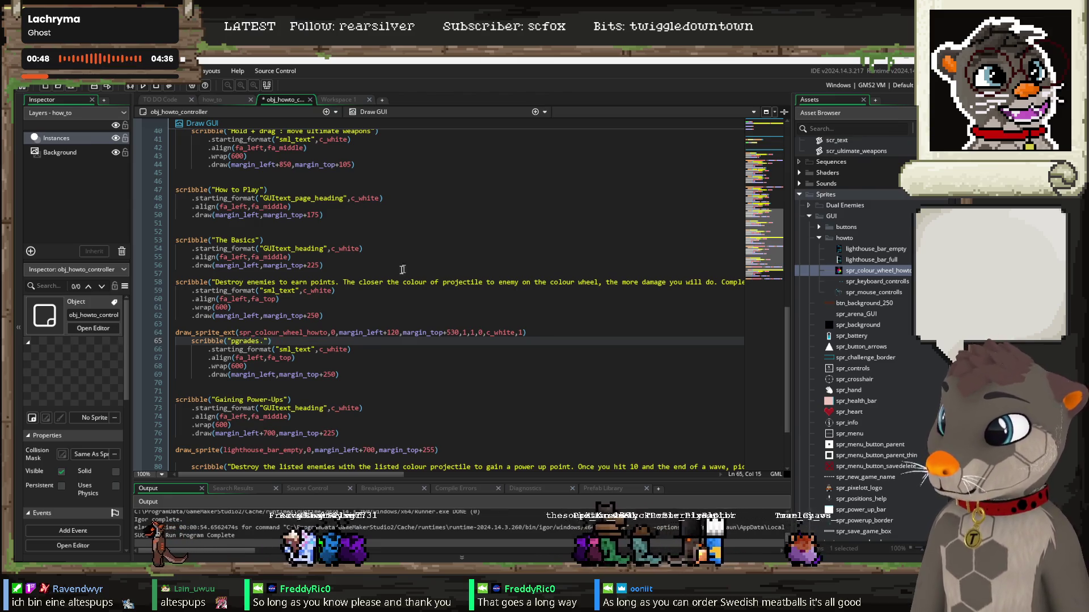
{"action": "key", "text": "Delete"}
{"action": "key", "text": "Delete"}
{"action": "key", "text": "Delete"}
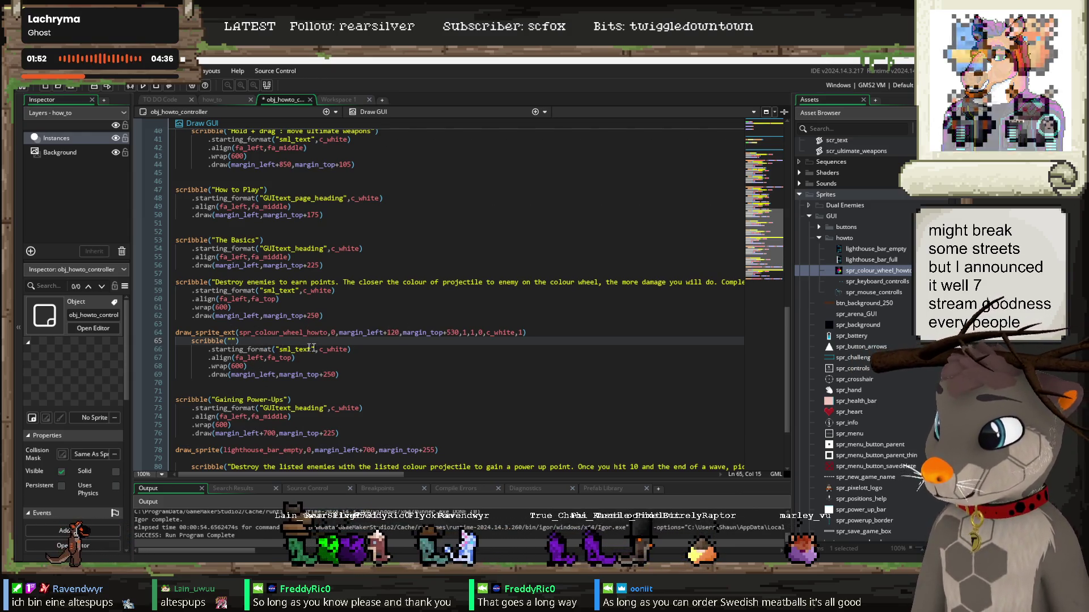
Step: Move the blank text block's x position to margin_left+320
{"action": "double_click", "coordinate": [388, 334]}
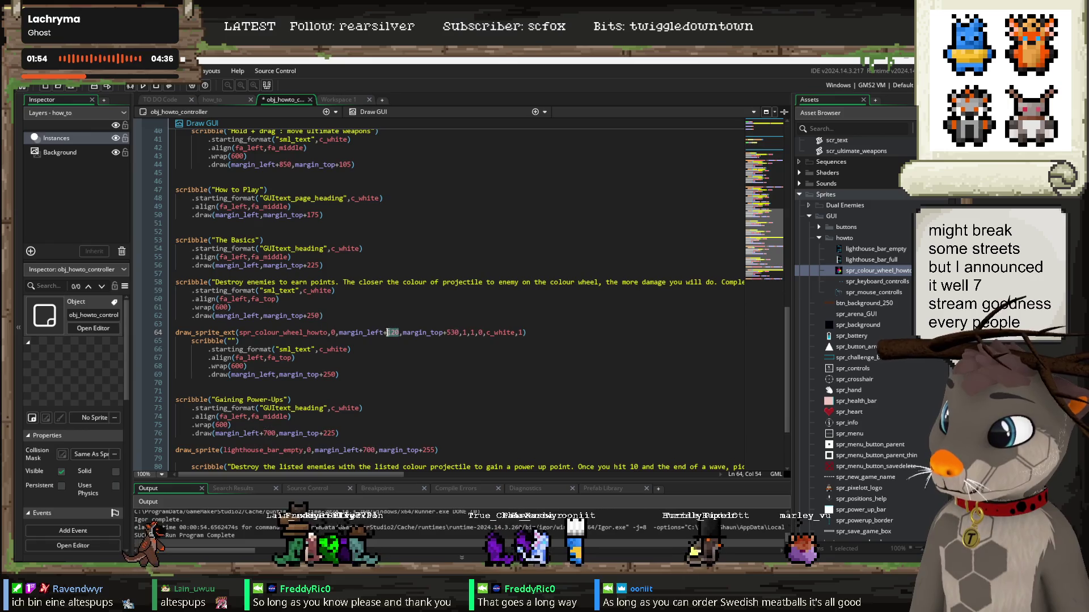
{"action": "key", "text": "ctrl+c"}
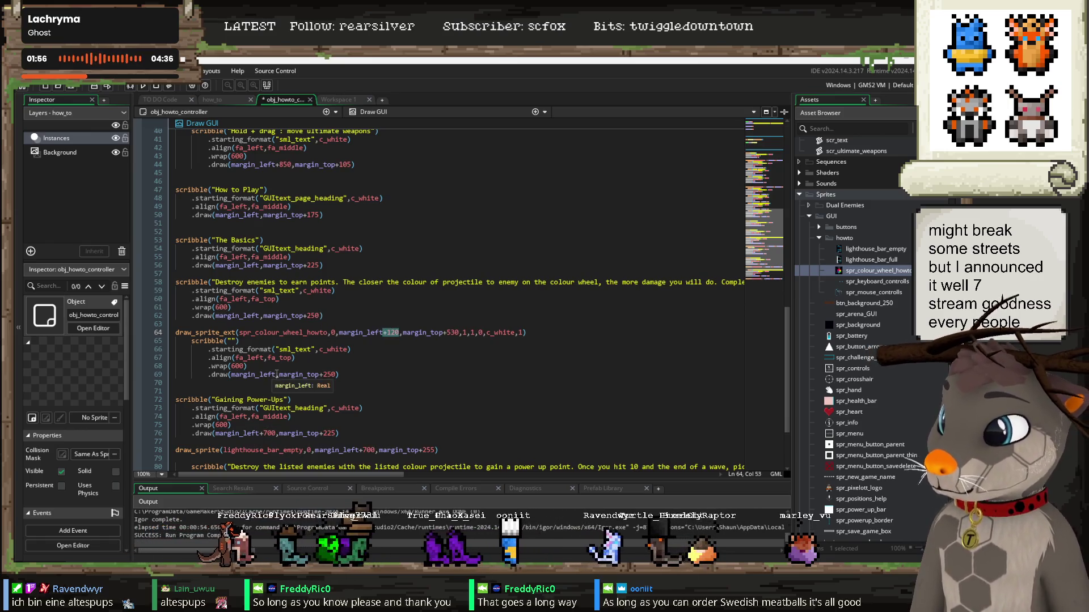
{"action": "left_click", "coordinate": [277, 375]}
{"action": "key", "text": "ctrl+v"}
{"action": "key", "text": "Left"}
{"action": "key", "text": "Left"}
{"action": "key", "text": "BackSpace"}
{"action": "type", "text": "3"}
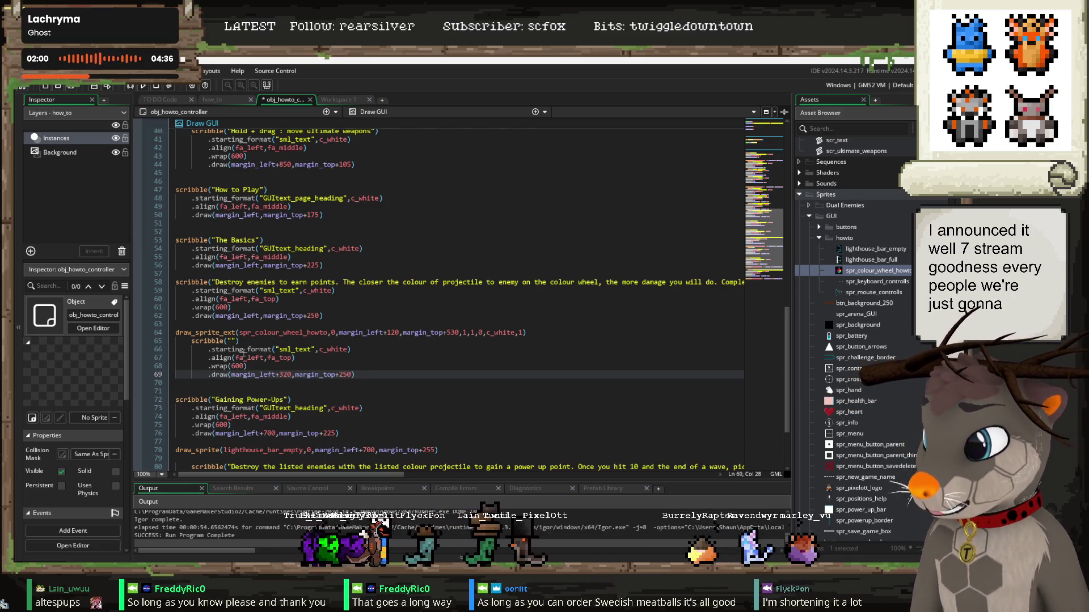
Step: Change the text block's wrap width from 600 to 300
{"action": "key", "text": "Up"}
{"action": "key", "text": "Left"}
{"action": "key", "text": "Left"}
{"action": "key", "text": "Left"}
{"action": "key", "text": "BackSpace"}
{"action": "type", "text": "3"}
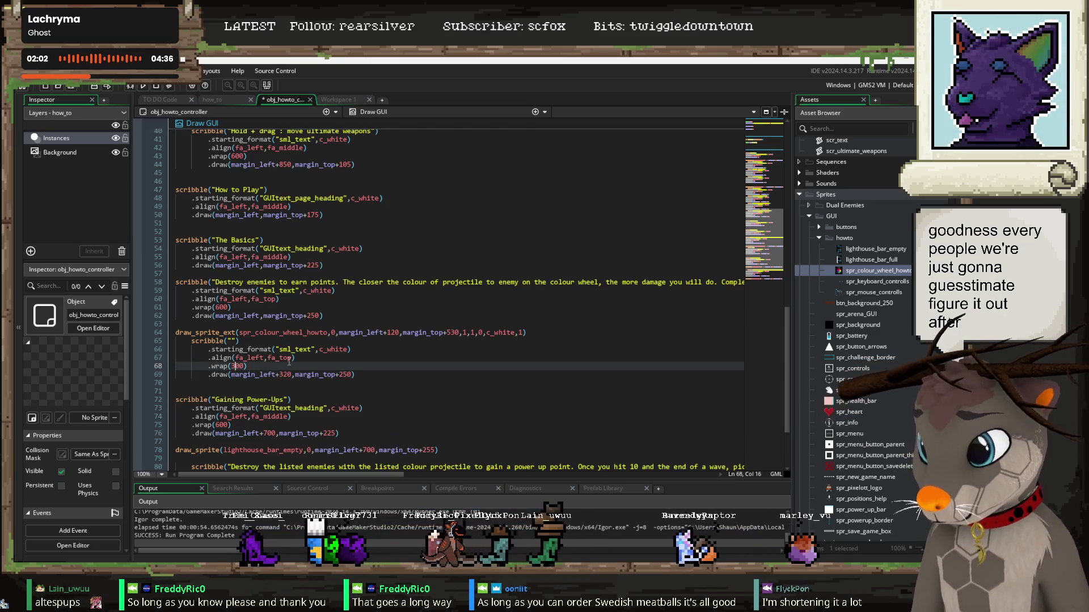
{"action": "left_click", "coordinate": [232, 340]}
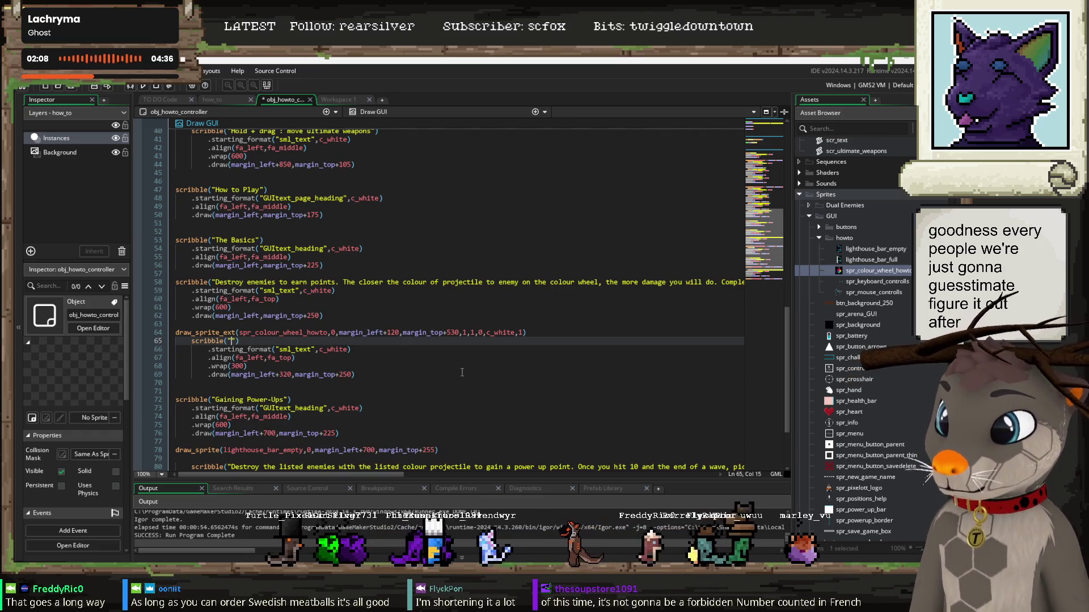
{"action": "scroll", "coordinate": [451, 377], "scroll_direction": "up", "scroll_amount": 2}
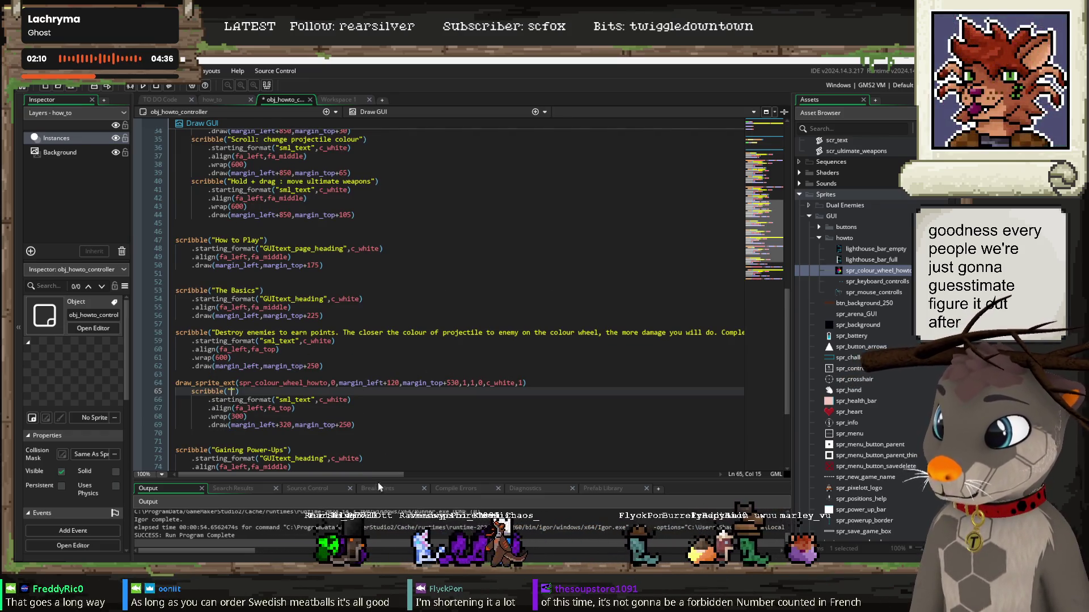
{"action": "mouse_move", "coordinate": [396, 479]}
{"action": "left_mouse_down"}
{"action": "mouse_move", "coordinate": [502, 477]}
{"action": "mouse_move", "coordinate": [282, 350]}
{"action": "left_mouse_up"}
{"action": "scroll", "coordinate": [282, 350], "scroll_direction": "down", "scroll_amount": 4}
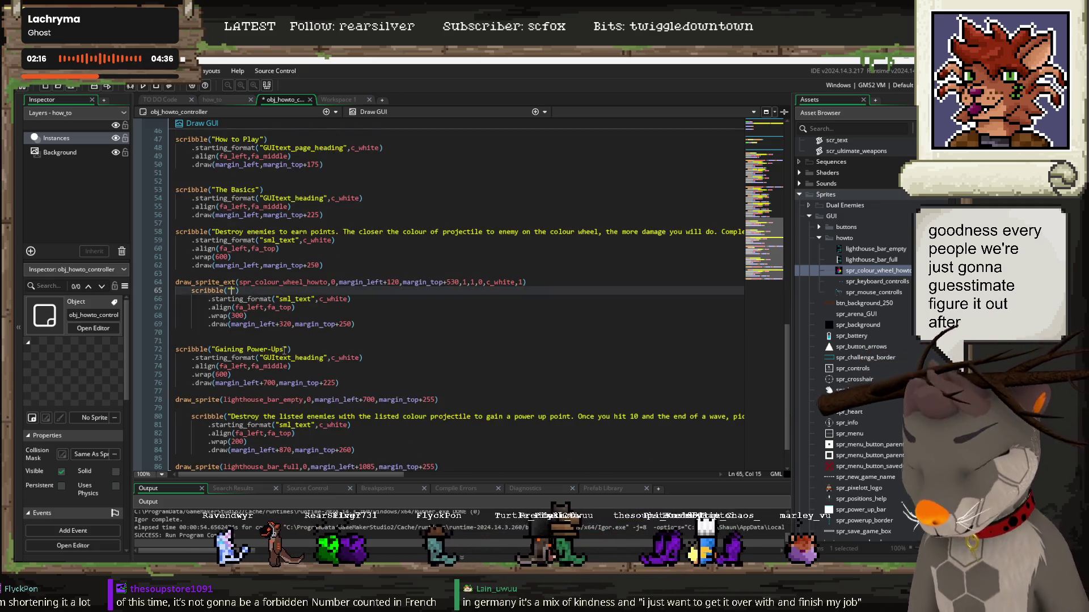
Step: Write a caption explaining the damage numbers next to the wheel, then run the game with F5
{"action": "type", "text": "The colours on the wheel"}
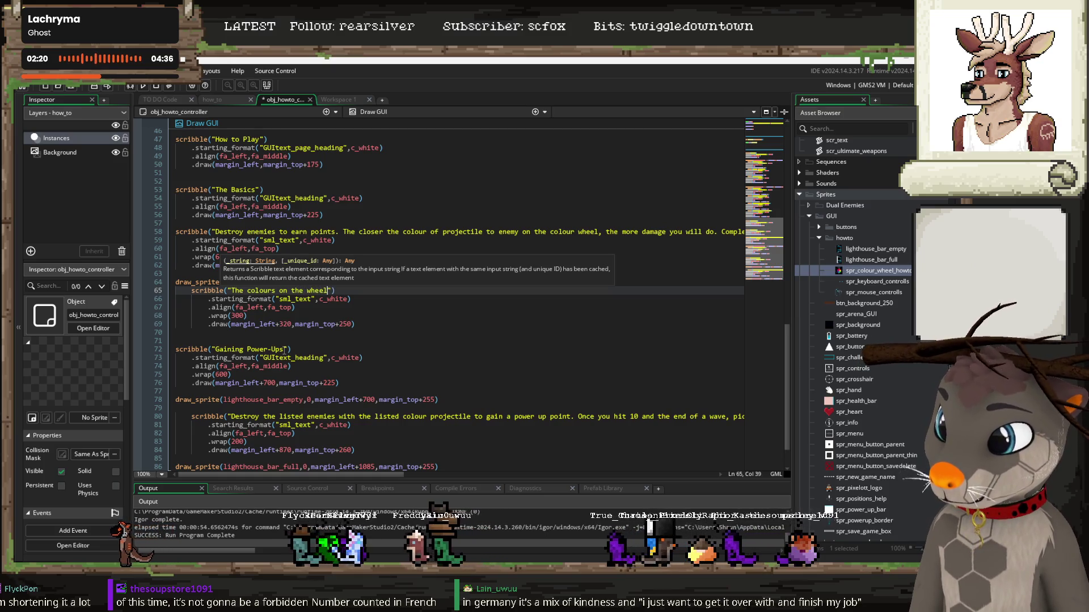
{"action": "key", "text": "BackSpace"}
{"action": "key", "text": "BackSpace"}
{"action": "key", "text": "BackSpace"}
{"action": "key", "text": "BackSpace"}
{"action": "key", "text": "BackSpace"}
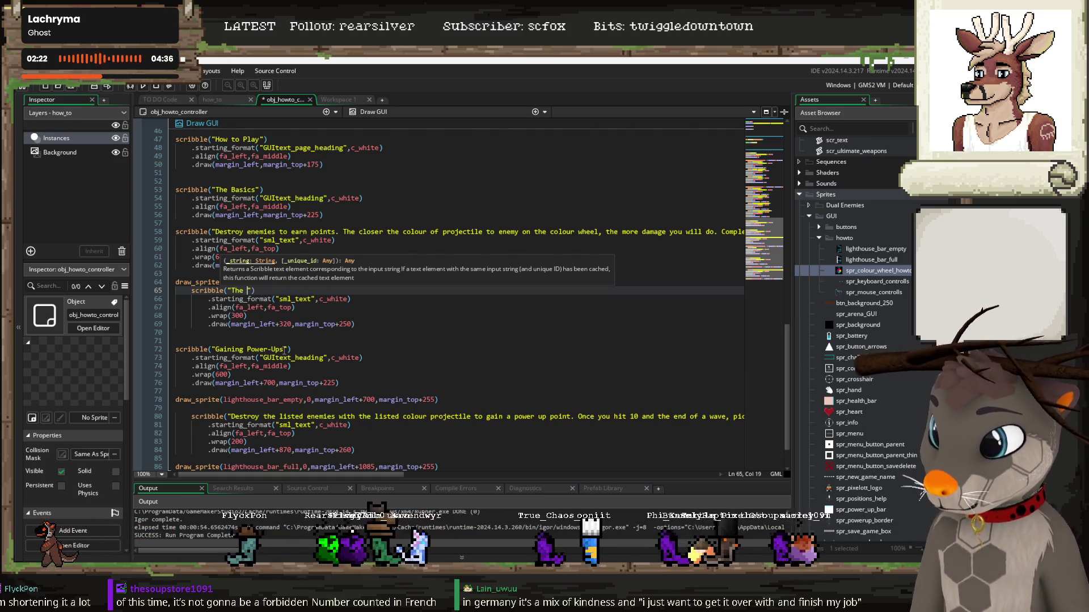
{"action": "key", "text": "BackSpace"}
{"action": "key", "text": "BackSpace"}
{"action": "key", "text": "BackSpace"}
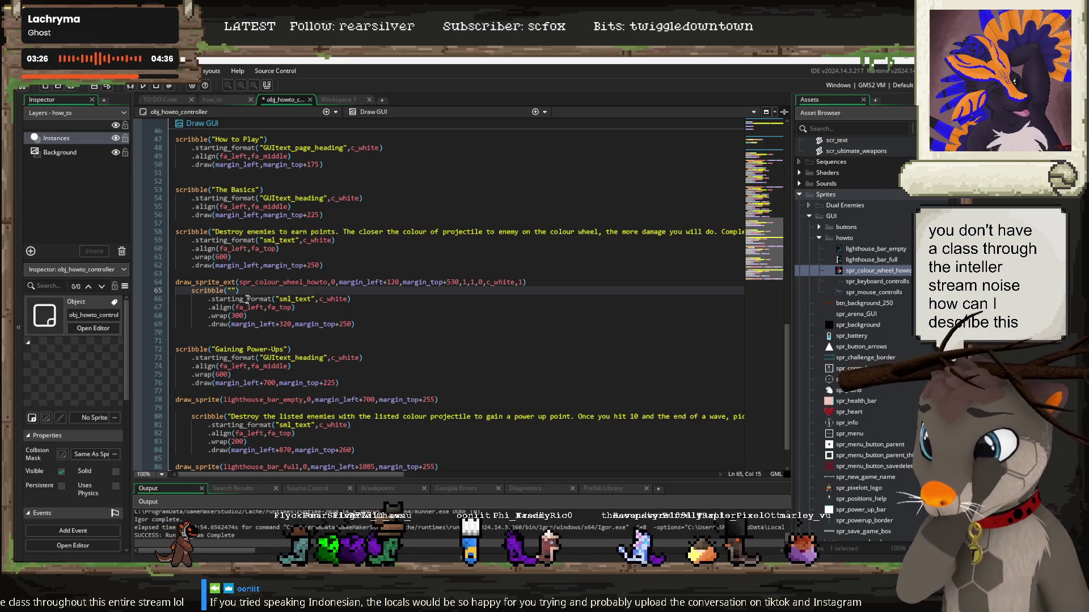
{"action": "type", "text": "Nu"}
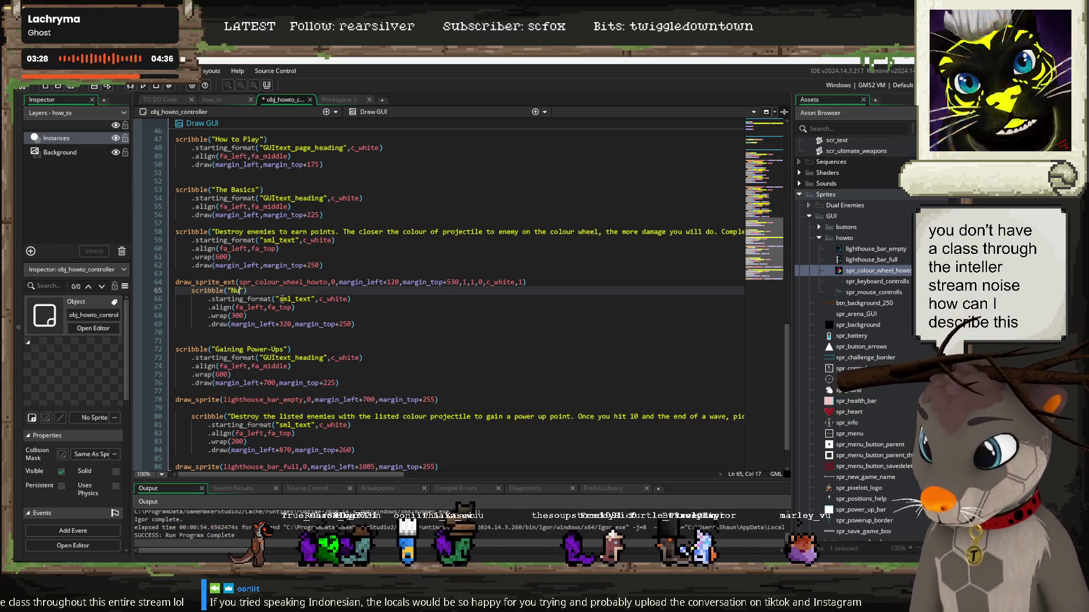
{"action": "type", "text": "Th "}
{"action": "type", "text": "numbers next to the wheel shows how"}
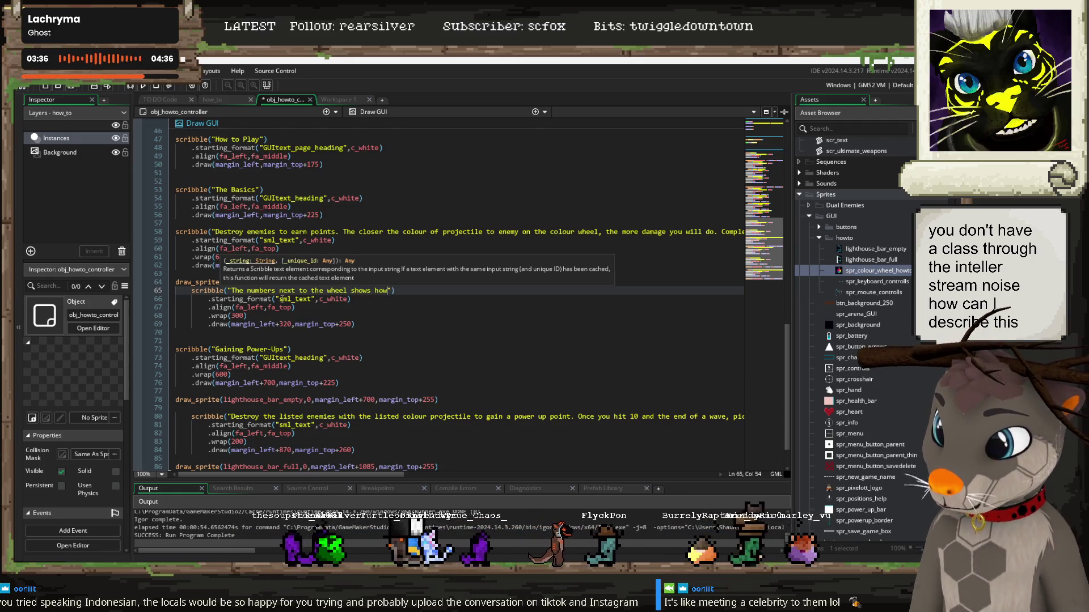
{"action": "type", "text": "much damage that particular colo"}
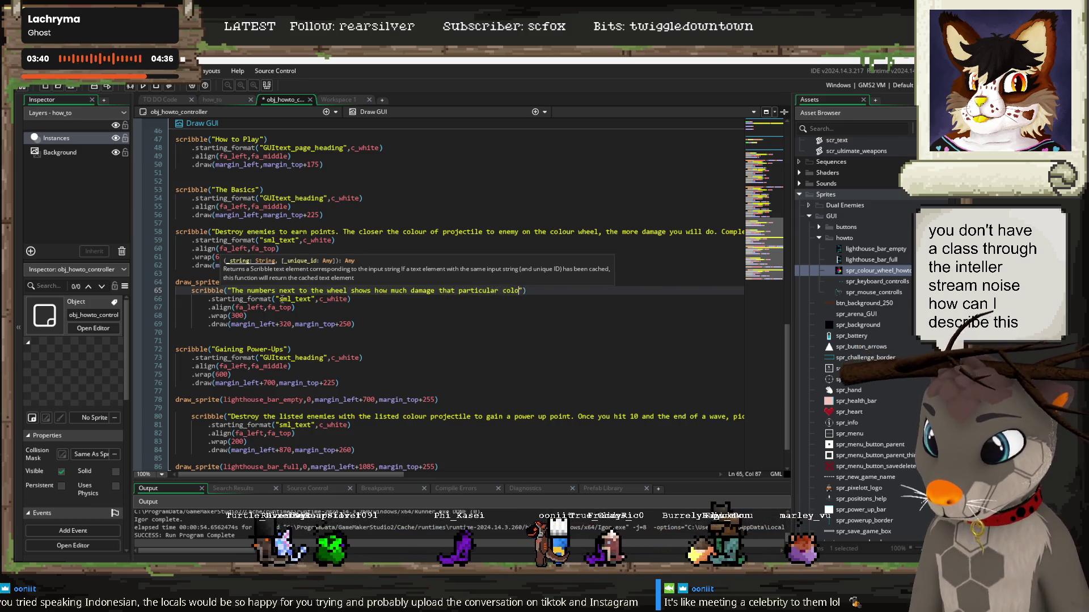
{"action": "type", "text": "my wil"}
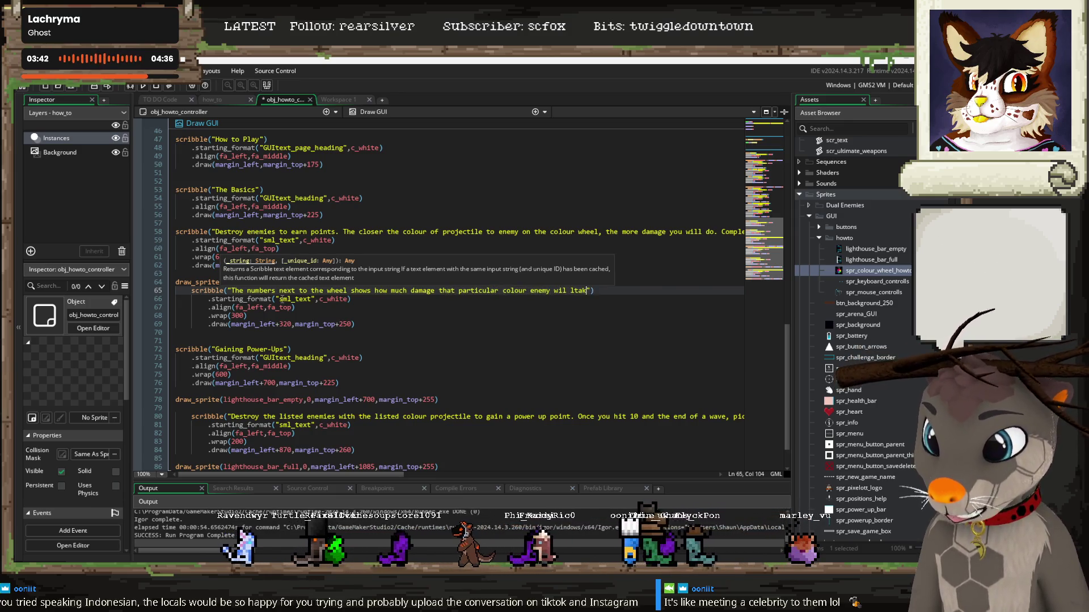
{"action": "key", "text": "BackSpace"}
{"action": "type", "text": "l take from the c"}
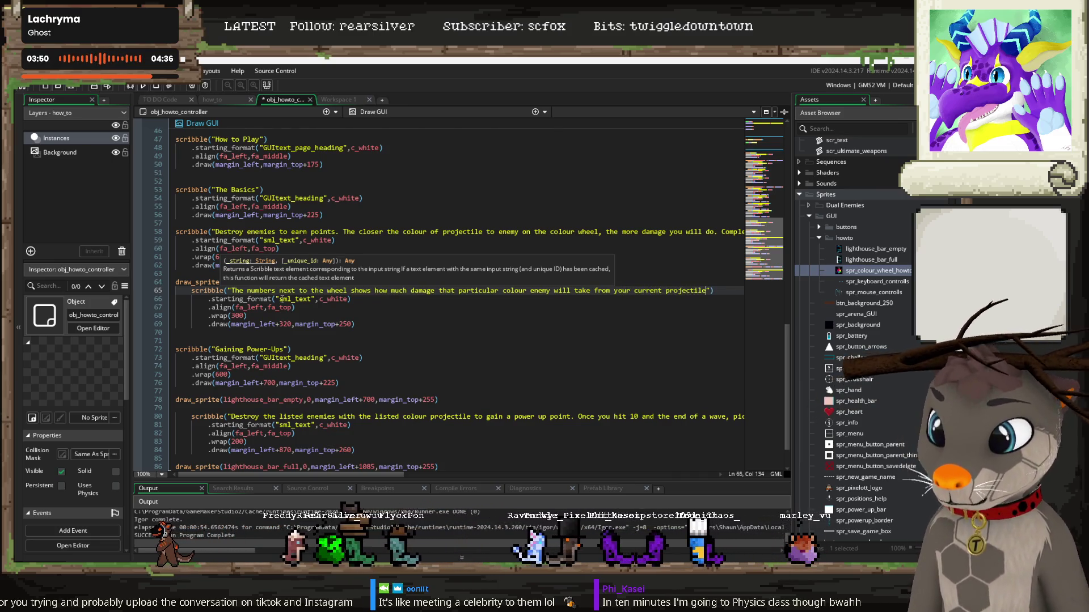
{"action": "key", "text": "F5"}
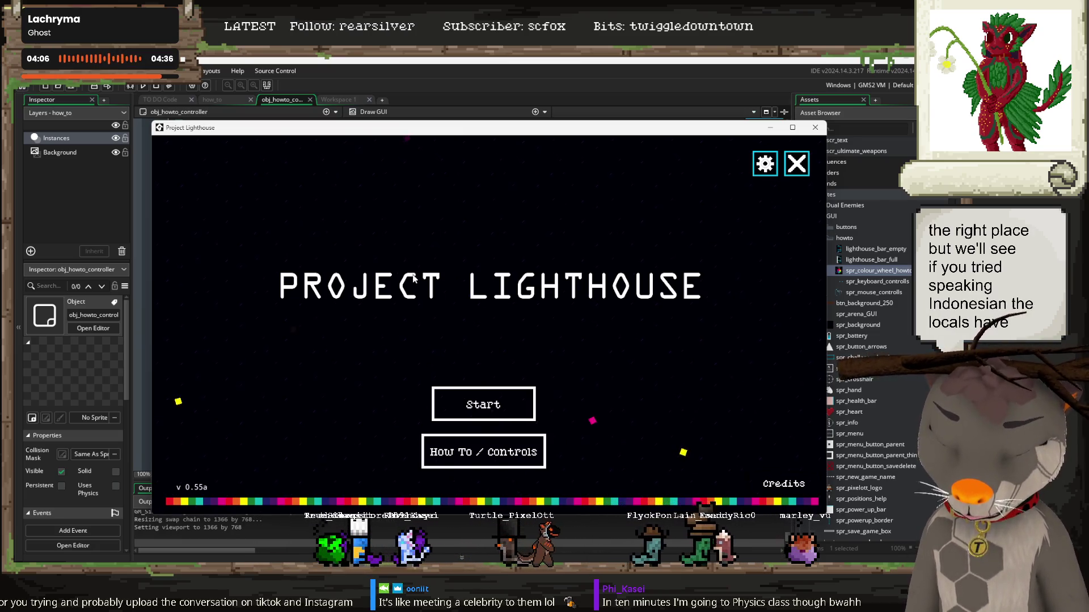
Step: View the How To / Controls screen, note the wheel caption overlapping The Basics, and close the game
{"action": "left_click", "coordinate": [479, 451]}
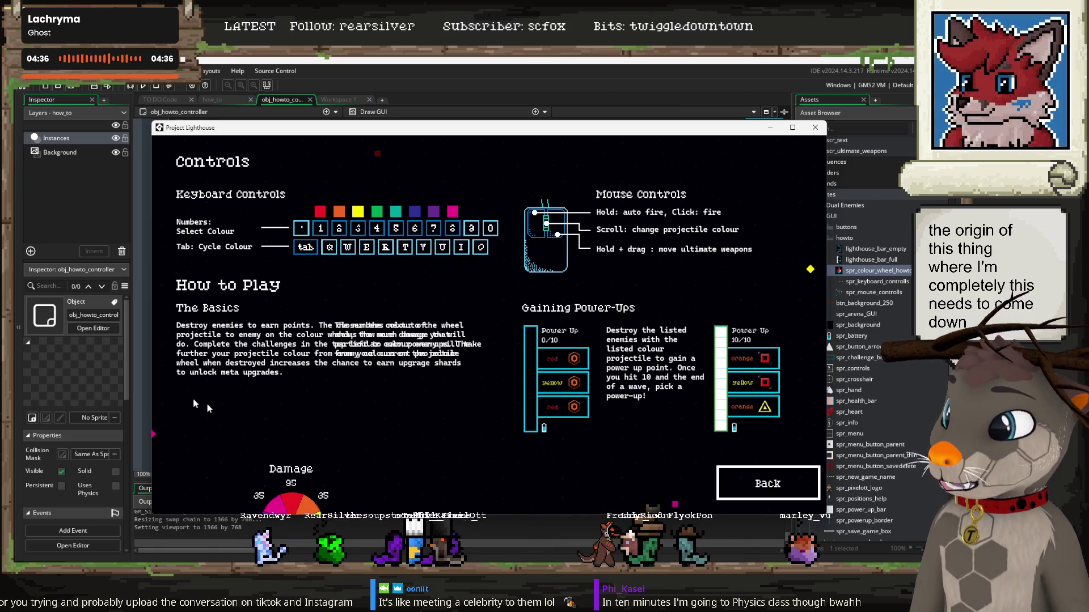
{"action": "key", "text": "alt+F4"}
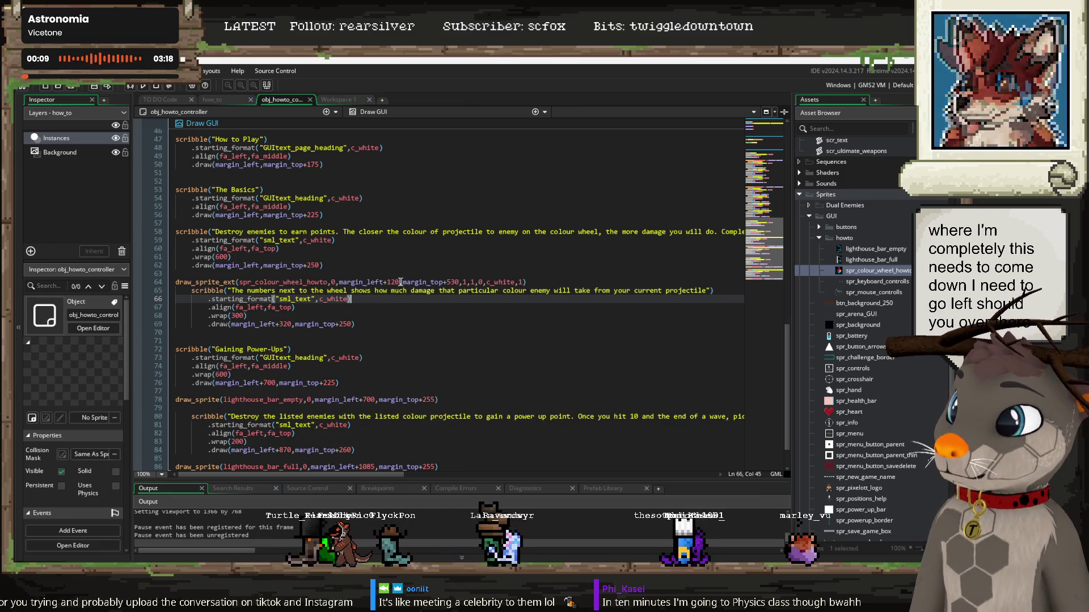
Step: Remove the wheel's +120 offset, place its caption at (margin_left+280, margin_top+520), and relaunch with F5
{"action": "left_click", "coordinate": [399, 282]}
{"action": "key", "text": "BackSpace"}
{"action": "key", "text": "BackSpace"}
{"action": "key", "text": "BackSpace"}
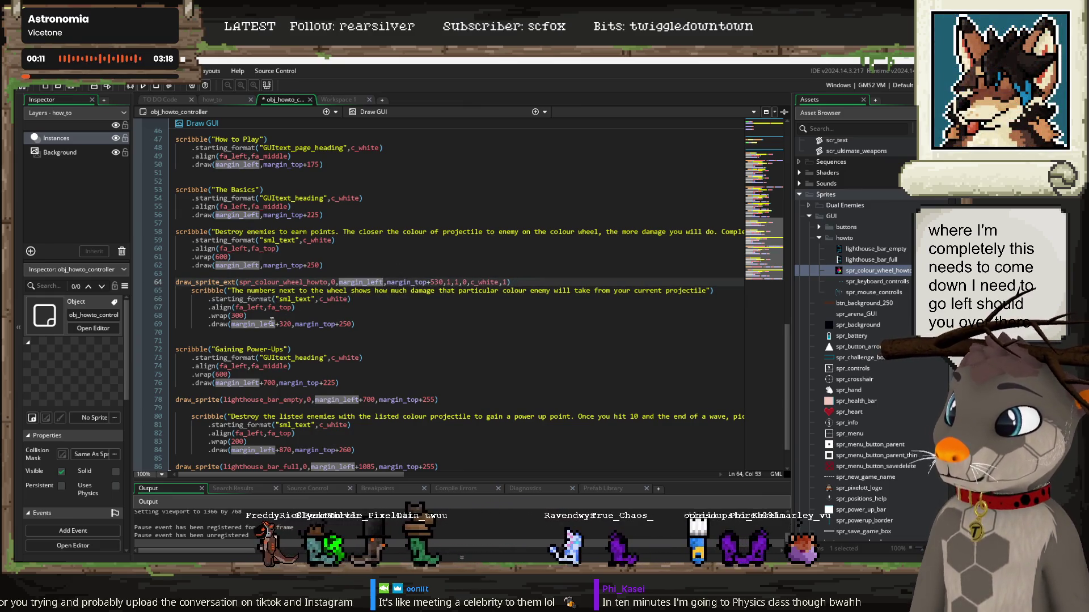
{"action": "left_click", "coordinate": [286, 324]}
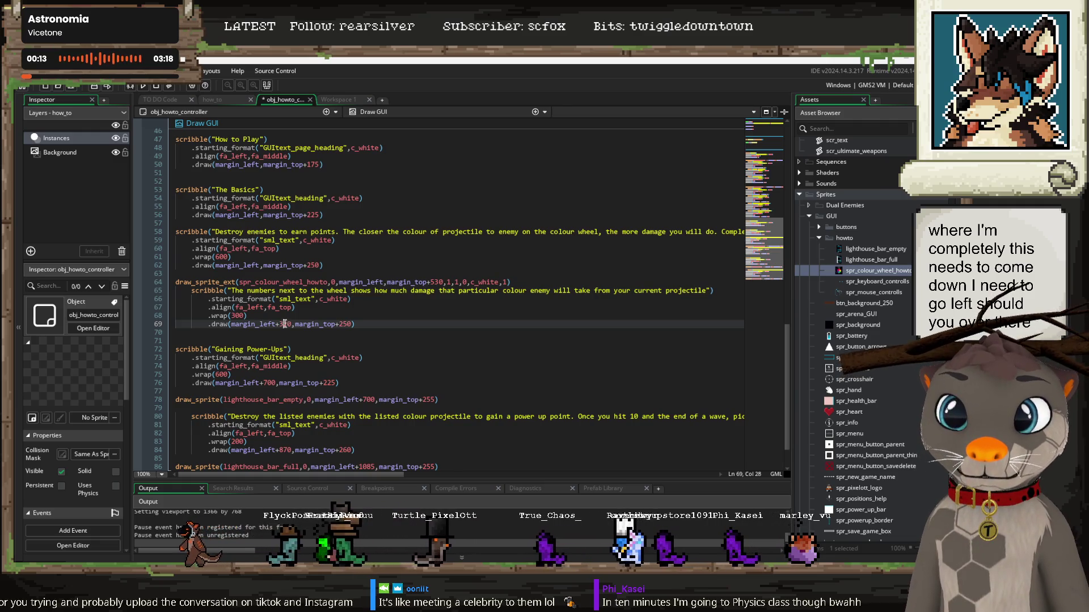
{"action": "key", "text": "BackSpace"}
{"action": "key", "text": "Delete"}
{"action": "type", "text": "3"}
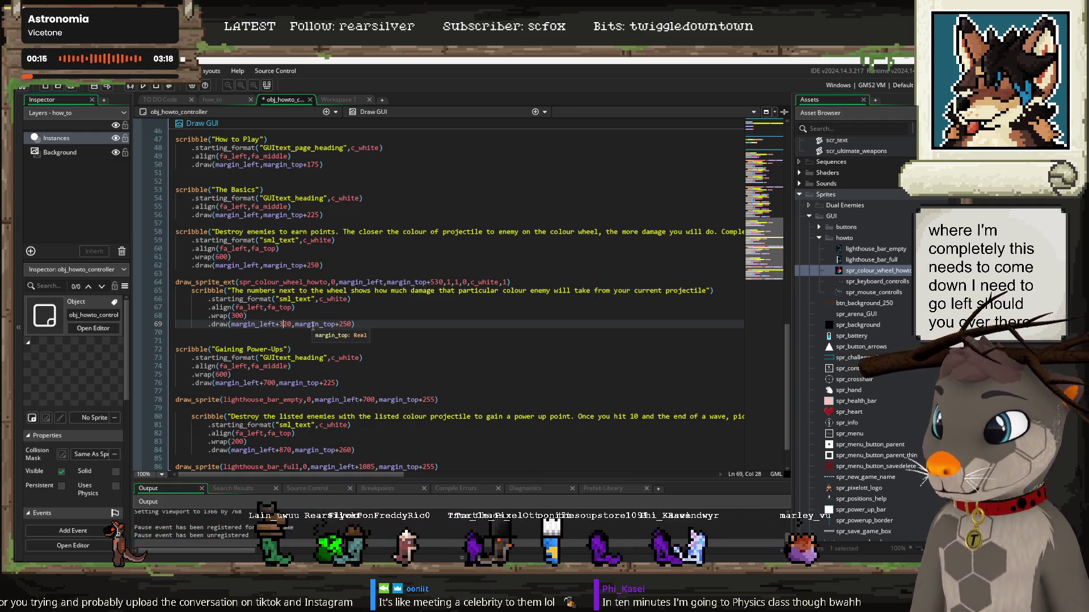
{"action": "key", "text": "BackSpace"}
{"action": "type", "text": "28"}
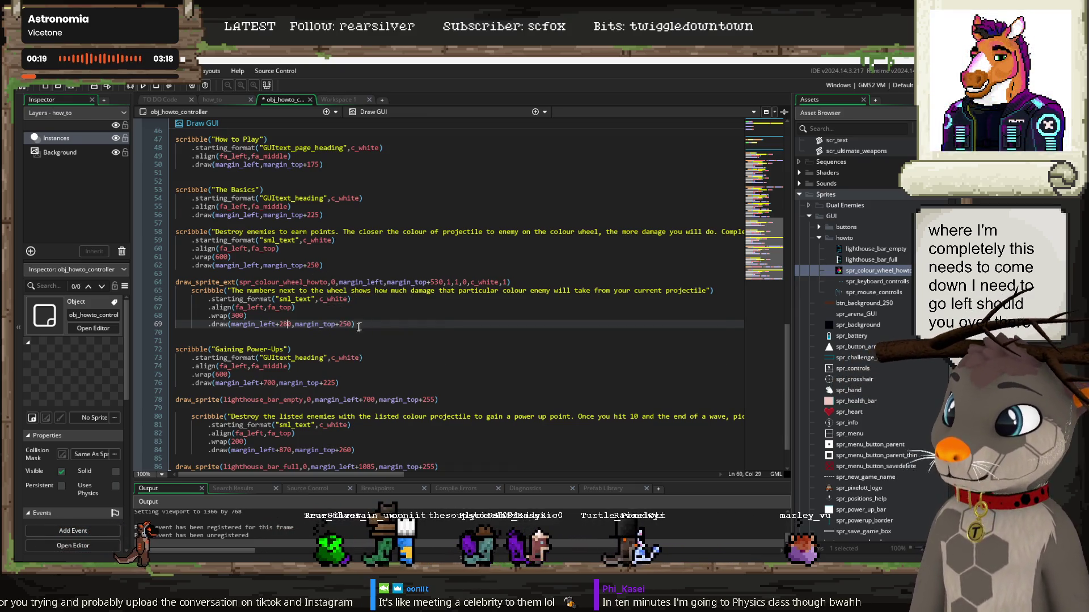
{"action": "key", "text": "Right"}
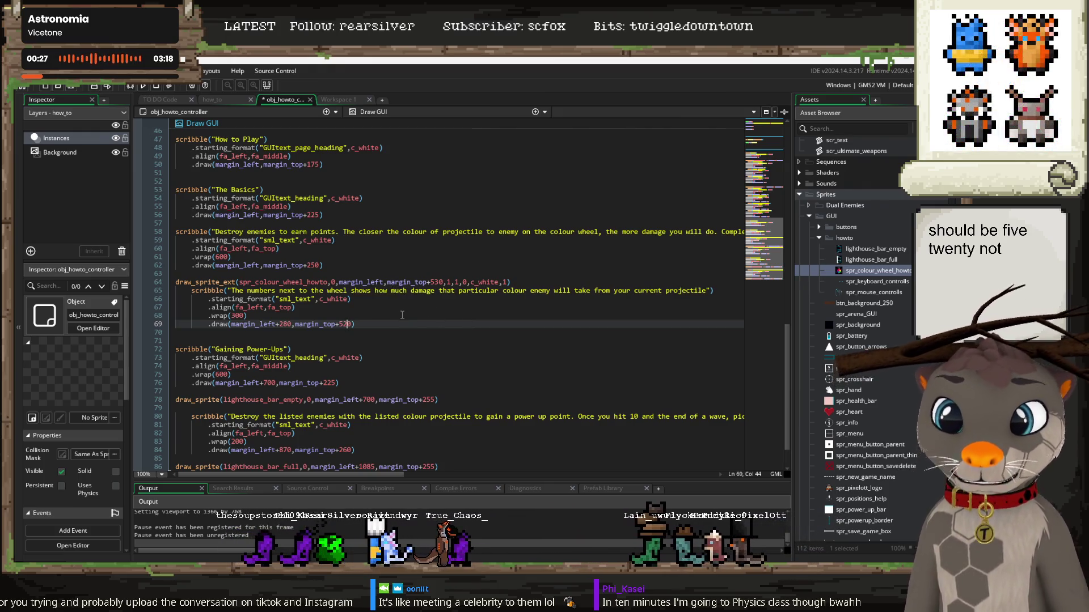
{"action": "key", "text": "Up"}
{"action": "key", "text": "F5"}
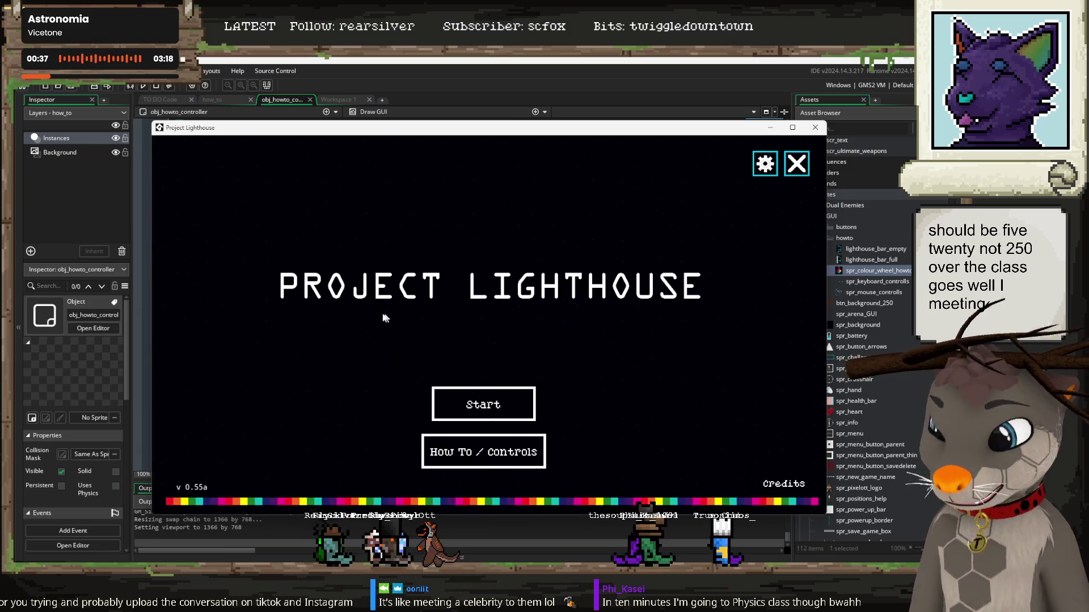
Step: Confirm the caption no longer overlaps The Basics on the Controls screen, go Back, and close the game
{"action": "left_click", "coordinate": [481, 454]}
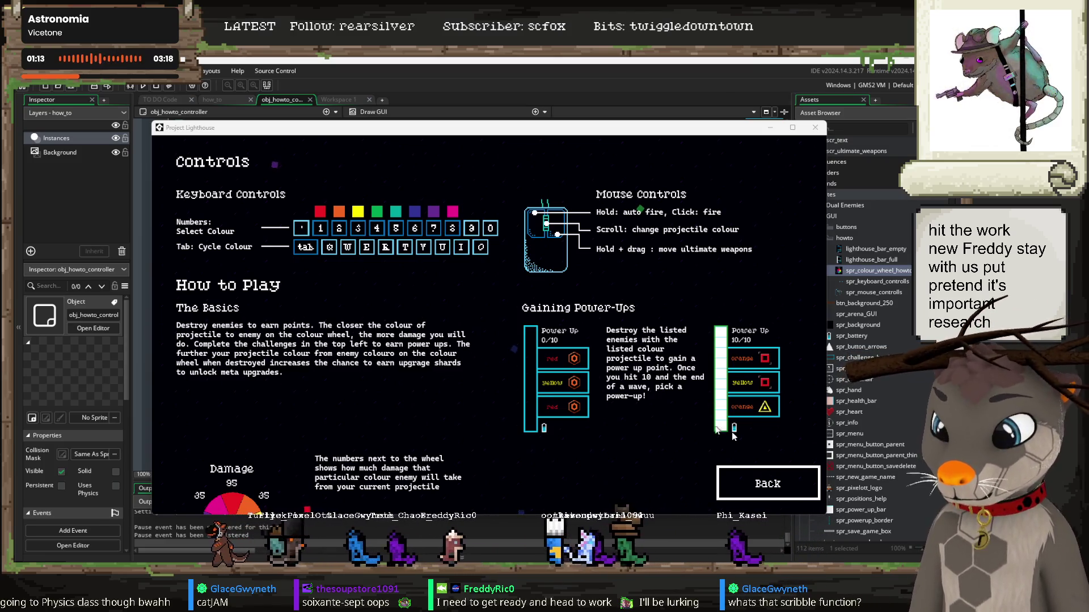
{"action": "left_click", "coordinate": [782, 492]}
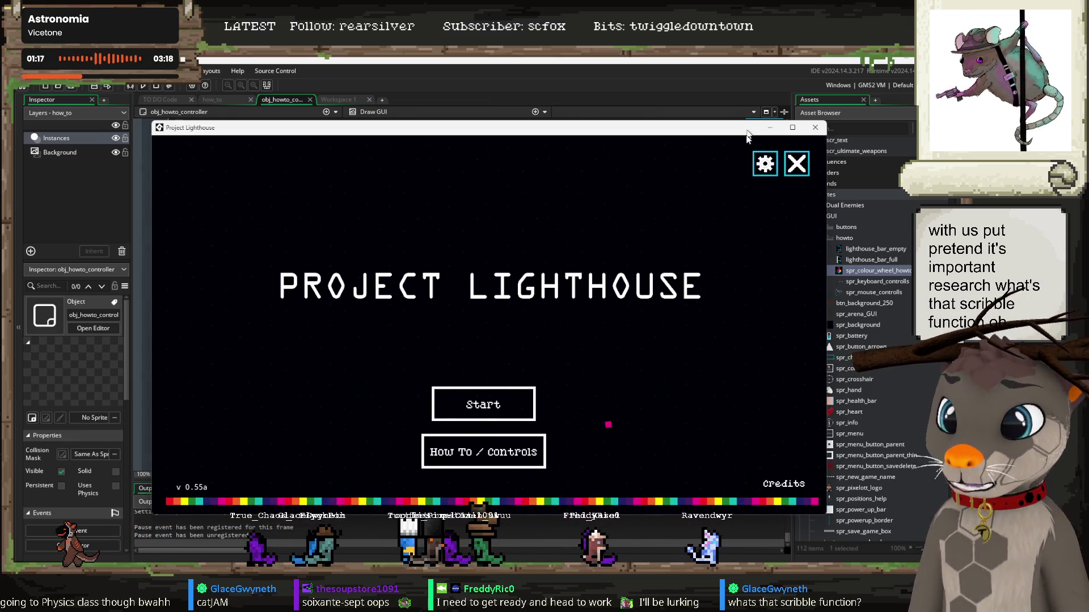
{"action": "left_click", "coordinate": [806, 166]}
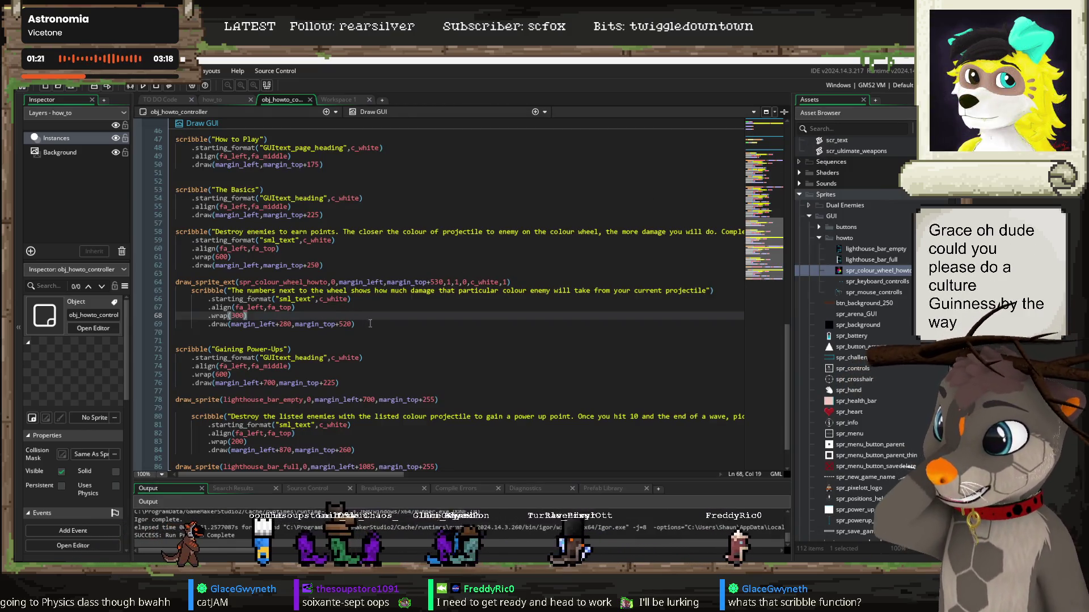
{"action": "mouse_move", "coordinate": [370, 323]}
{"action": "left_mouse_down"}
{"action": "mouse_move", "coordinate": [216, 307]}
{"action": "mouse_move", "coordinate": [163, 288]}
{"action": "left_mouse_up"}
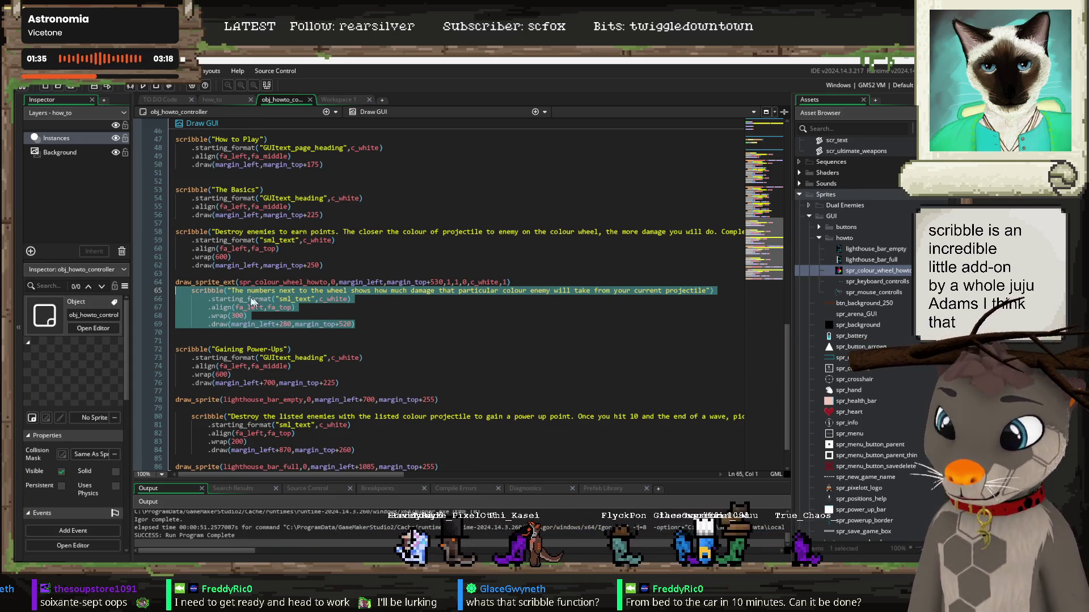
{"action": "left_click_drag", "start_coordinate": [356, 324], "coordinate": [189, 289]}
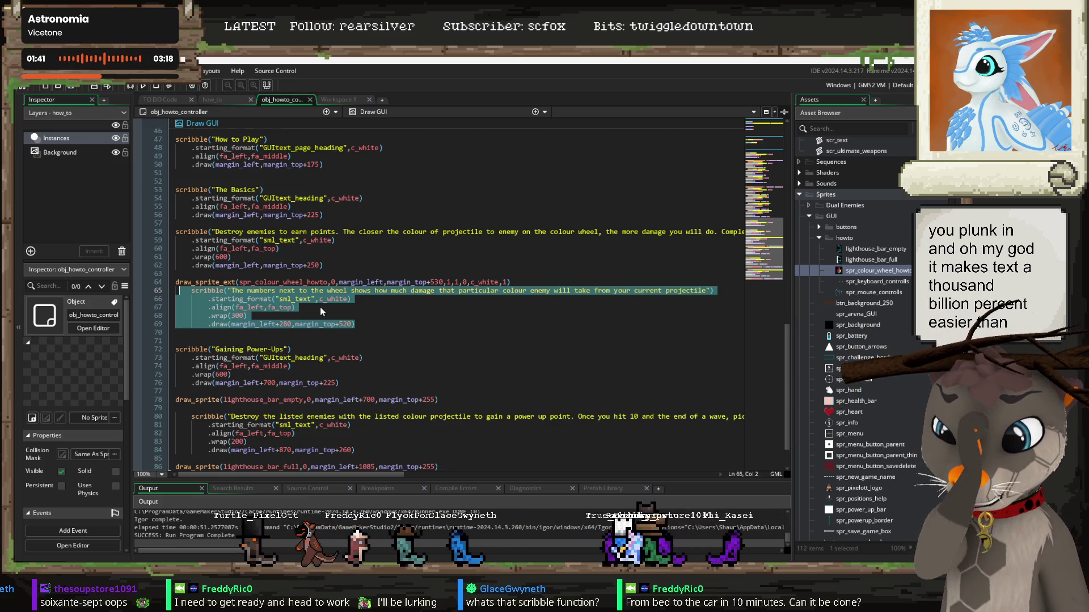
{"action": "left_click", "coordinate": [467, 302]}
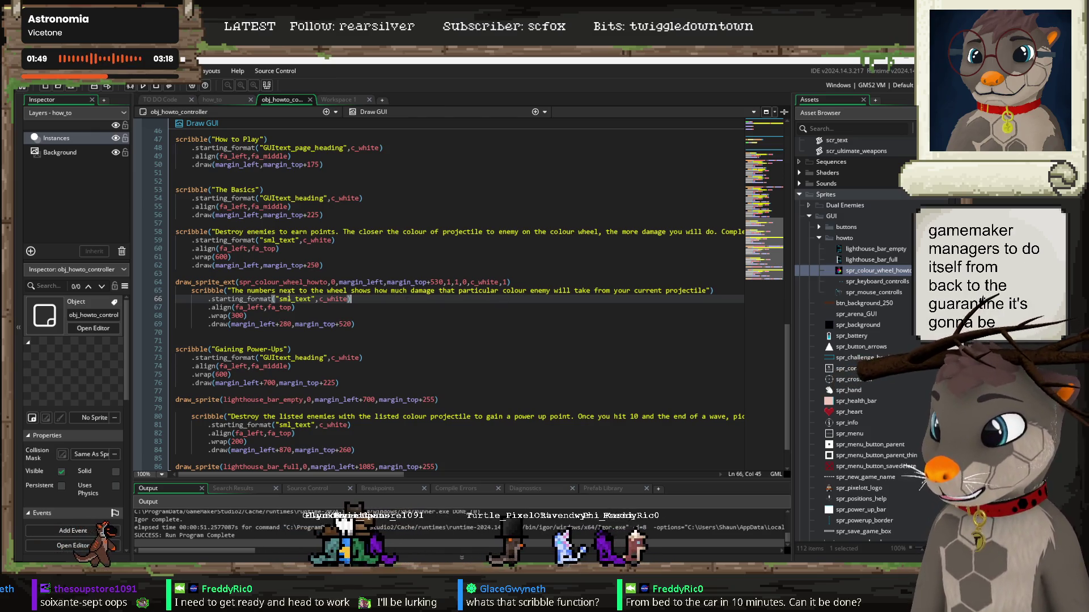
{"action": "left_click_drag", "start_coordinate": [346, 264], "coordinate": [172, 232]}
{"action": "left_click", "coordinate": [396, 233]}
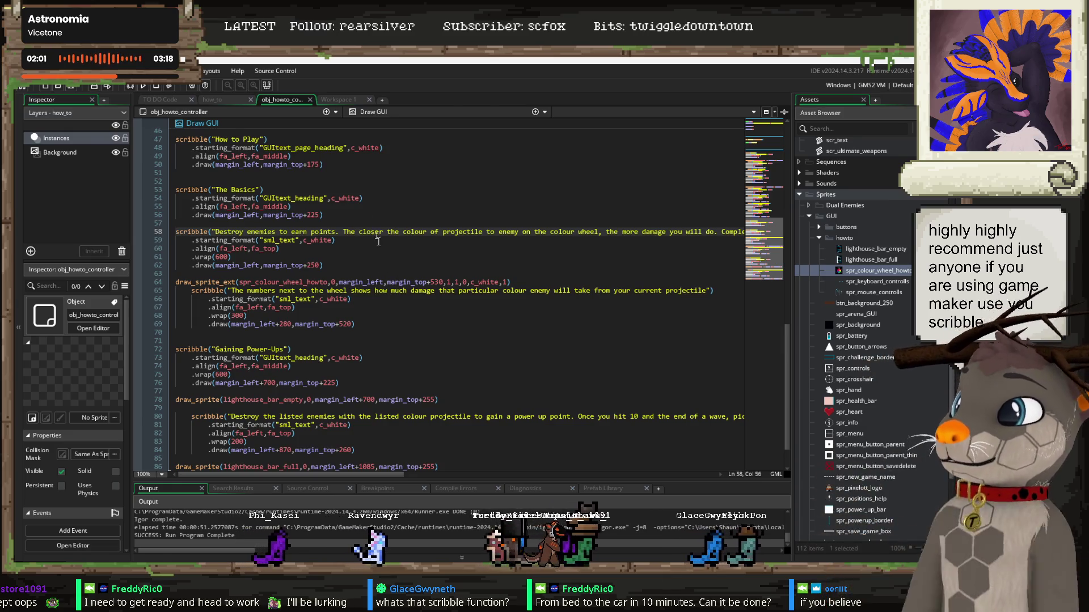
{"action": "left_click_drag", "start_coordinate": [324, 266], "coordinate": [176, 240]}
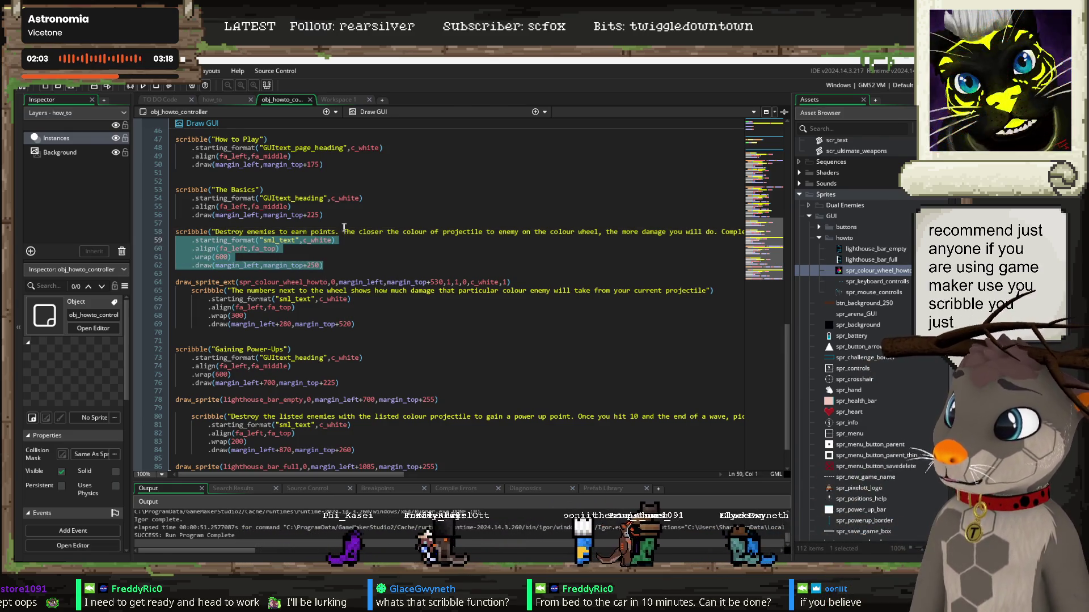
{"action": "left_click", "coordinate": [355, 242]}
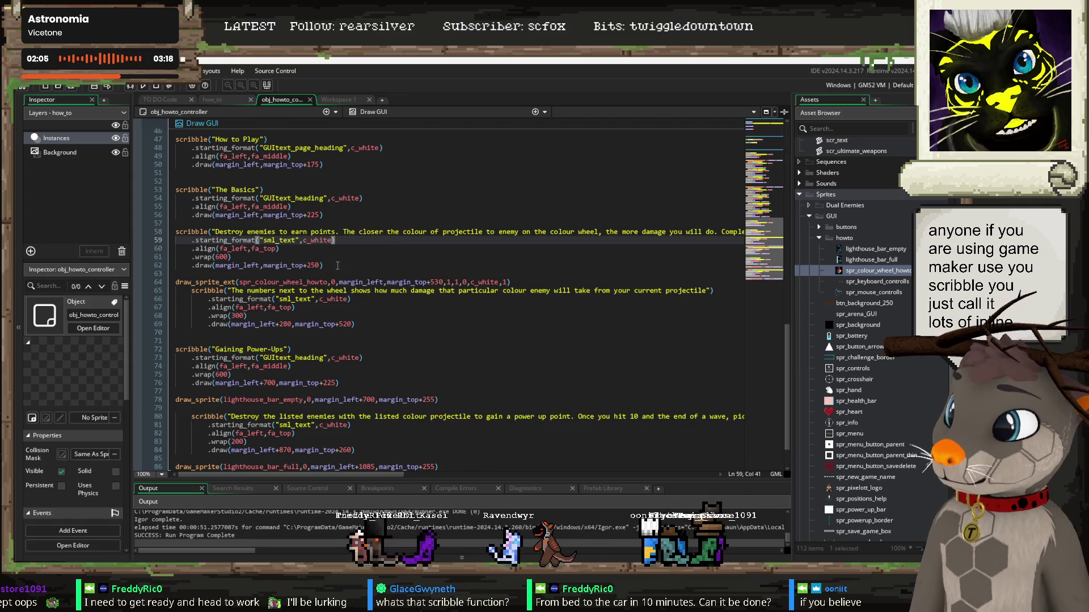
{"action": "left_click_drag", "start_coordinate": [338, 266], "coordinate": [173, 233]}
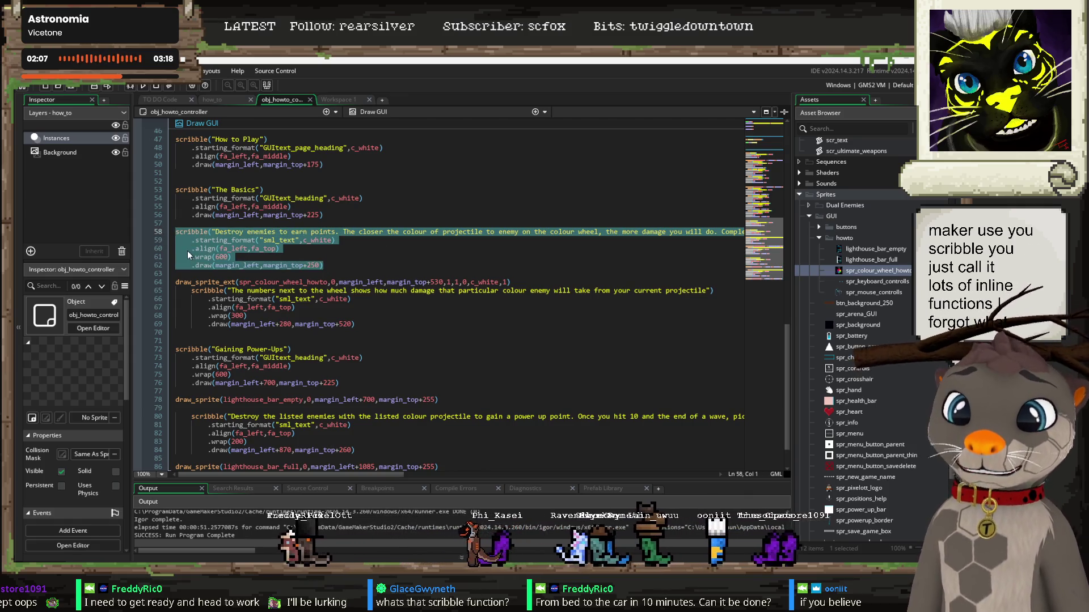
{"action": "left_click", "coordinate": [391, 257]}
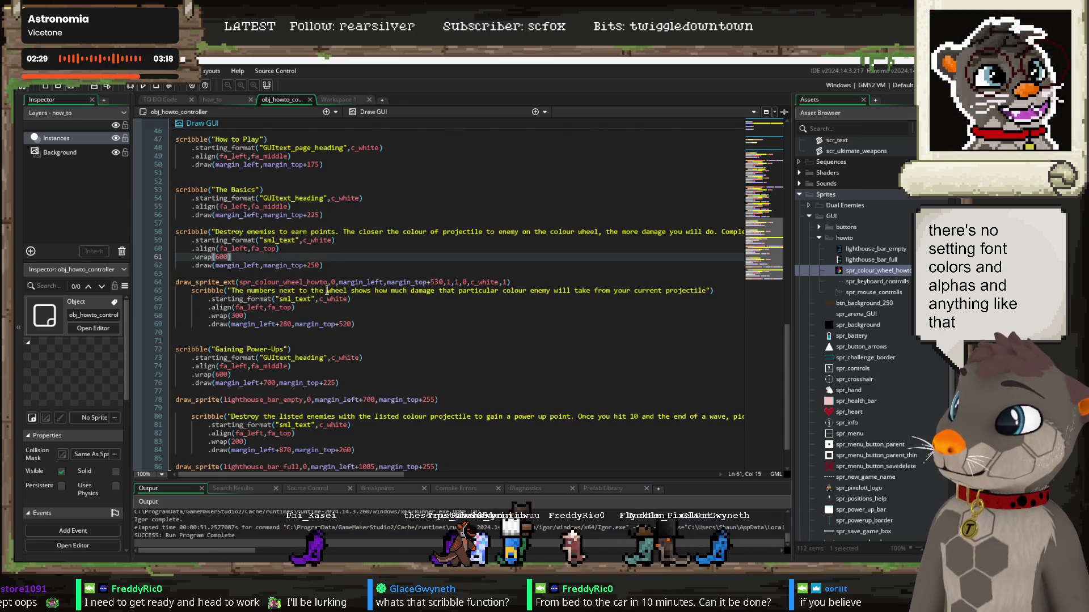
Step: Change the wheel caption's vertical offset on line 69 from margin_top+520 to margin_top+420
{"action": "left_click", "coordinate": [348, 325]}
{"action": "type", "text": "4"}
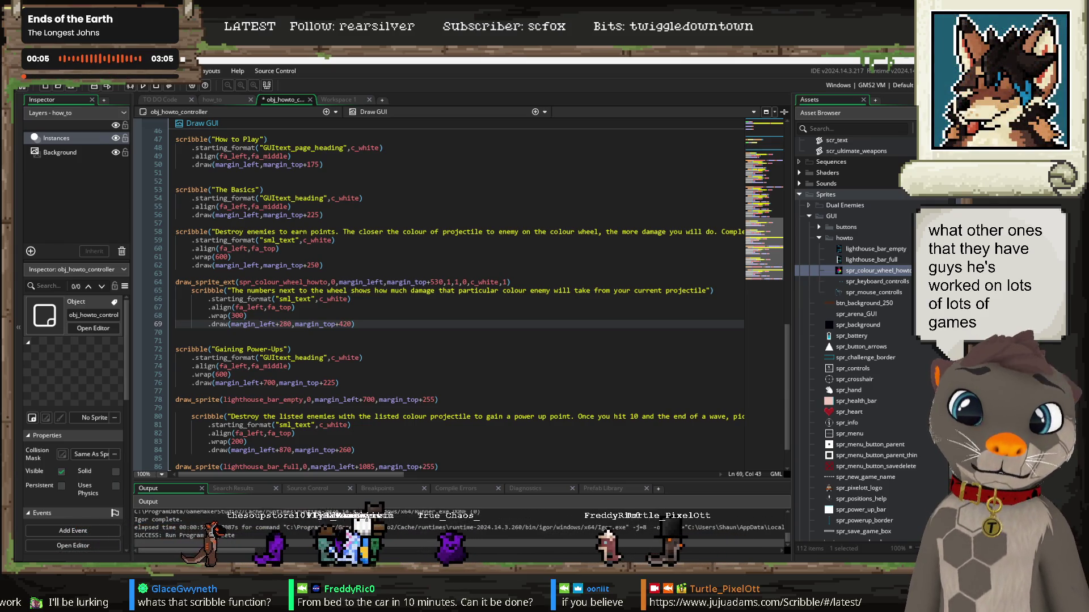
Step: Set the colour wheel sprite's y value to margin_top+400 on line 64 and run the game with F5
{"action": "left_click", "coordinate": [384, 324]}
{"action": "scroll", "coordinate": [384, 325], "scroll_direction": "down", "scroll_amount": 2}
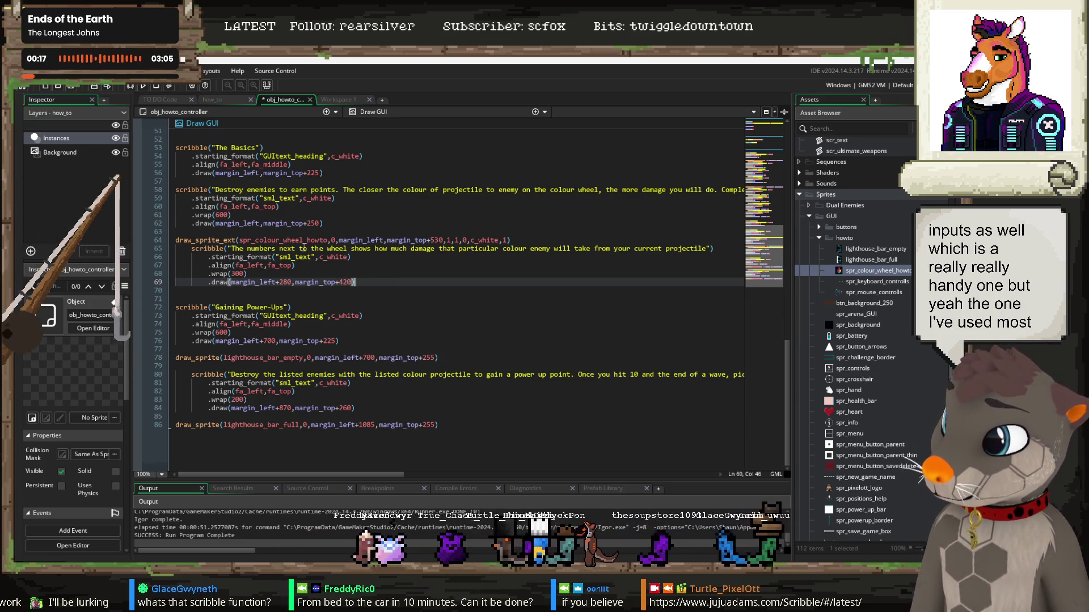
{"action": "scroll", "coordinate": [360, 290], "scroll_direction": "up", "scroll_amount": 4}
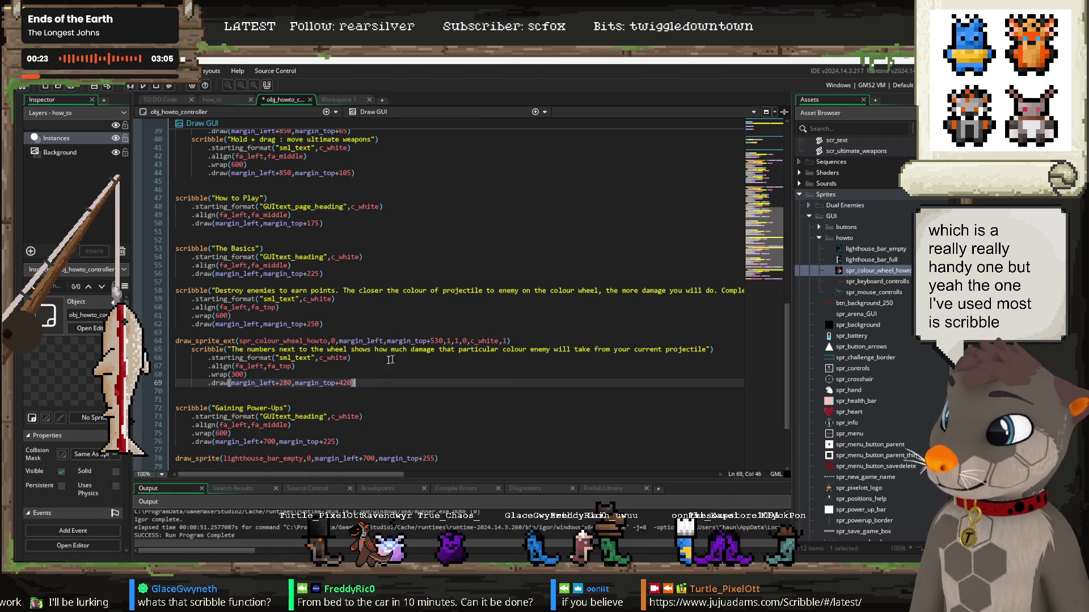
{"action": "left_click", "coordinate": [454, 340]}
{"action": "type", "text": "40"}
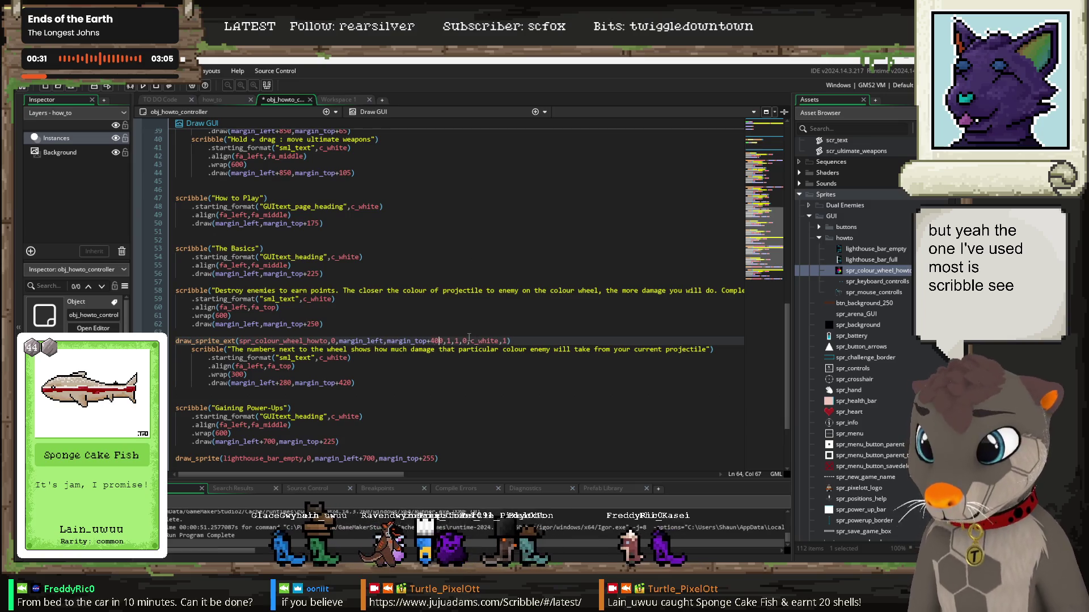
{"action": "left_click", "coordinate": [378, 378]}
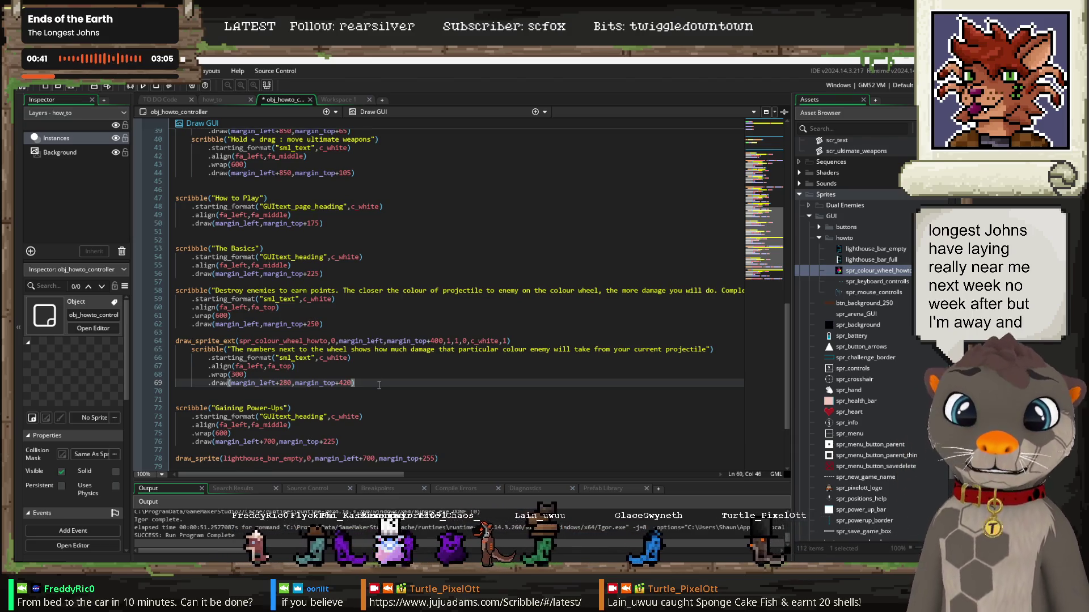
{"action": "key", "text": "F5"}
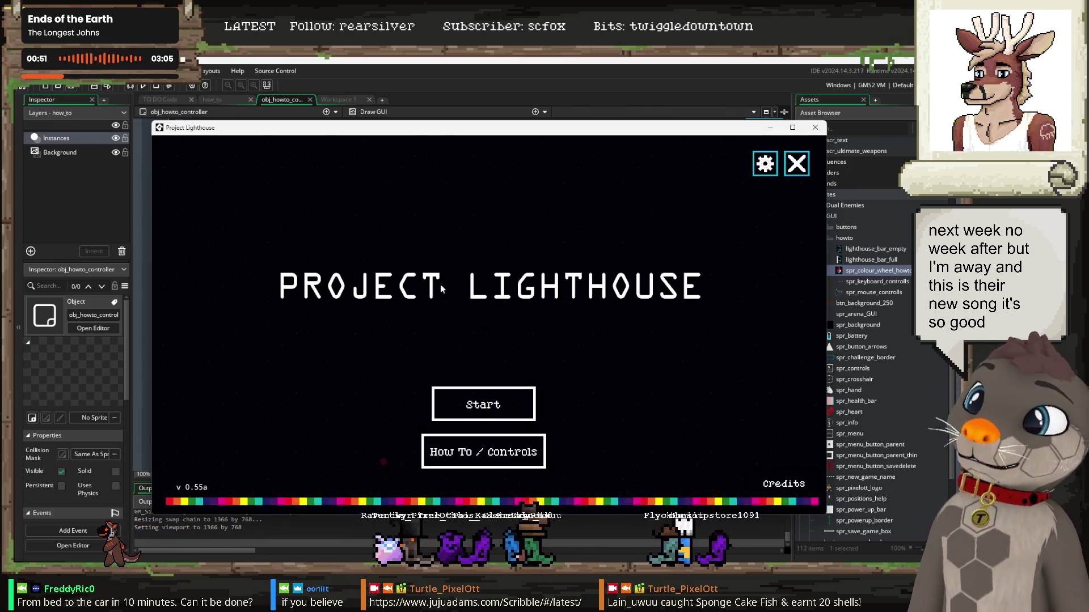
Step: Check the raised wheel on the game's How To / Controls screen, then return to the Draw GUI code
{"action": "left_click", "coordinate": [476, 454]}
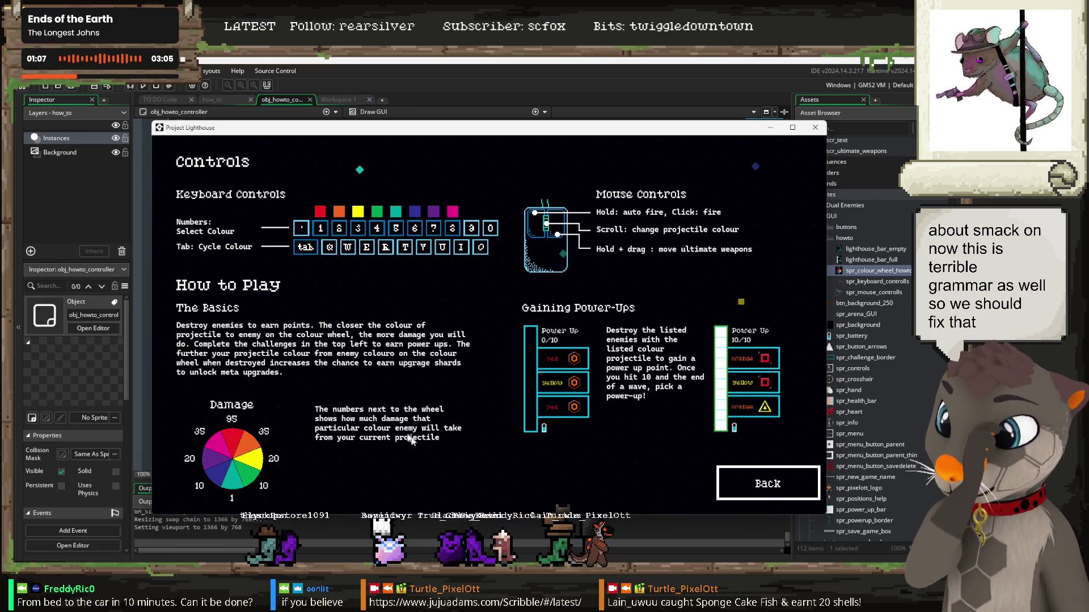
{"action": "left_click", "coordinate": [426, 119]}
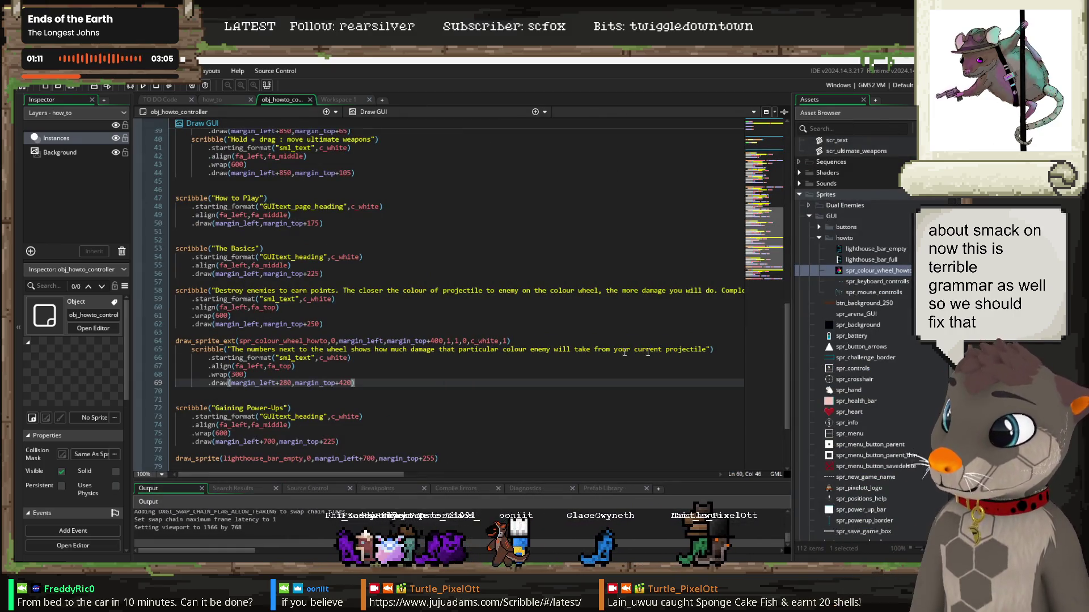
Step: On line 65, end the sentence with a full stop, change 'shows' to 'show', and insert 'selected' before 'projectile'
{"action": "left_click", "coordinate": [707, 350]}
{"action": "type", "text": "."}
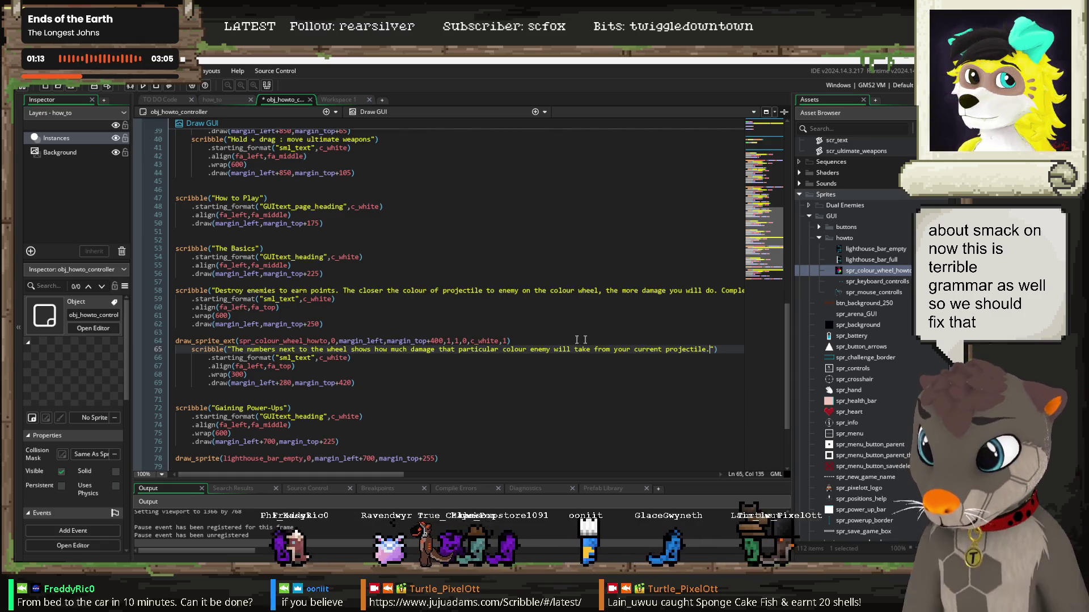
{"action": "left_click", "coordinate": [367, 349]}
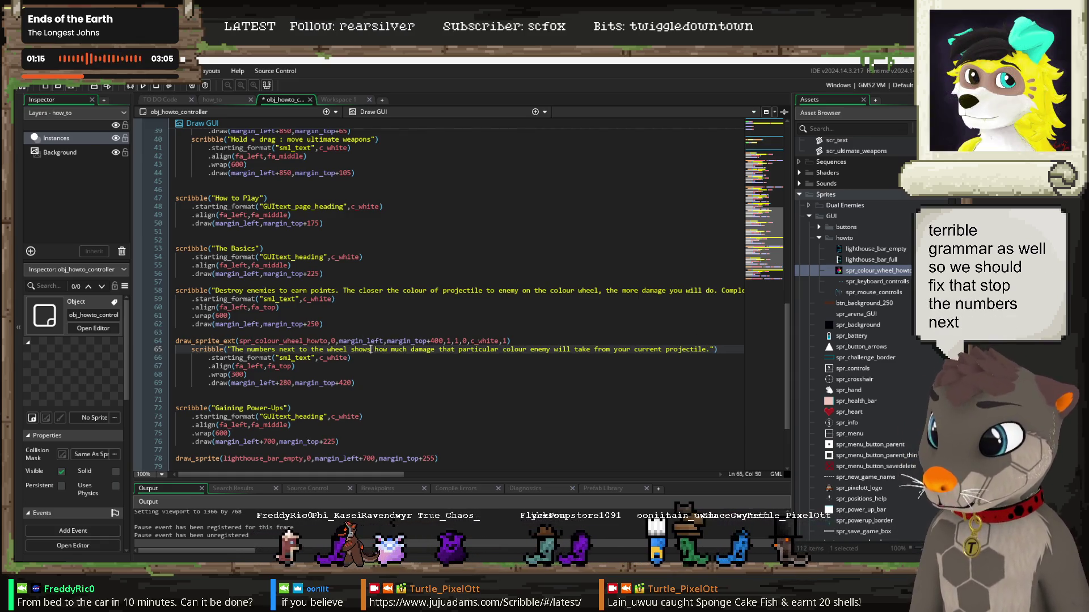
{"action": "key", "text": "BackSpace"}
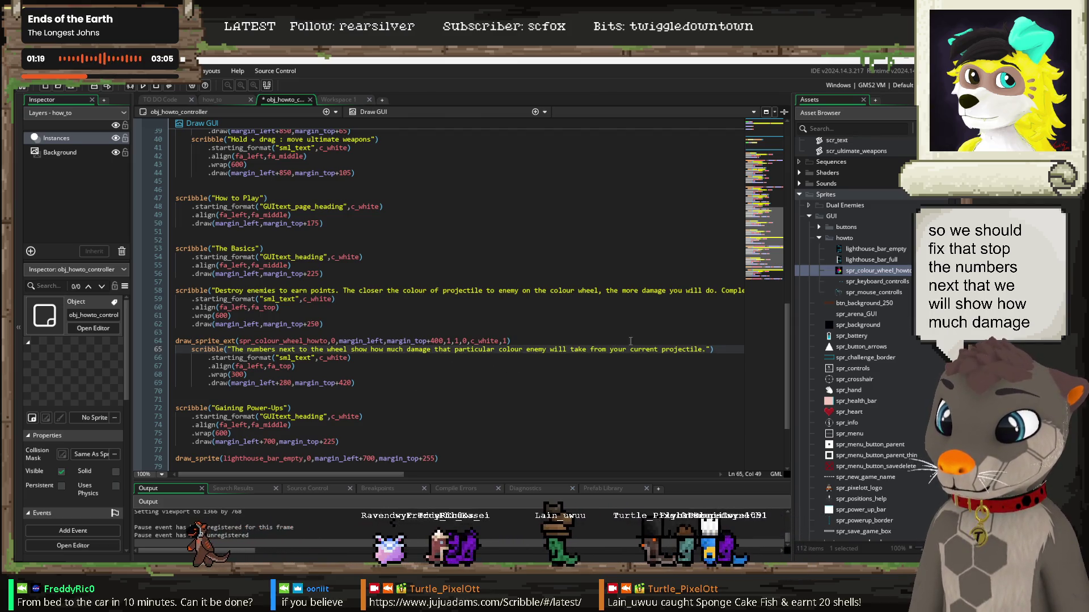
{"action": "left_click", "coordinate": [663, 349]}
{"action": "type", "text": "selected"}
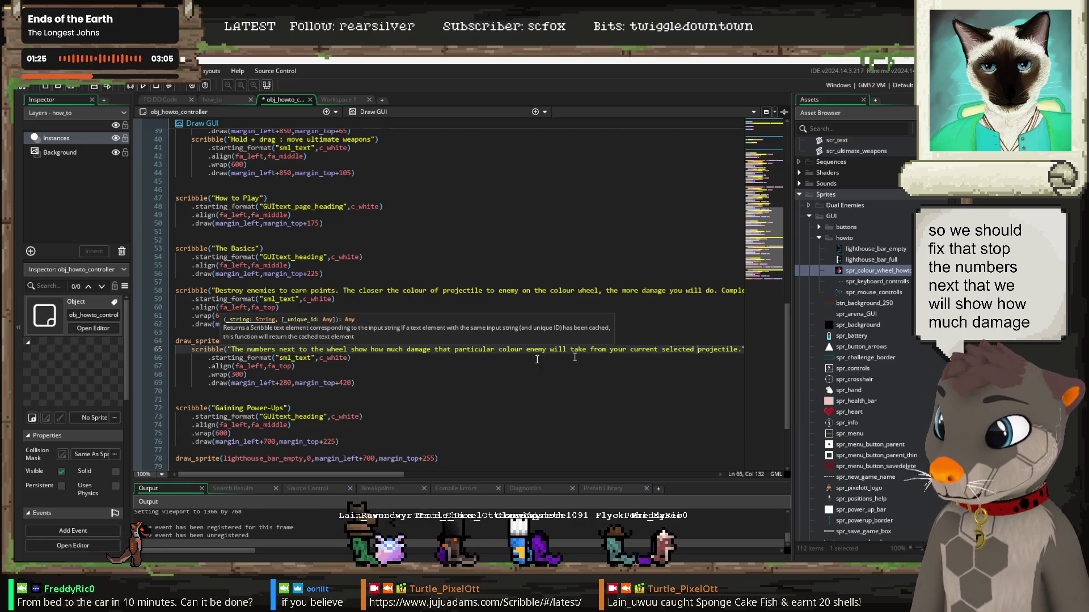
{"action": "mouse_move", "coordinate": [383, 475]}
{"action": "left_mouse_down"}
{"action": "mouse_move", "coordinate": [440, 467]}
{"action": "mouse_move", "coordinate": [383, 474]}
{"action": "left_mouse_up"}
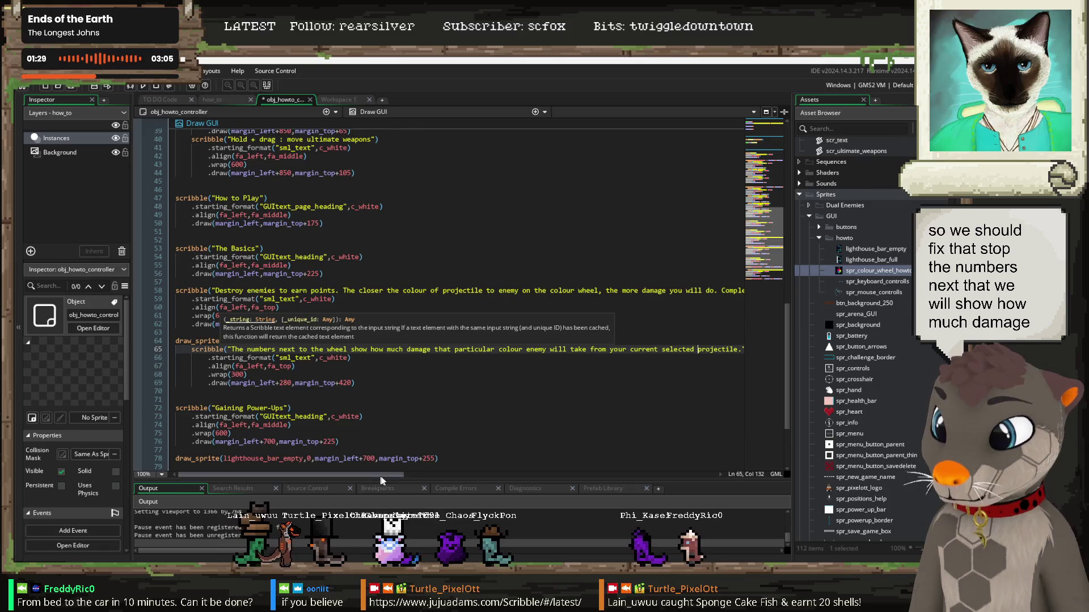
{"action": "scroll", "coordinate": [566, 347], "scroll_direction": "right", "scroll_amount": 3}
{"action": "left_click", "coordinate": [575, 350]}
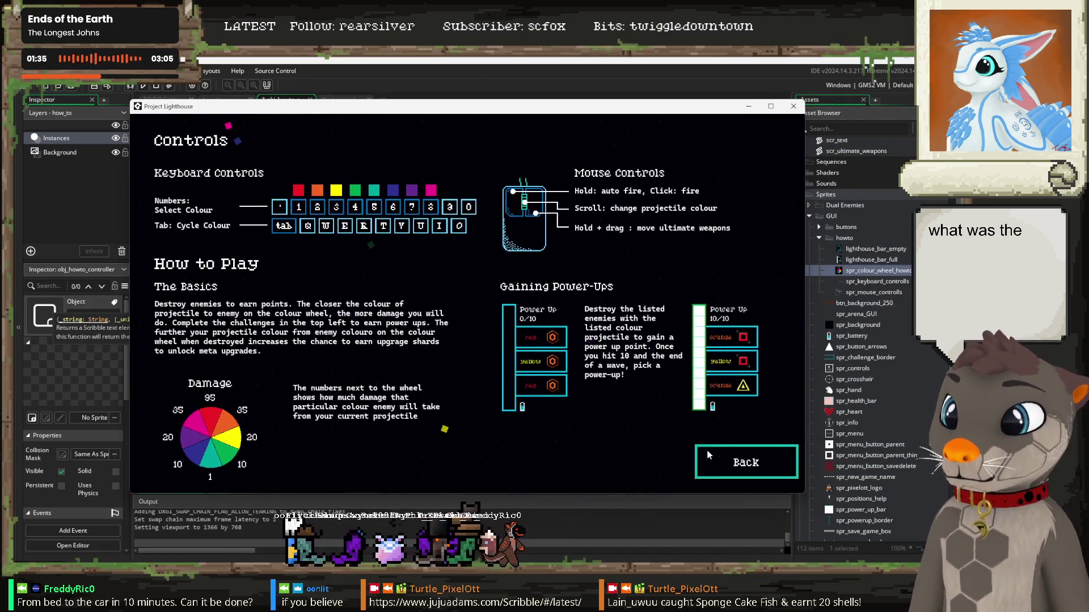
Step: Go back to the main menu, start a game, continue the third save profile, and begin round 1
{"action": "left_click", "coordinate": [737, 460]}
{"action": "left_click", "coordinate": [467, 375]}
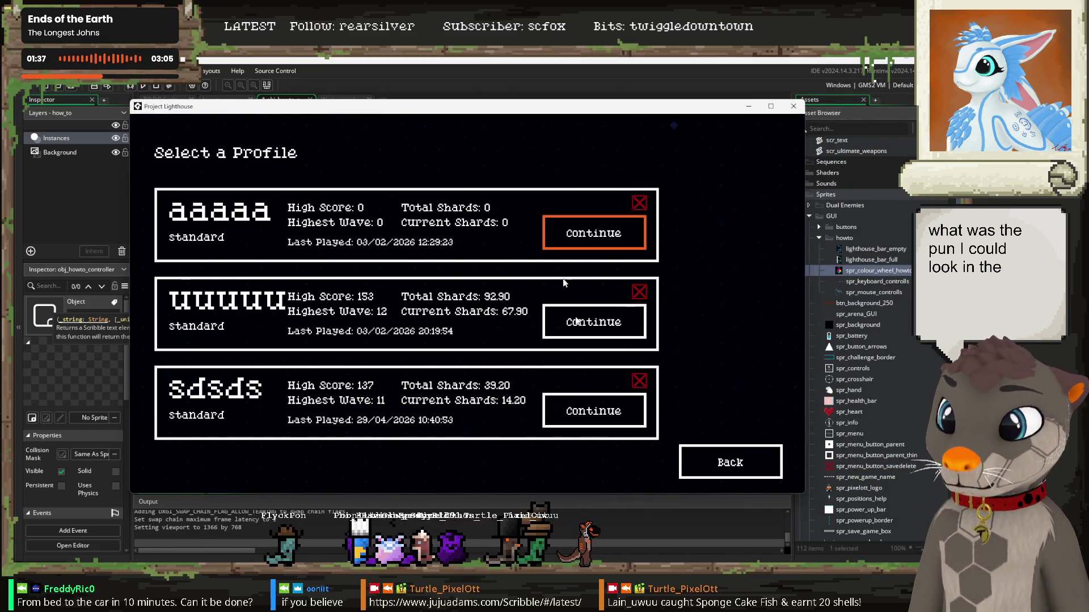
{"action": "left_click", "coordinate": [591, 417]}
{"action": "left_click", "coordinate": [632, 449]}
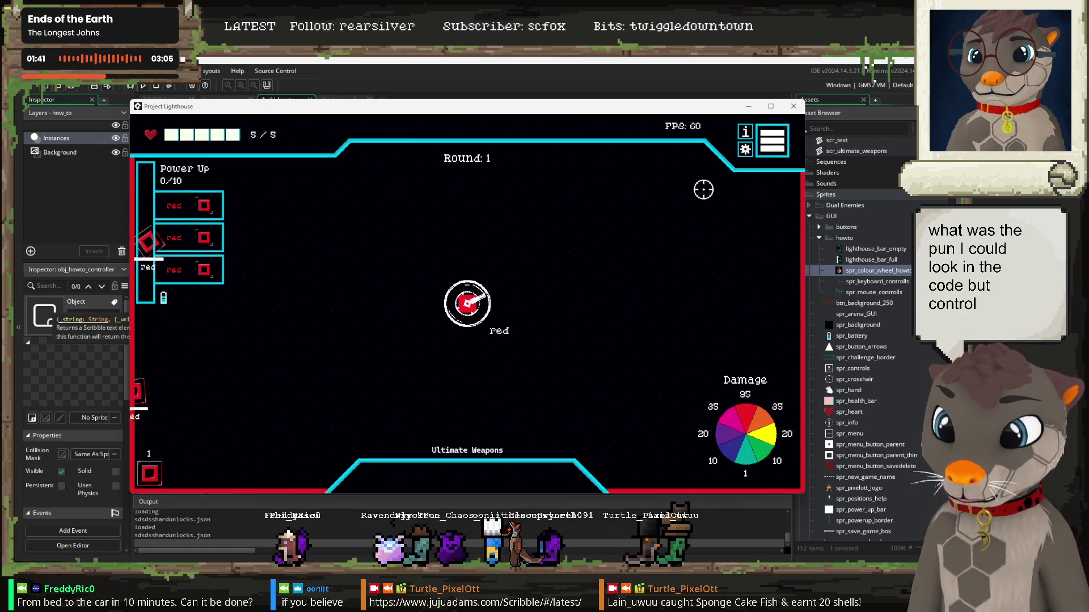
Step: Shoot the enemies on both sides to clear round 1 and fill the power-up bar
{"action": "left_click", "coordinate": [741, 279]}
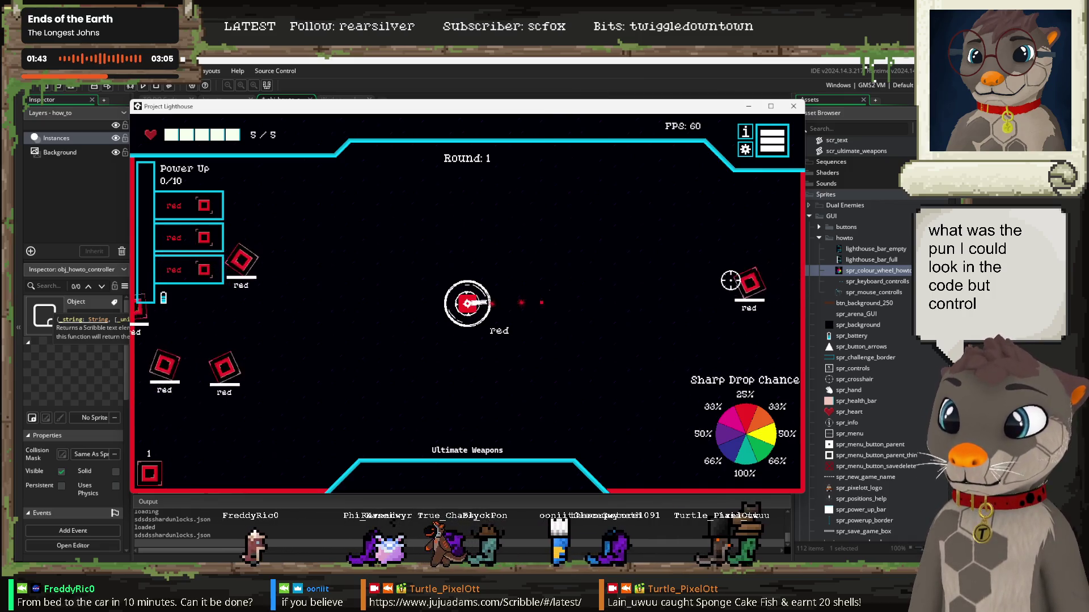
{"action": "left_click", "coordinate": [265, 288]}
{"action": "left_click", "coordinate": [266, 292]}
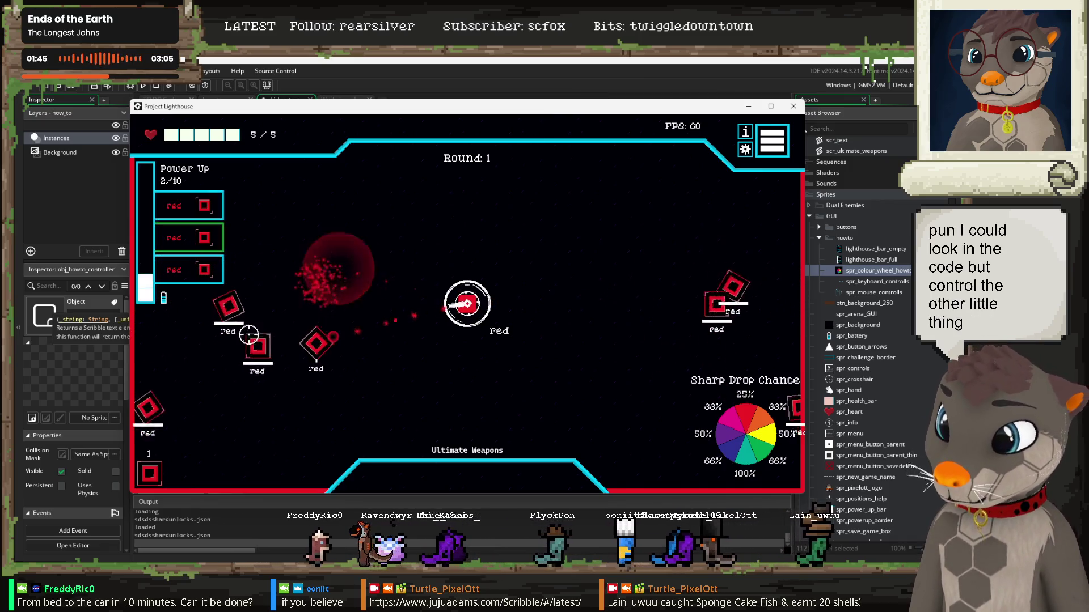
{"action": "left_click", "coordinate": [685, 300]}
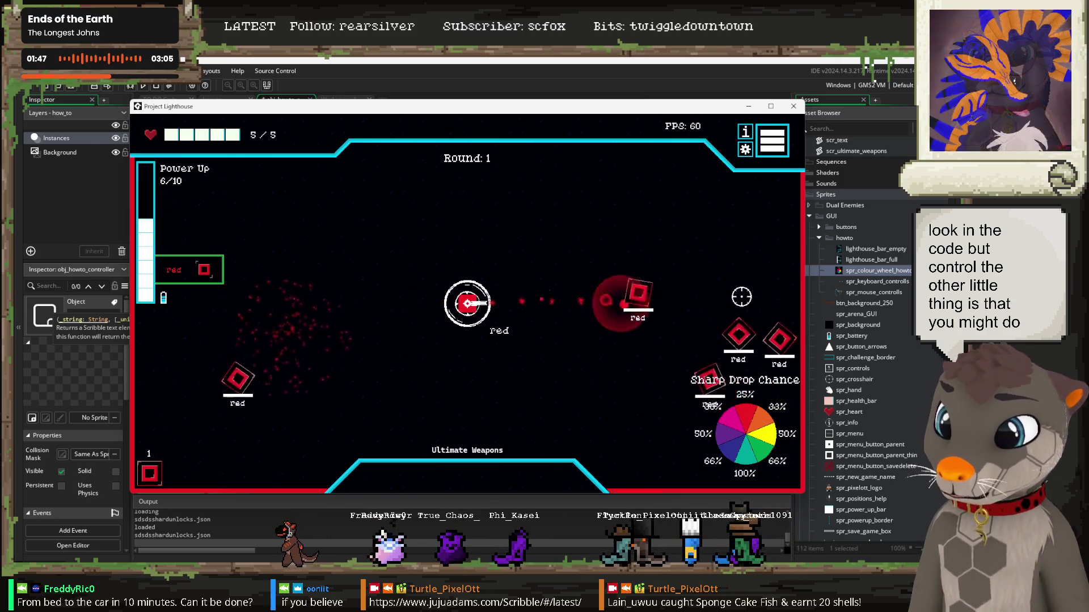
{"action": "left_click", "coordinate": [210, 360]}
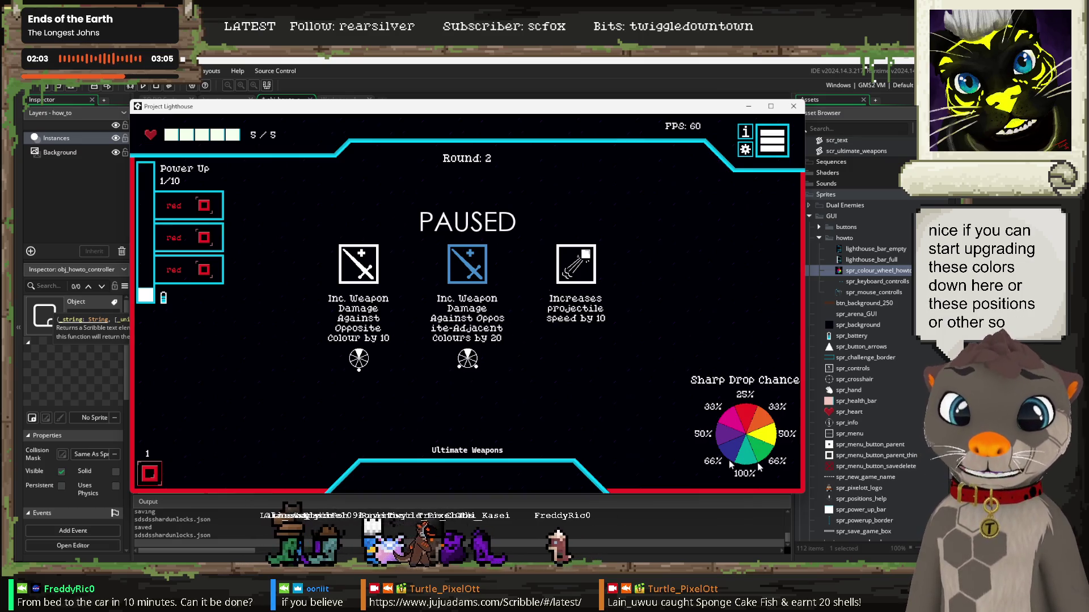
{"action": "key", "text": "Escape"}
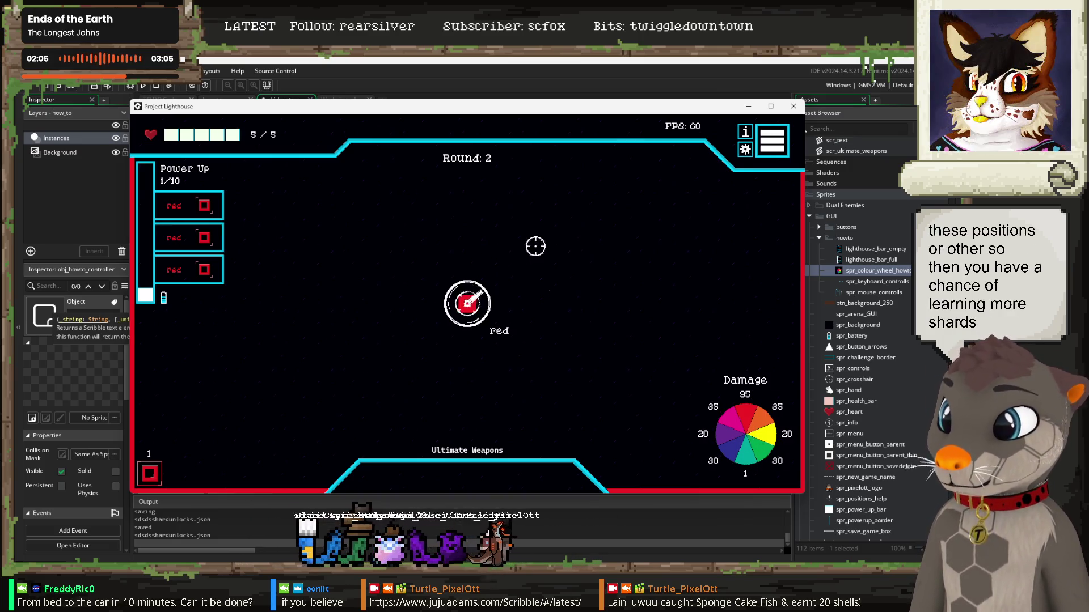
{"action": "left_click", "coordinate": [793, 106]}
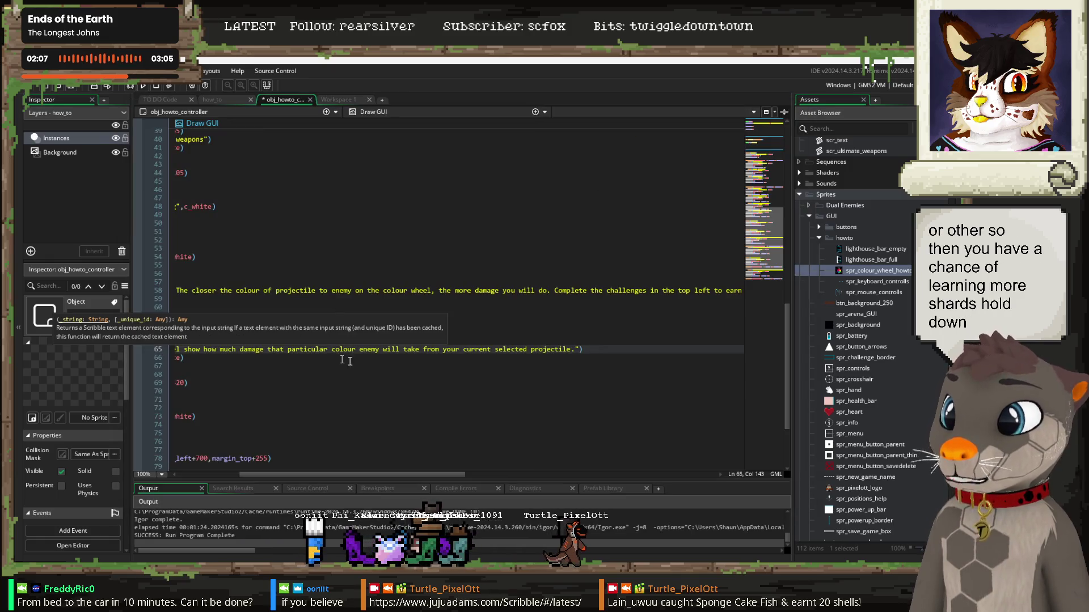
{"action": "type", "text": "Hold"}
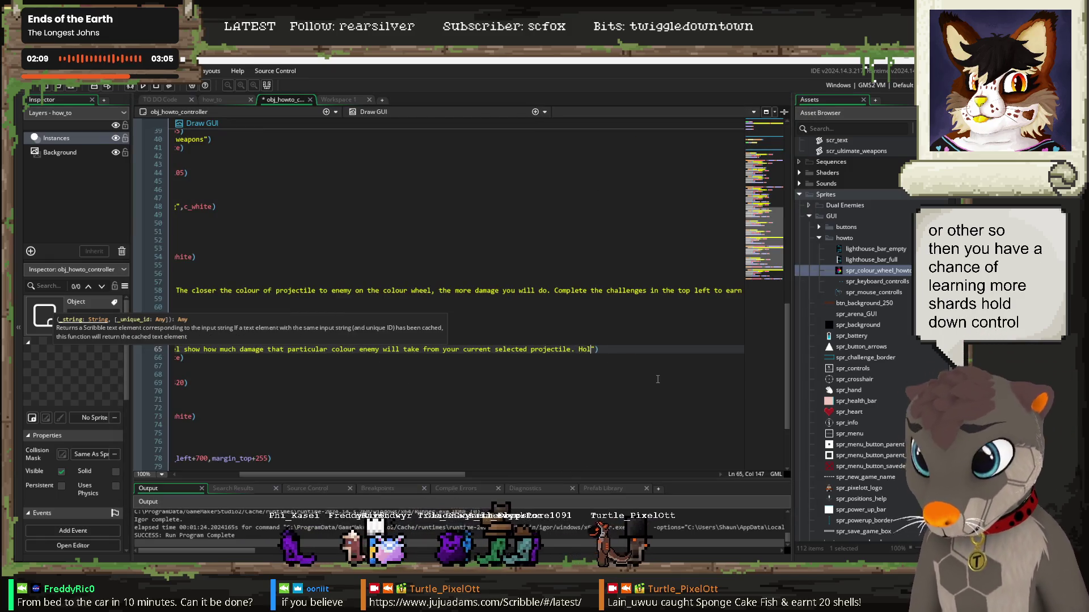
{"action": "type", "text": " left C"}
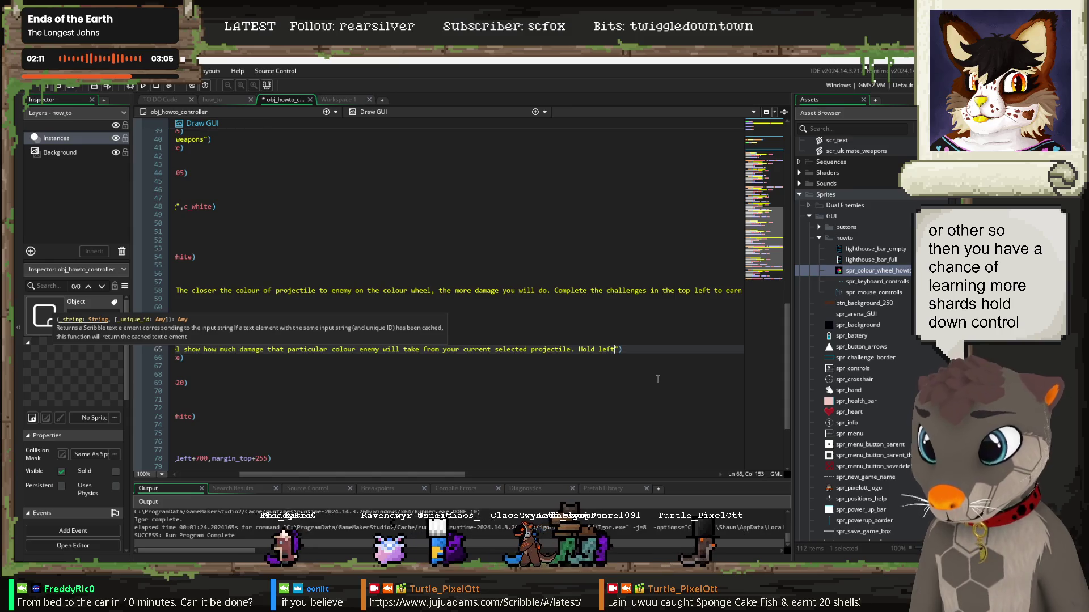
{"action": "type", "text": "TRL to see dr"}
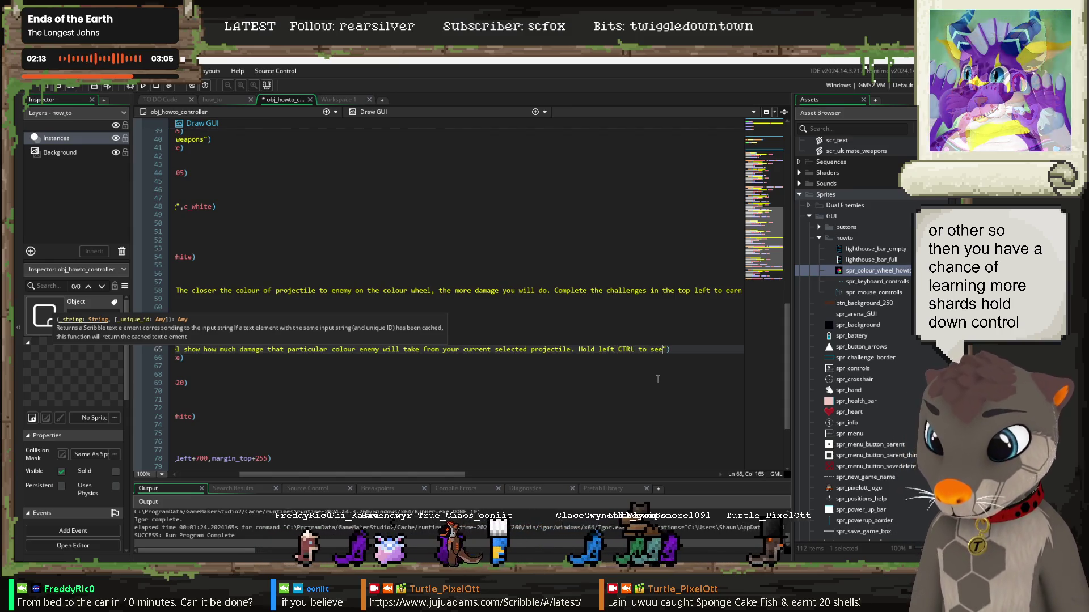
{"action": "type", "text": "op chances."}
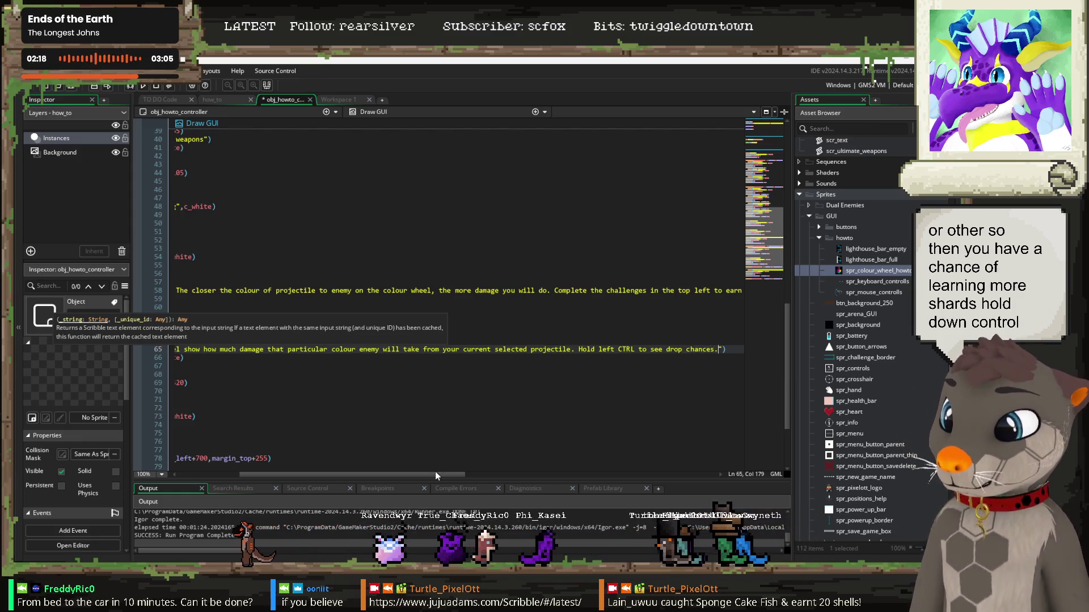
Step: Draw the wheel at margin_top+390 with draw_sprite_ext, move its caption to margin_top+410, and run the game
{"action": "left_click_drag", "start_coordinate": [437, 475], "coordinate": [370, 475]}
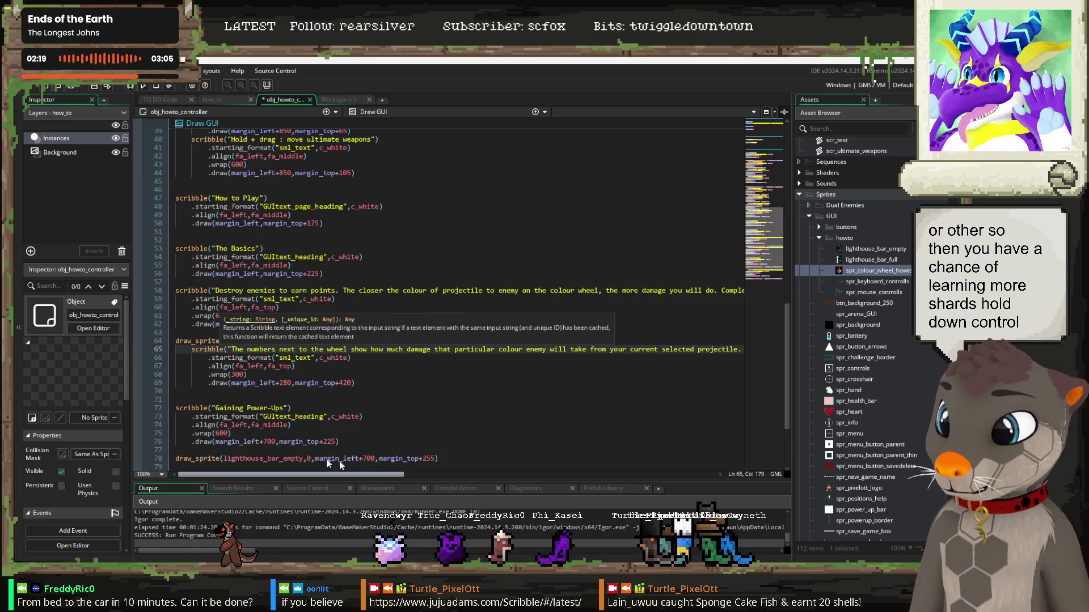
{"action": "left_click", "coordinate": [347, 384]}
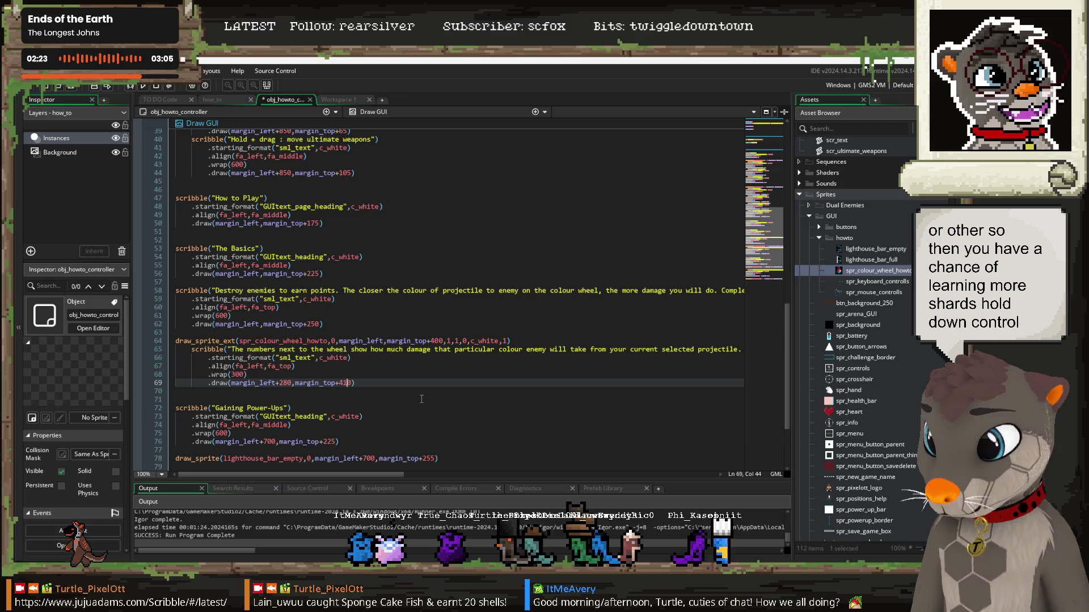
{"action": "key", "text": "Up"}
{"action": "key", "text": "Up"}
{"action": "key", "text": "Up"}
{"action": "left_click", "coordinate": [439, 341]}
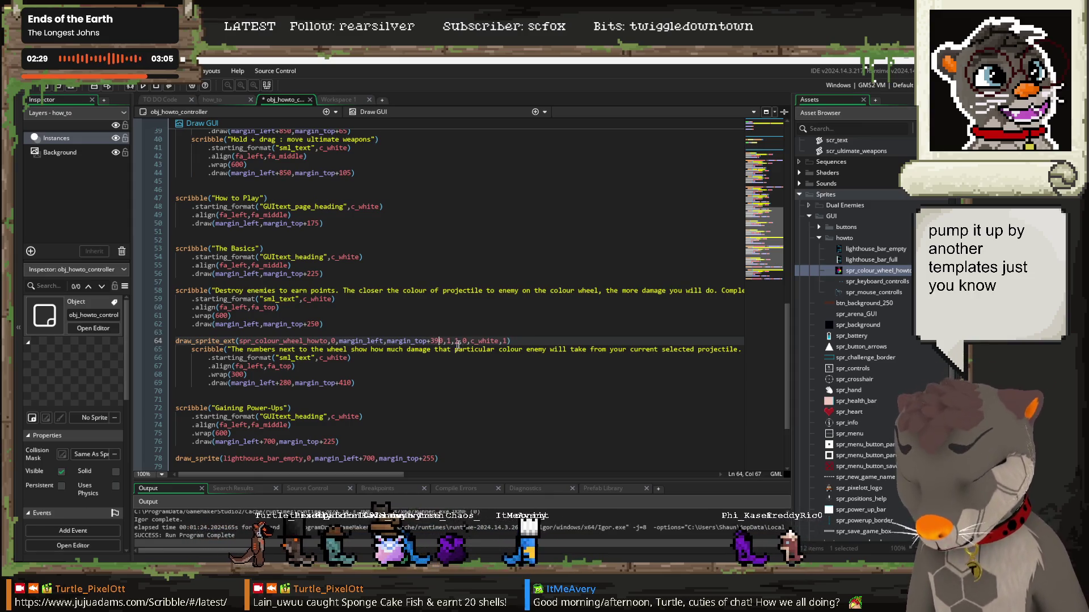
{"action": "key", "text": "F5"}
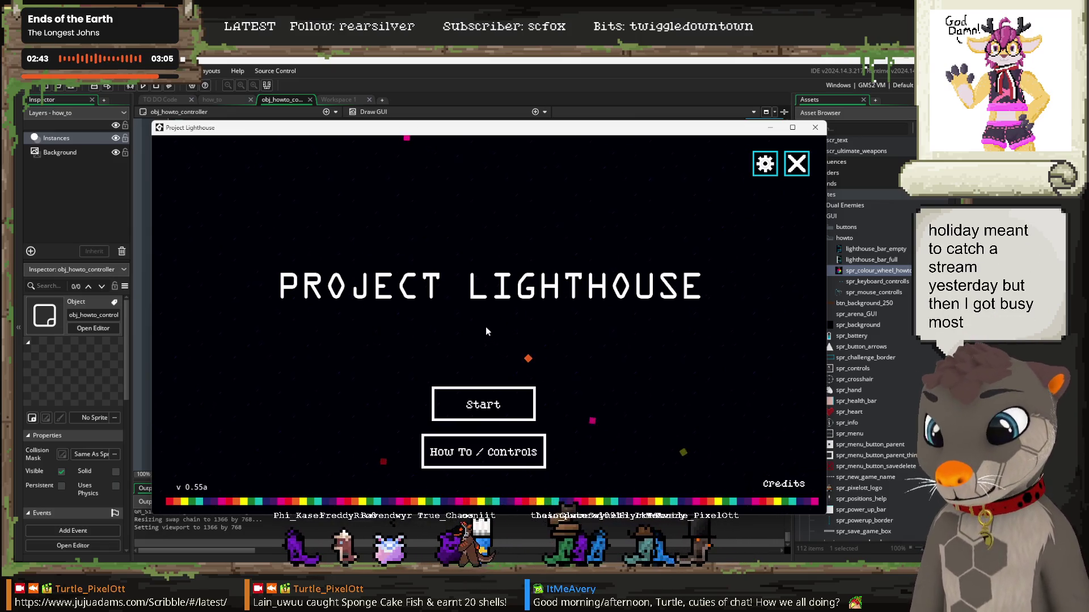
Step: Show the running game's How To / Controls page and maximise the game window
{"action": "left_click", "coordinate": [487, 452]}
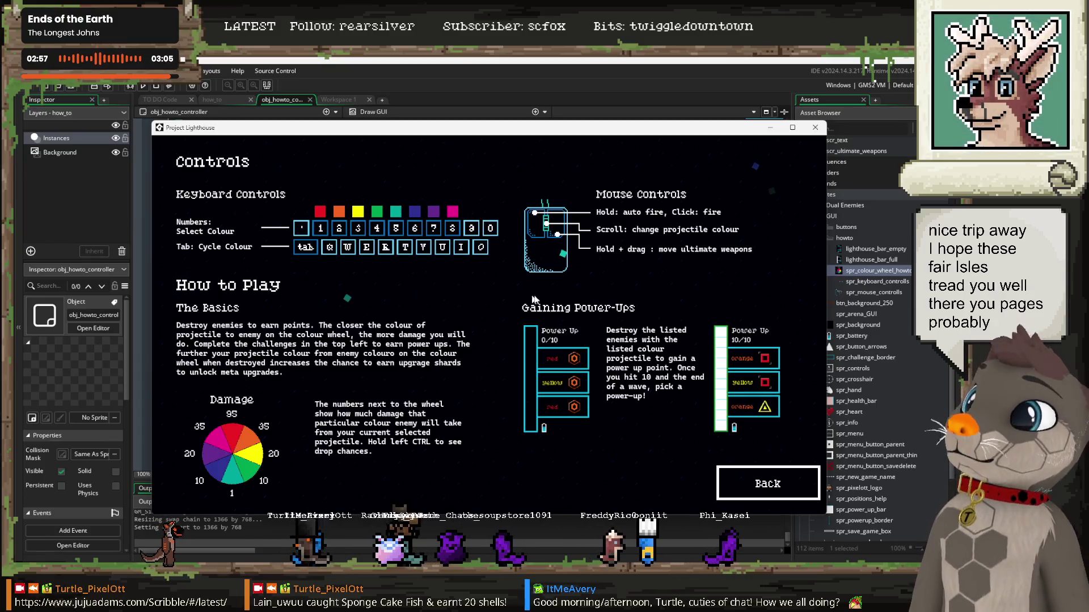
{"action": "left_click", "coordinate": [792, 127]}
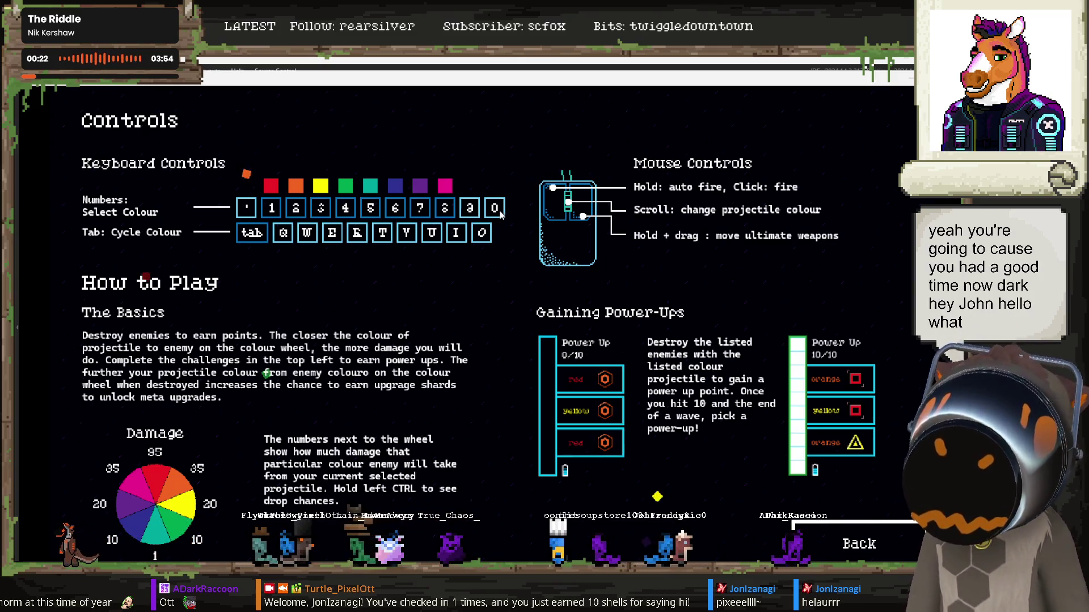
Step: Toggle the running game between fullscreen and windowed mode with F11 several times
{"action": "key", "text": "F11"}
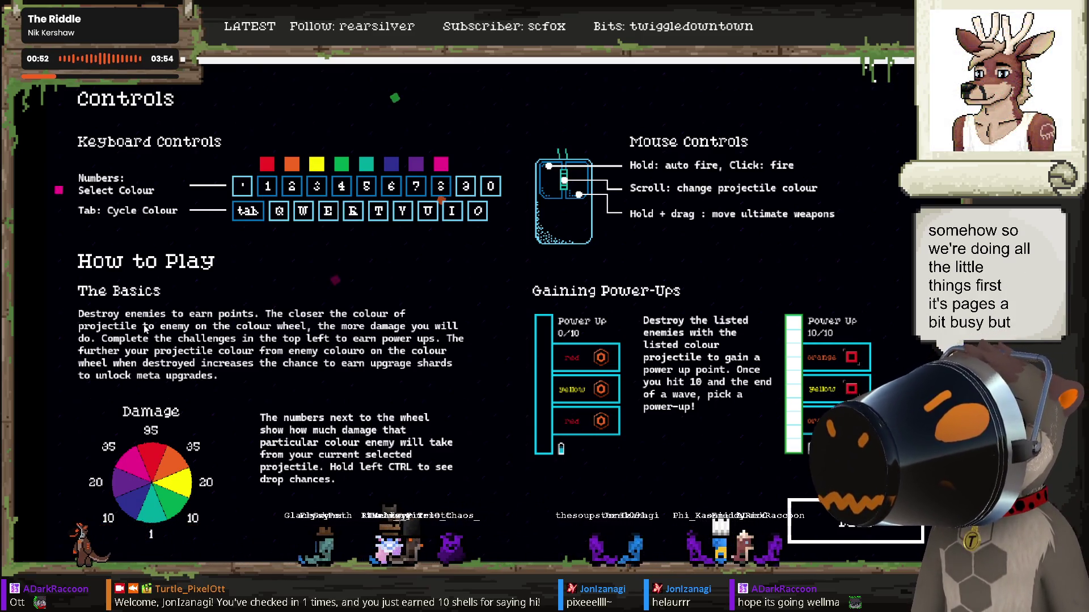
{"action": "key", "text": "F11"}
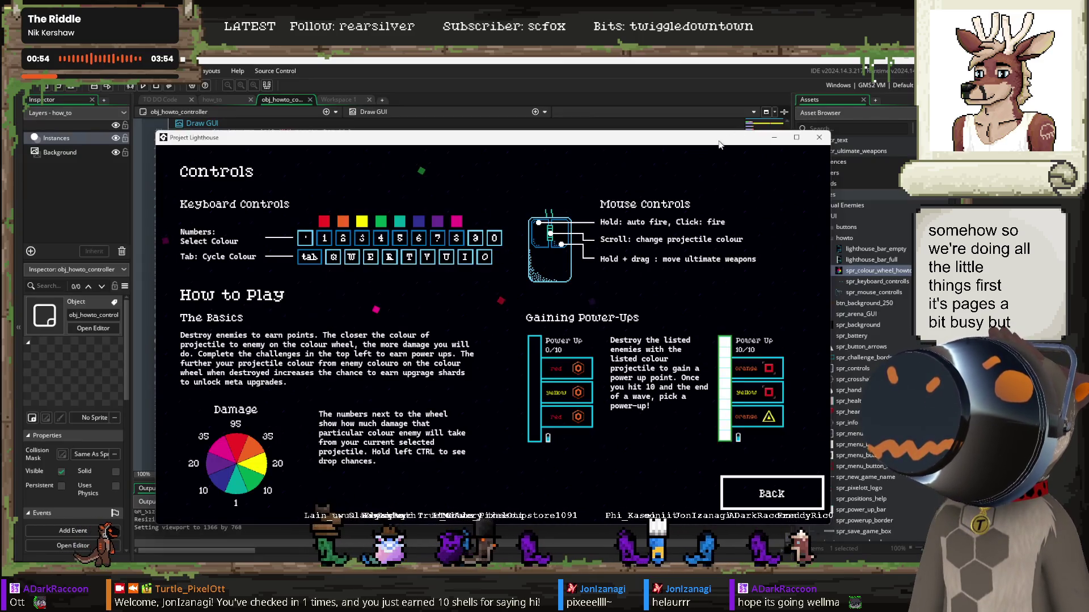
{"action": "key", "text": "F11"}
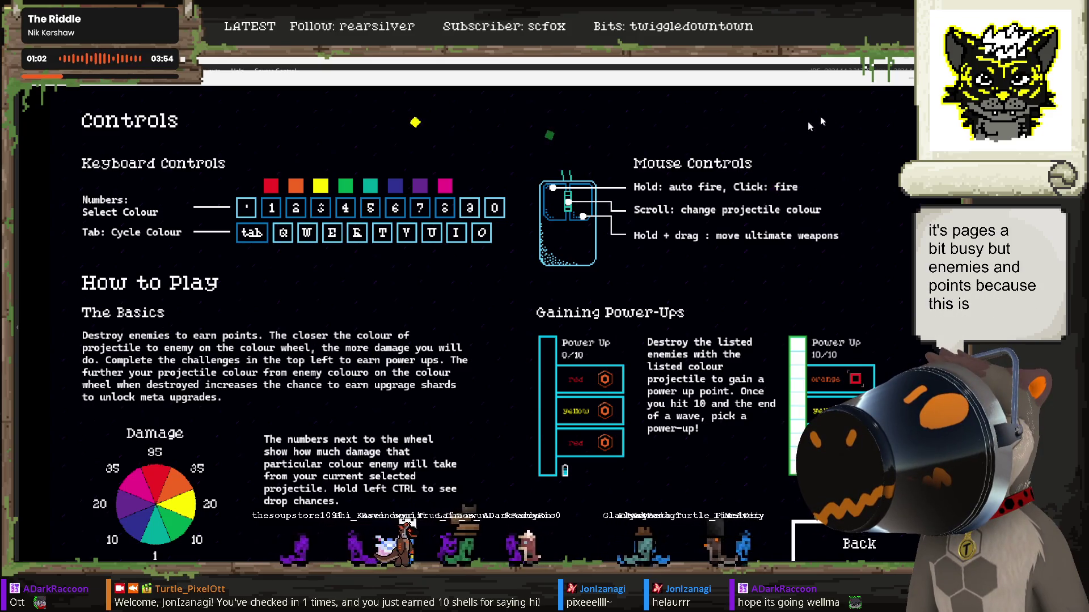
{"action": "key", "text": "F11"}
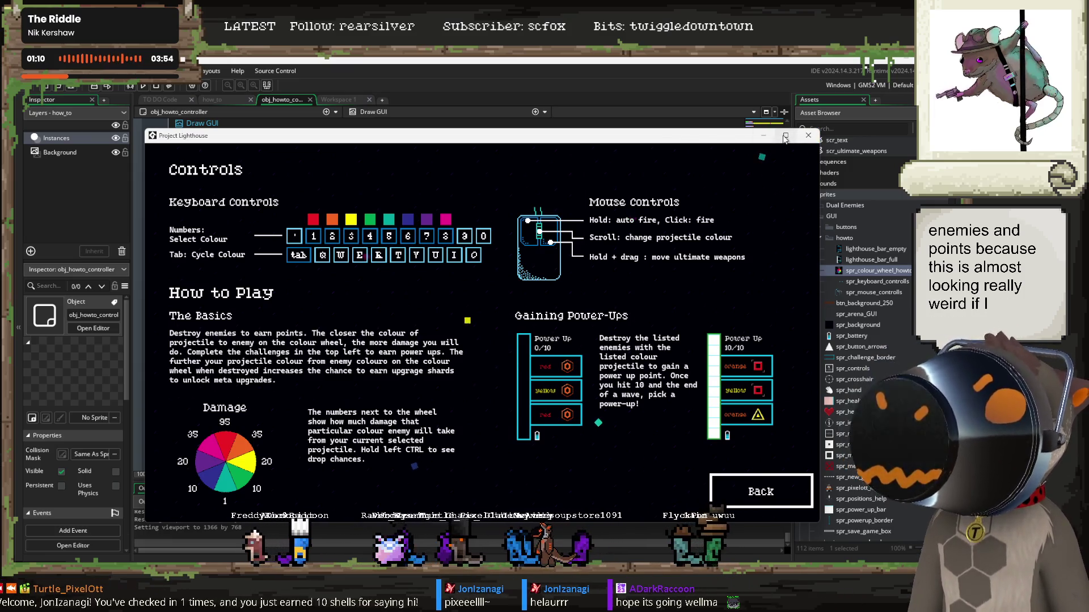
{"action": "mouse_move", "coordinate": [785, 139]}
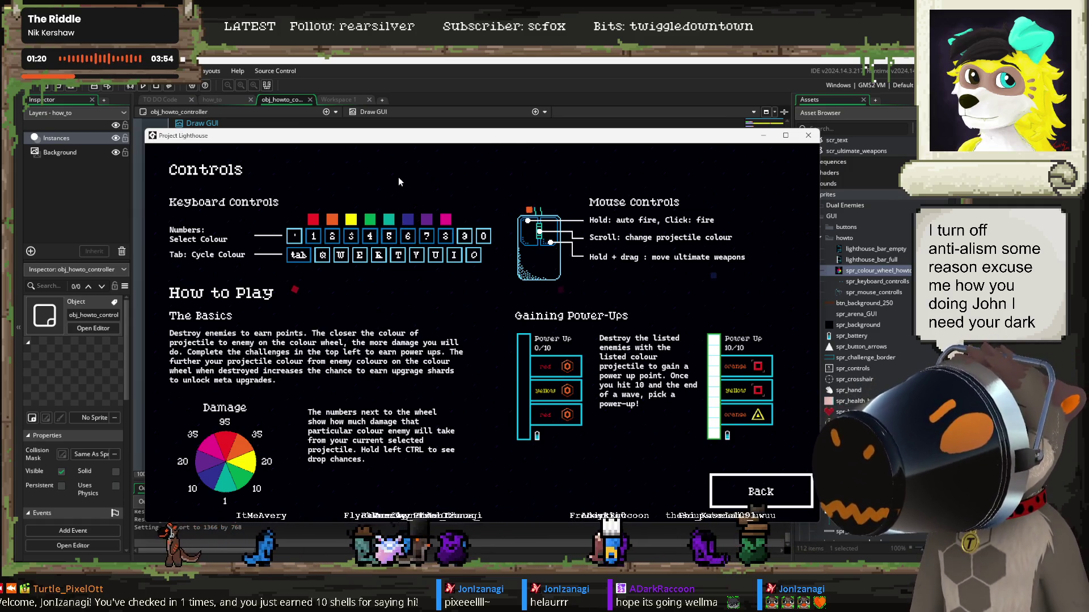
Step: Close the game and turn anti-aliasing Off on the GUItext_heading font
{"action": "left_click", "coordinate": [808, 135]}
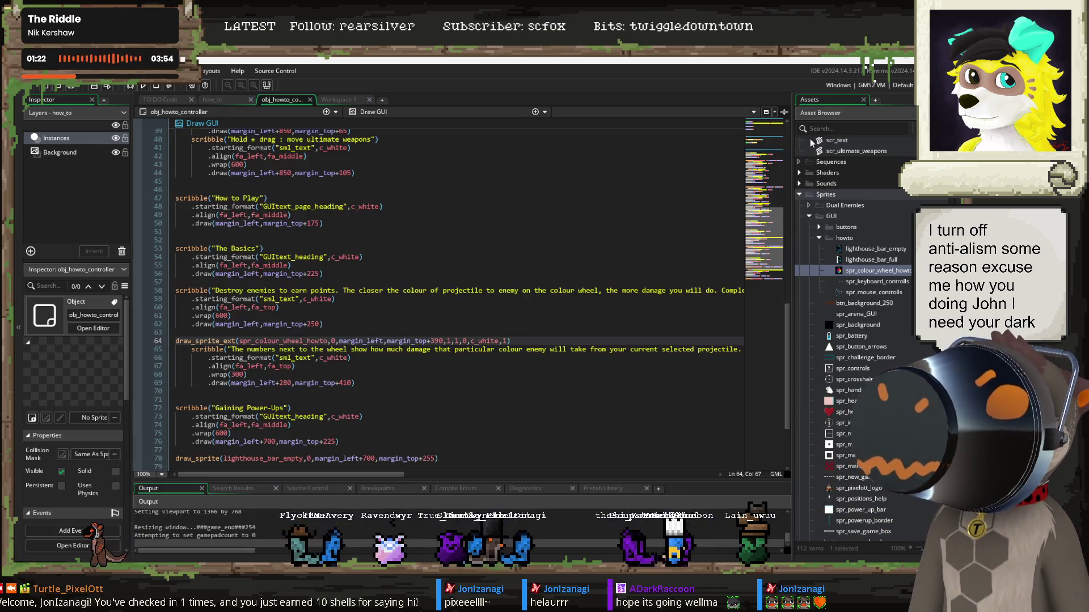
{"action": "left_click", "coordinate": [288, 257]}
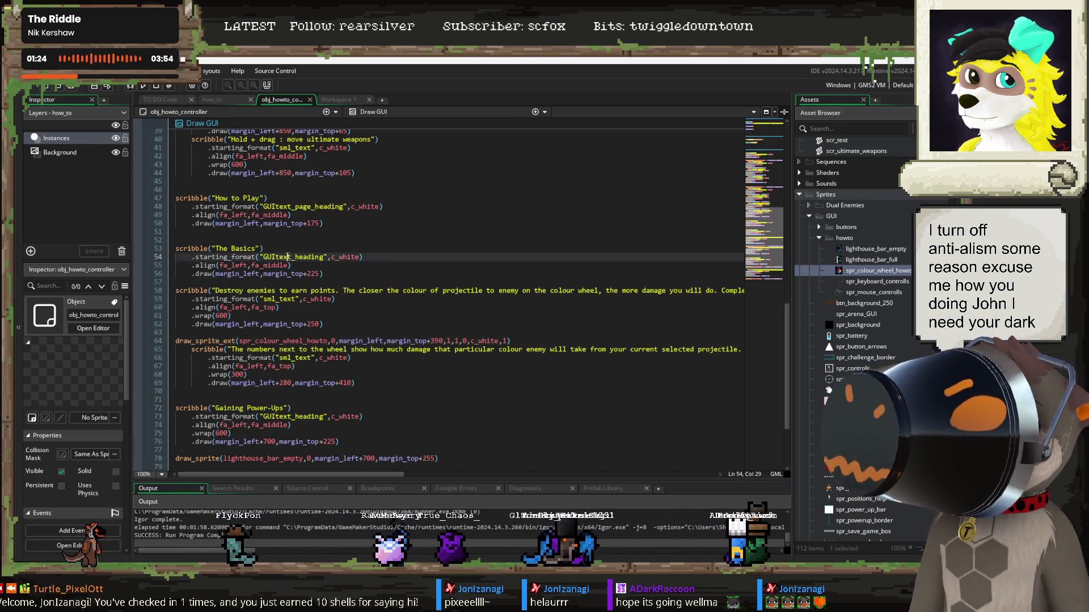
{"action": "double_click", "coordinate": [289, 257]}
{"action": "scroll", "coordinate": [880, 247], "scroll_direction": "up", "scroll_amount": 10}
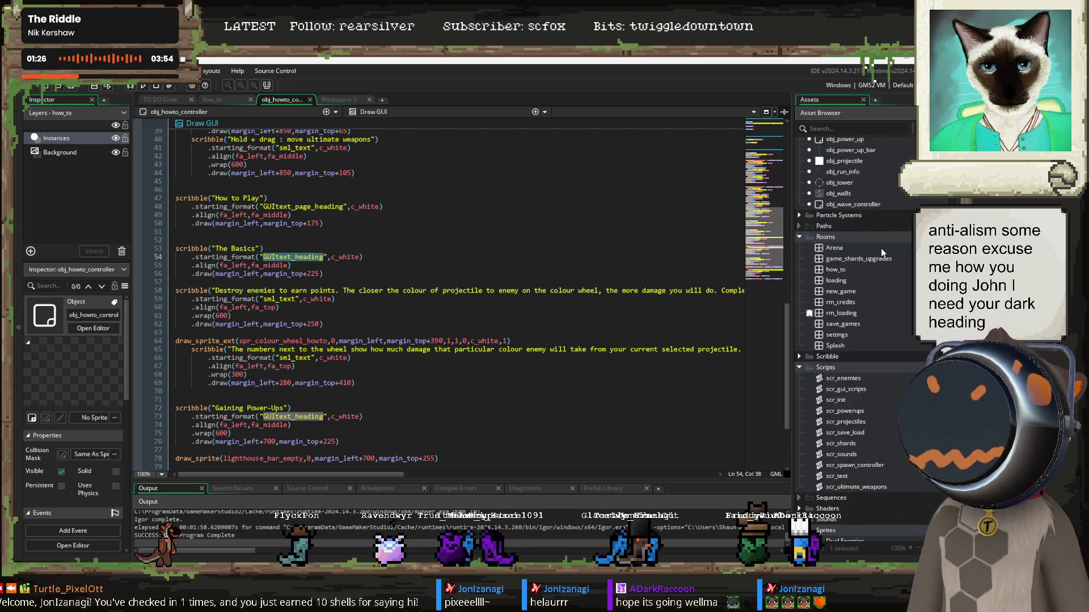
{"action": "scroll", "coordinate": [880, 247], "scroll_direction": "up", "scroll_amount": 10}
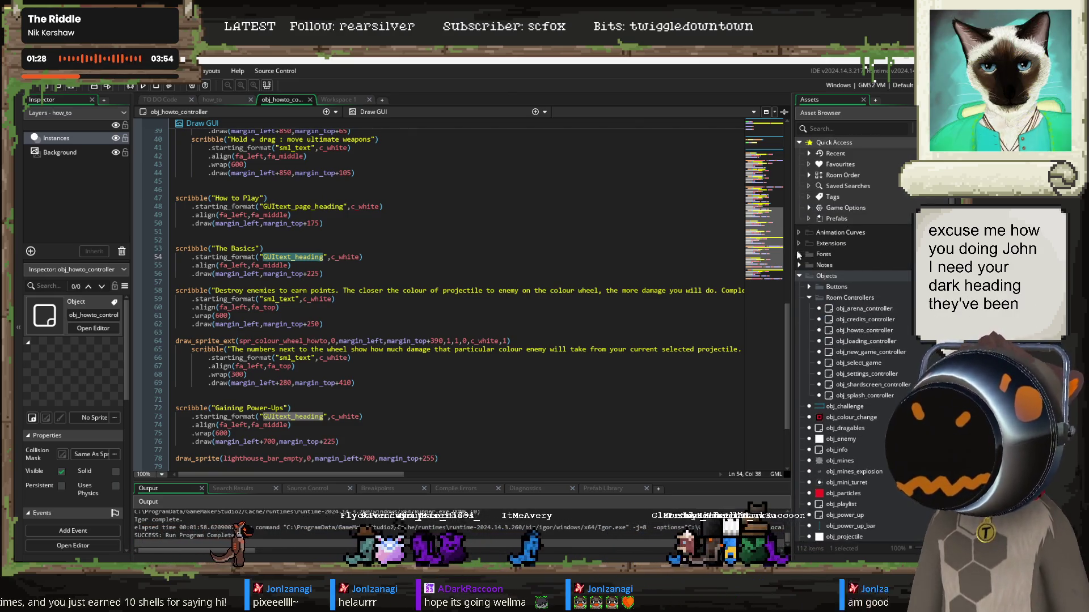
{"action": "left_click", "coordinate": [798, 254]}
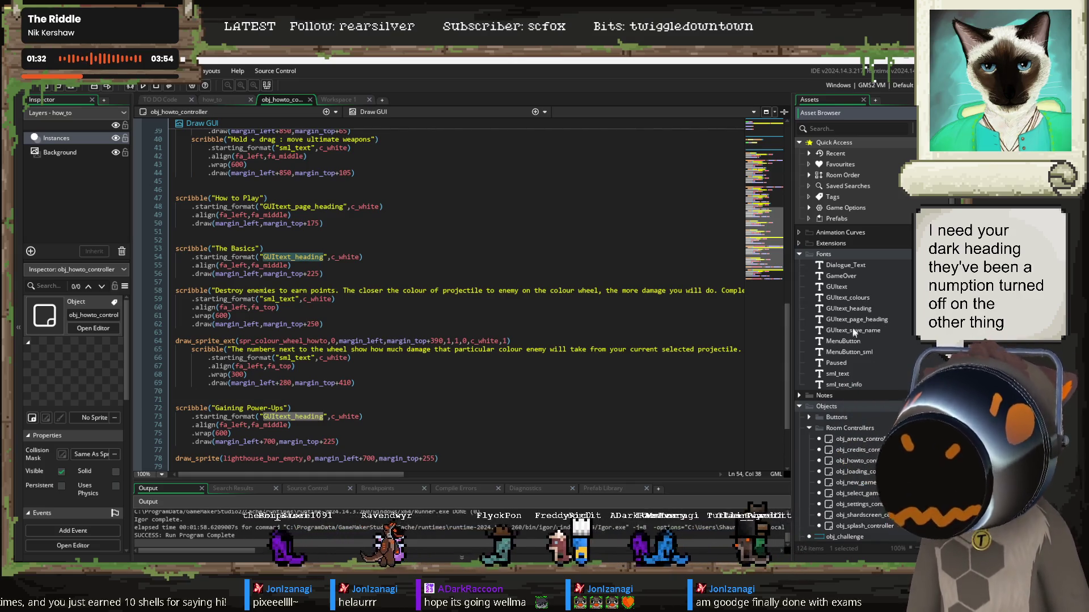
{"action": "double_click", "coordinate": [858, 307]}
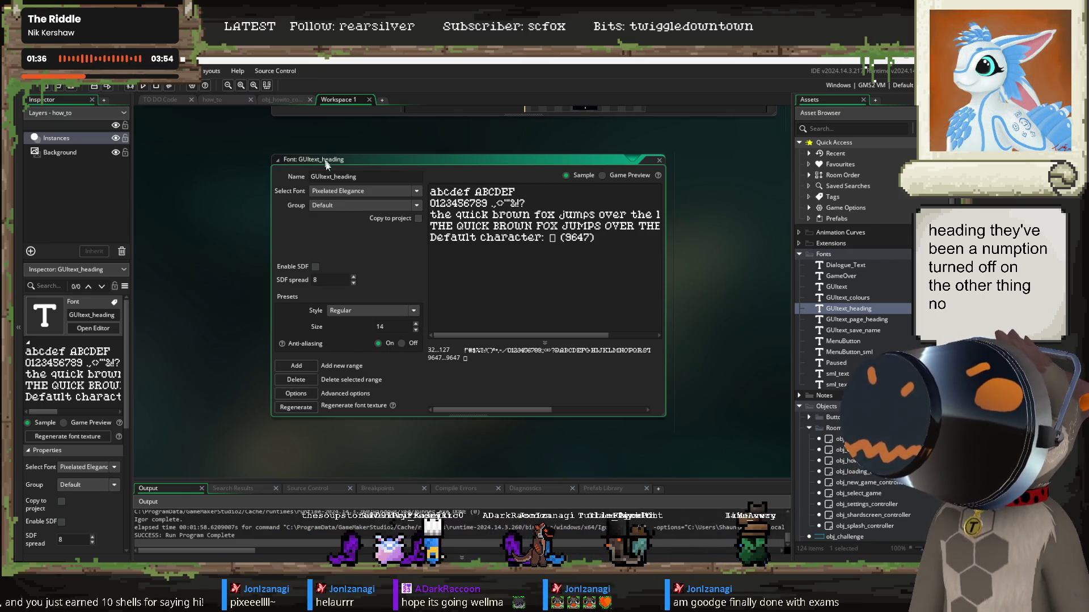
{"action": "left_click", "coordinate": [401, 344]}
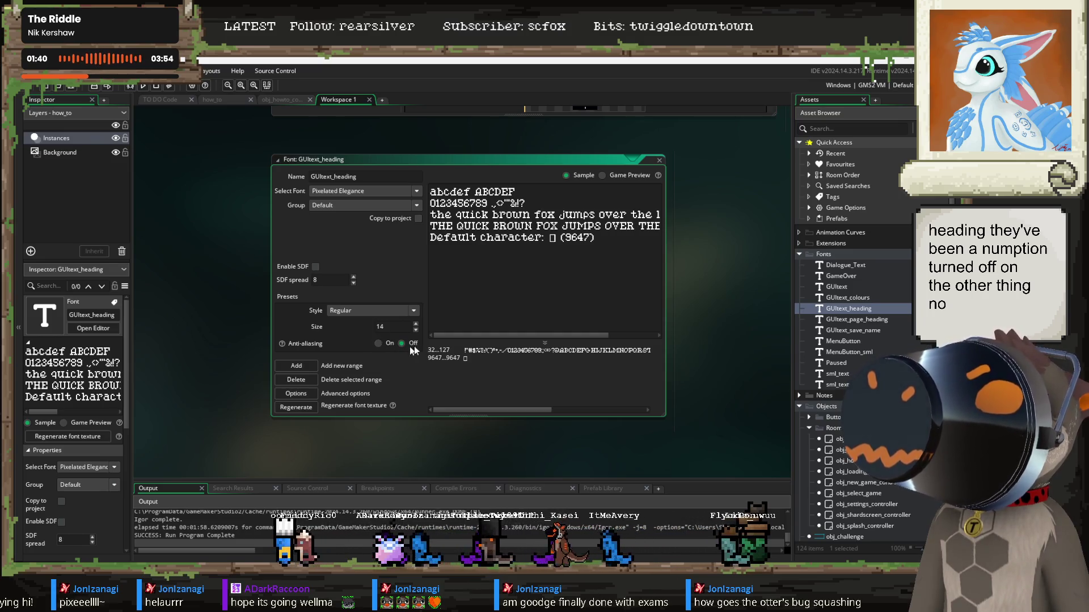
Step: Check the sml_text font's settings, then save and relaunch the game with F5
{"action": "left_click", "coordinate": [286, 100]}
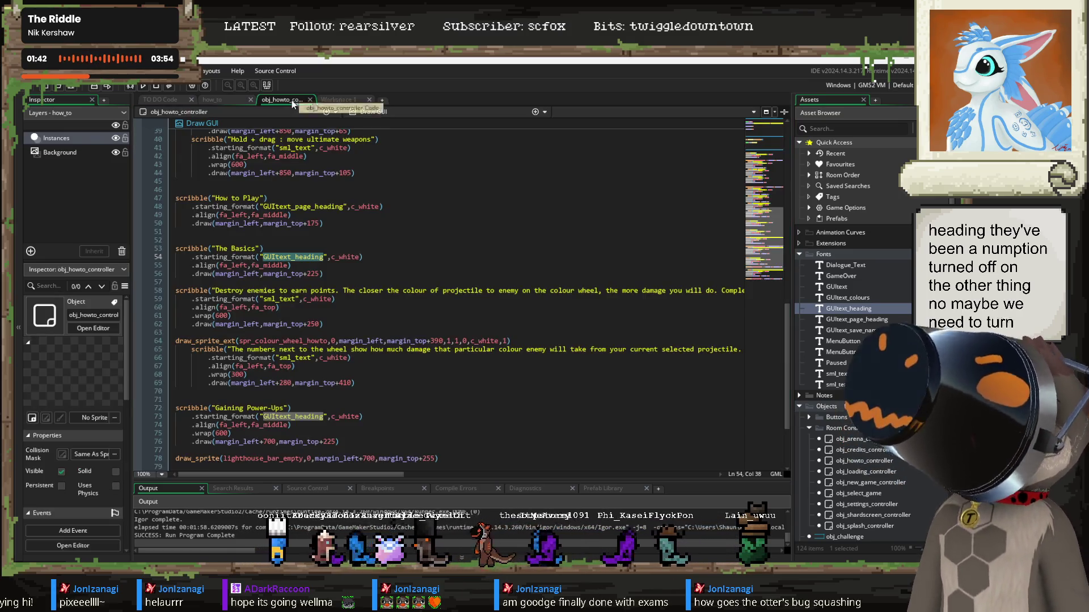
{"action": "left_click", "coordinate": [289, 297]}
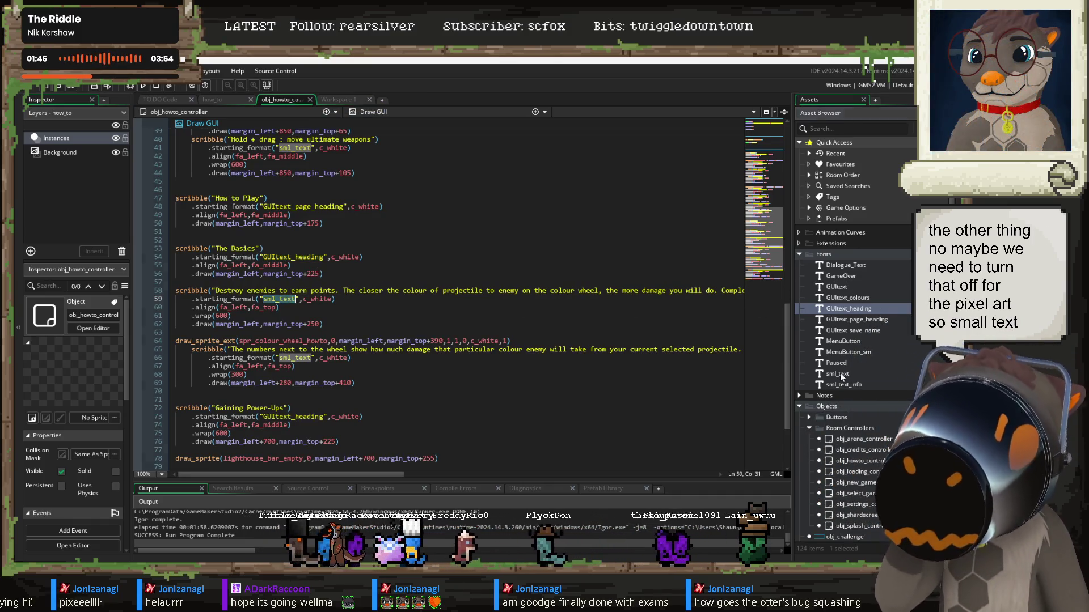
{"action": "double_click", "coordinate": [844, 374]}
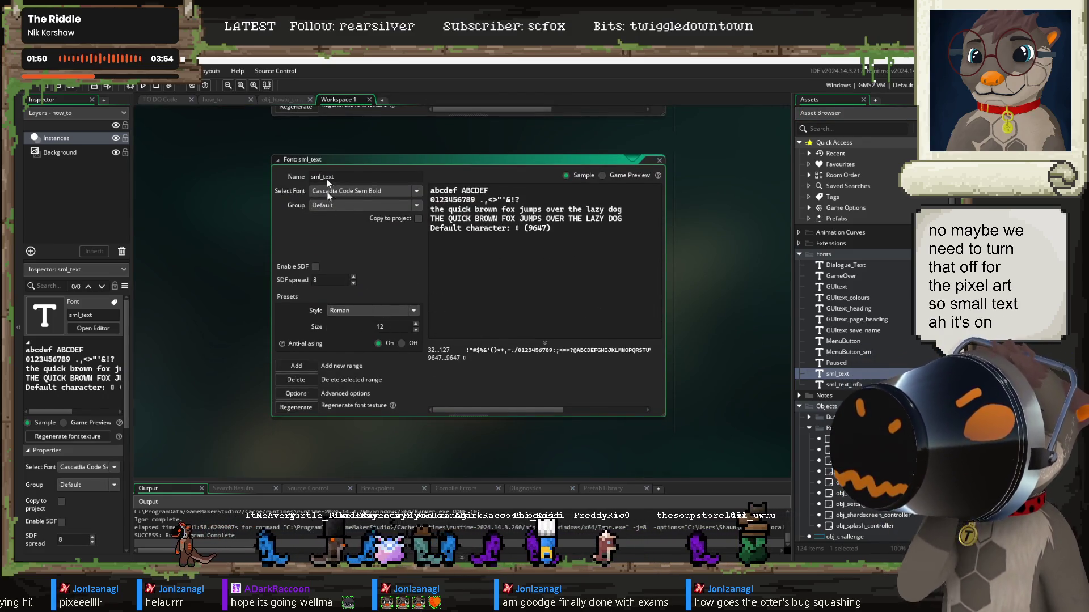
{"action": "left_click", "coordinate": [284, 99]}
{"action": "left_click", "coordinate": [383, 206]}
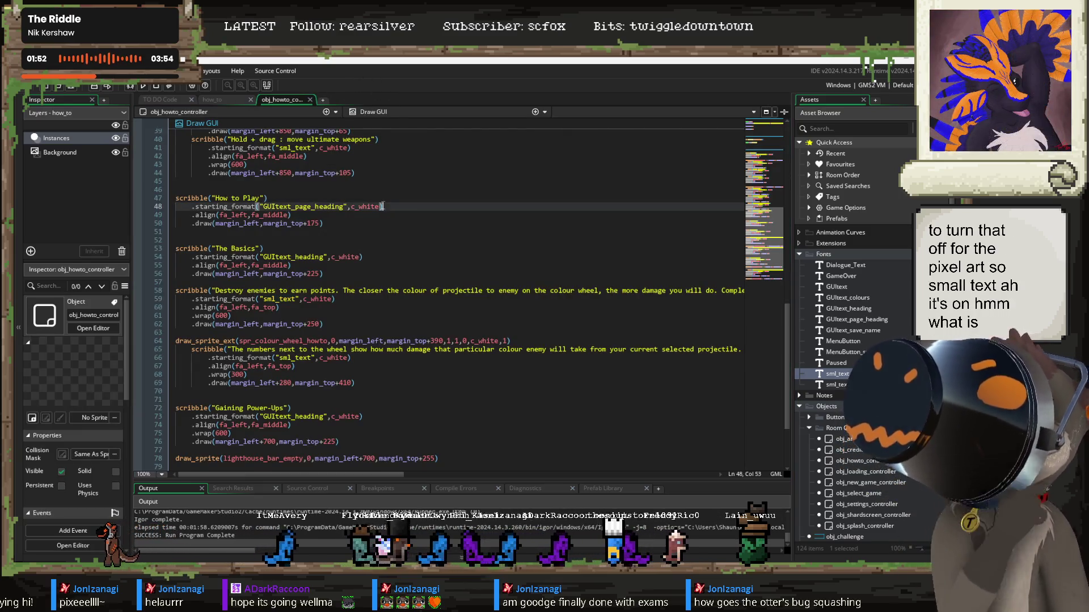
{"action": "key", "text": "F5"}
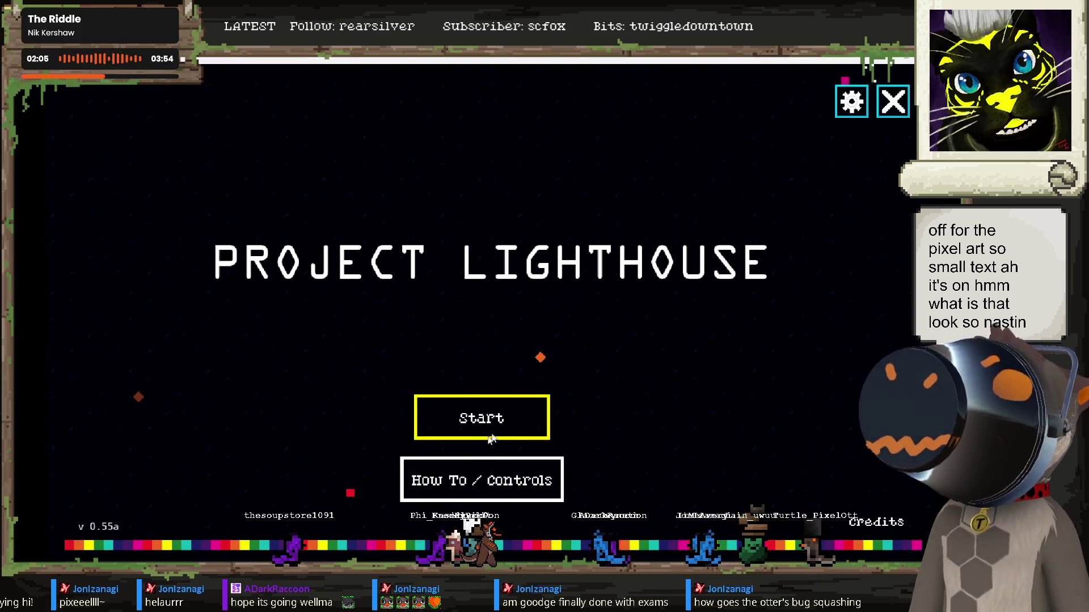
Step: View the How To / Controls page, then Escape to the menu and quit the game
{"action": "left_click", "coordinate": [499, 465]}
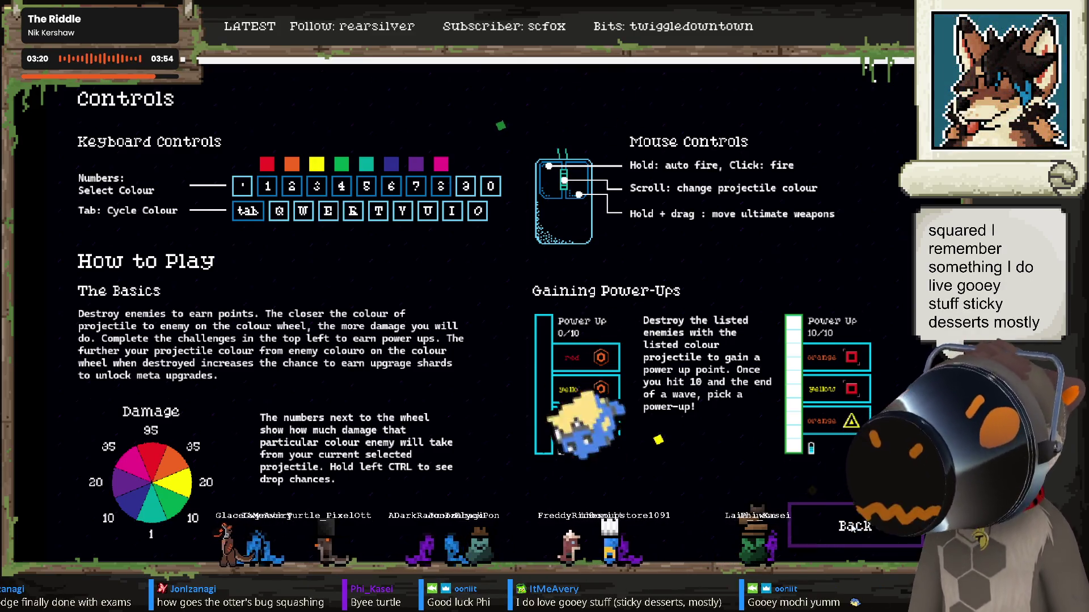
{"action": "key", "text": "Escape"}
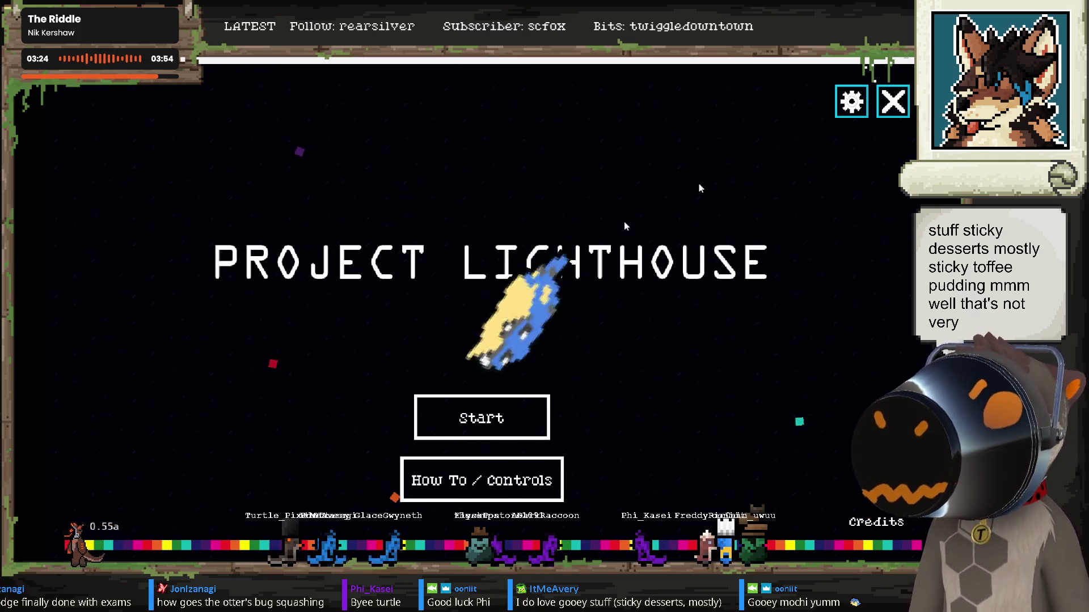
{"action": "key", "text": "Escape"}
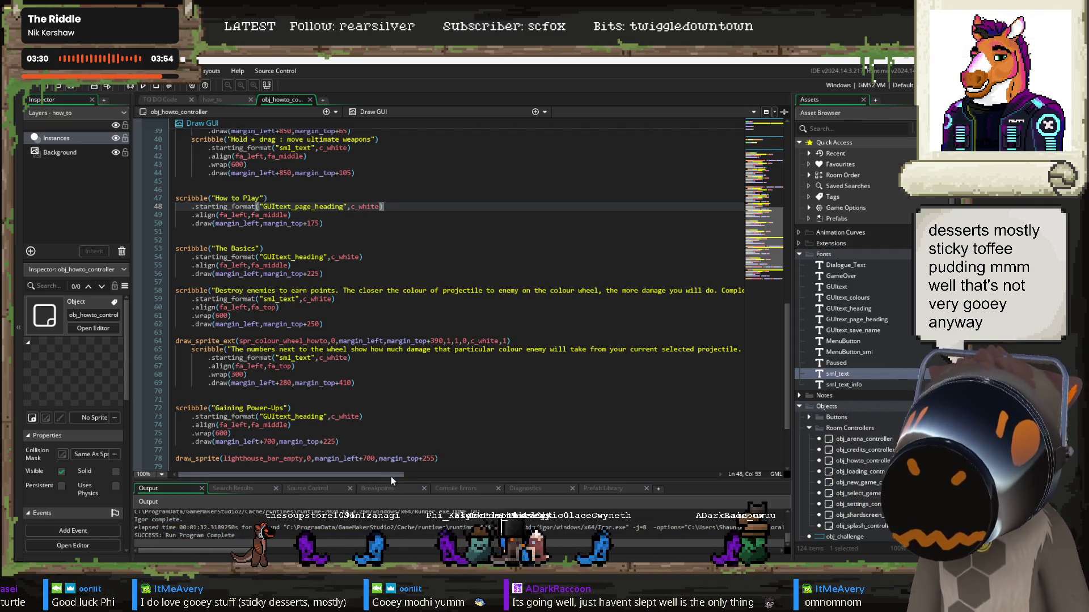
{"action": "mouse_move", "coordinate": [390, 475]}
{"action": "left_mouse_down"}
{"action": "mouse_move", "coordinate": [583, 465]}
{"action": "mouse_move", "coordinate": [601, 475]}
{"action": "left_mouse_up"}
{"action": "left_click", "coordinate": [618, 291]}
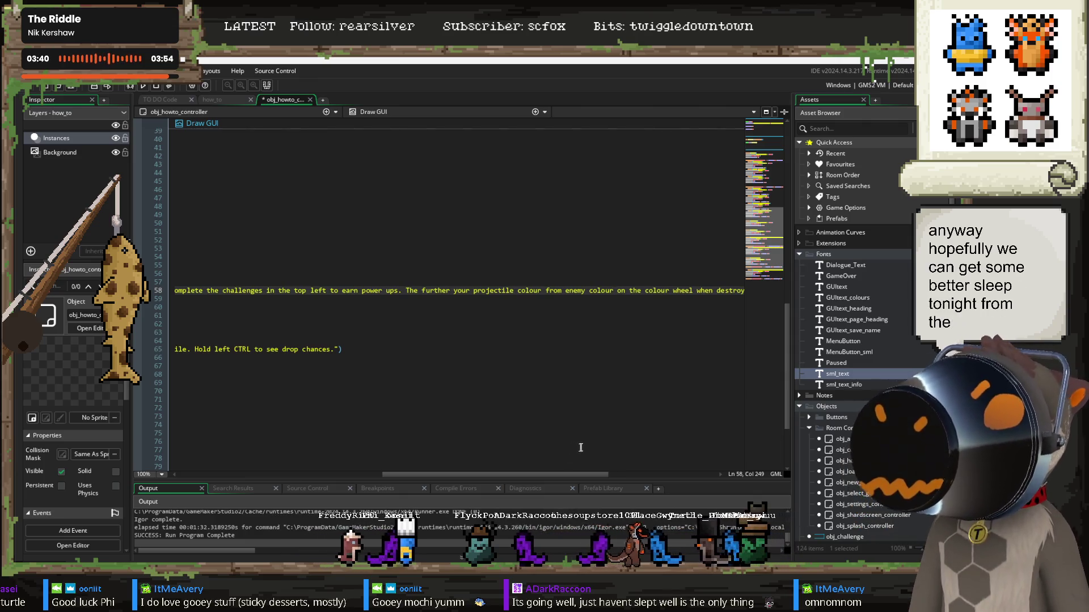
{"action": "mouse_move", "coordinate": [572, 474]}
{"action": "left_mouse_down"}
{"action": "mouse_move", "coordinate": [707, 468]}
{"action": "mouse_move", "coordinate": [370, 441]}
{"action": "mouse_move", "coordinate": [390, 441]}
{"action": "mouse_move", "coordinate": [379, 441]}
{"action": "left_mouse_up"}
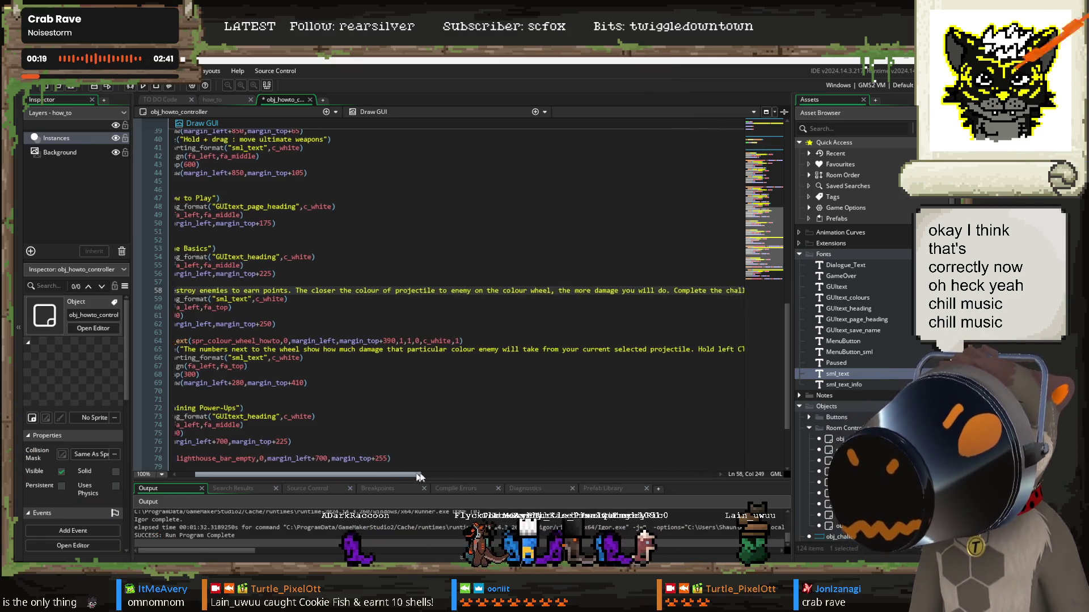
{"action": "scroll", "coordinate": [400, 474], "scroll_direction": "right", "scroll_amount": 2}
{"action": "mouse_move", "coordinate": [409, 475]}
{"action": "left_mouse_down"}
{"action": "mouse_move", "coordinate": [396, 478]}
{"action": "mouse_move", "coordinate": [409, 461]}
{"action": "mouse_move", "coordinate": [450, 461]}
{"action": "left_mouse_up"}
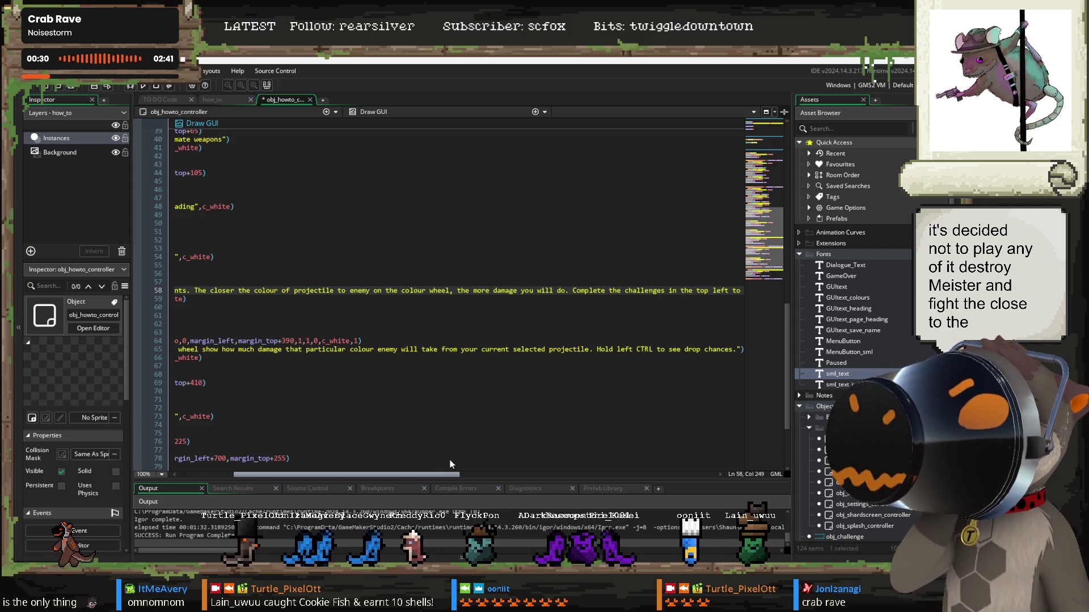
Step: Insert 'the the' before 'projectile' on line 58, then save and run with F5
{"action": "left_click", "coordinate": [294, 291]}
{"action": "type", "text": "the "}
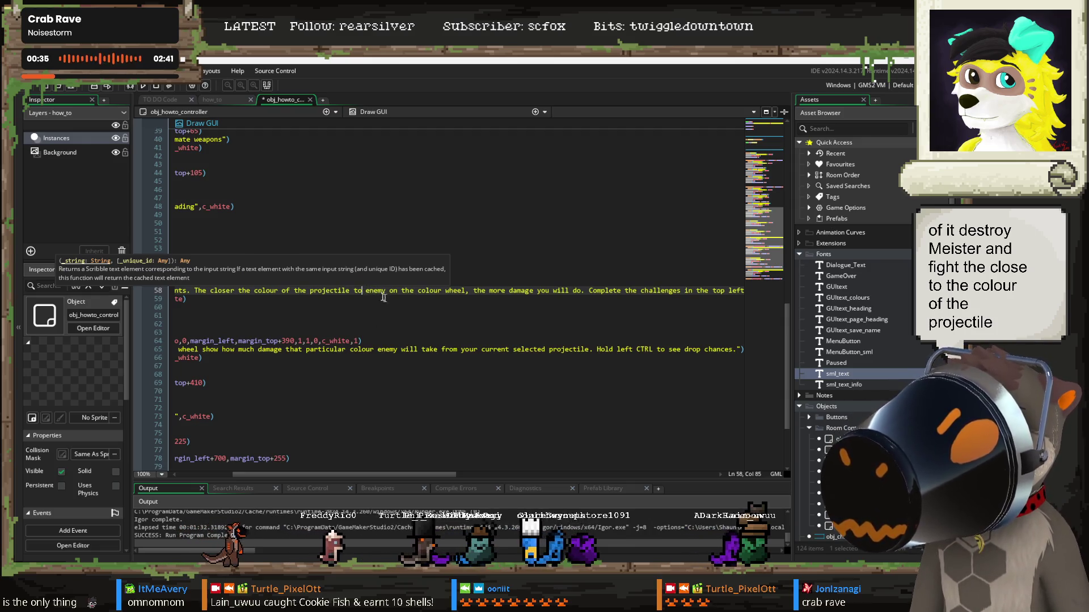
{"action": "type", "text": "the"}
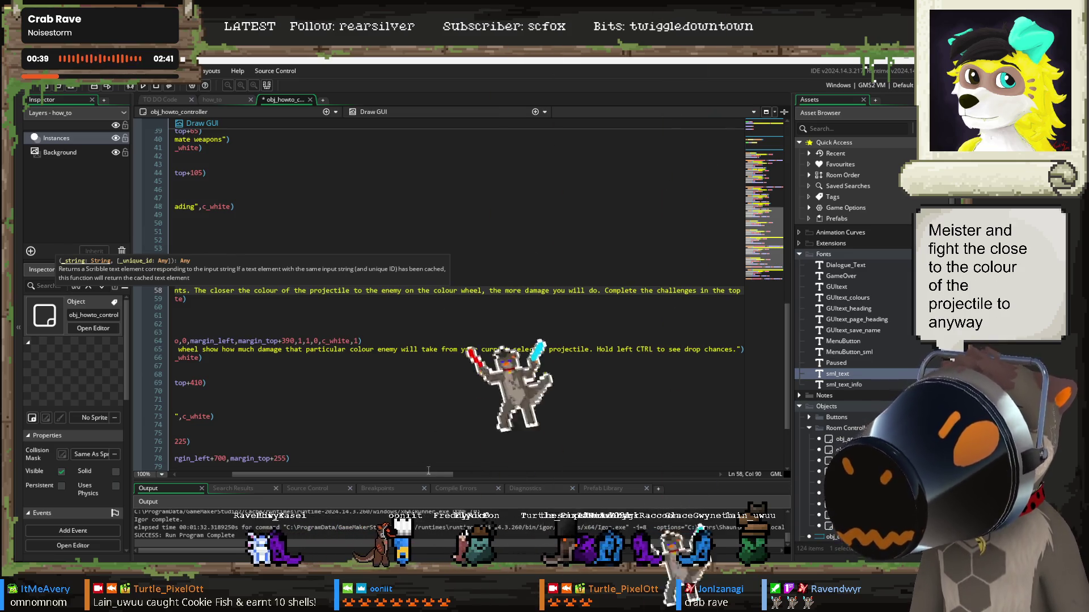
{"action": "left_click_drag", "start_coordinate": [438, 475], "coordinate": [479, 467]}
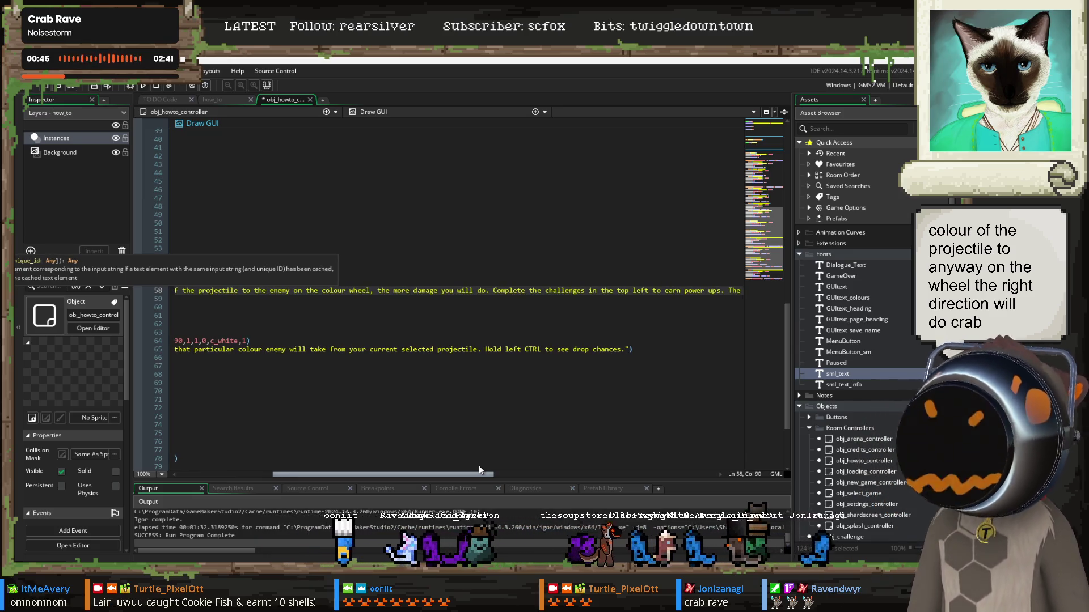
{"action": "mouse_move", "coordinate": [478, 465]}
{"action": "left_mouse_down"}
{"action": "mouse_move", "coordinate": [722, 461]}
{"action": "mouse_move", "coordinate": [342, 460]}
{"action": "left_mouse_up"}
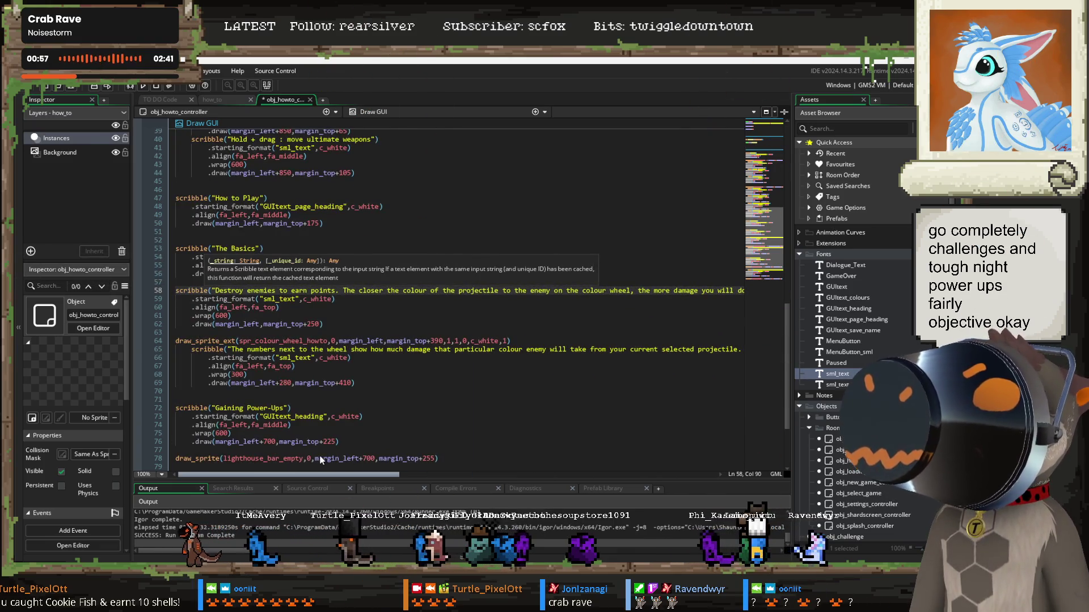
{"action": "left_click", "coordinate": [315, 307]}
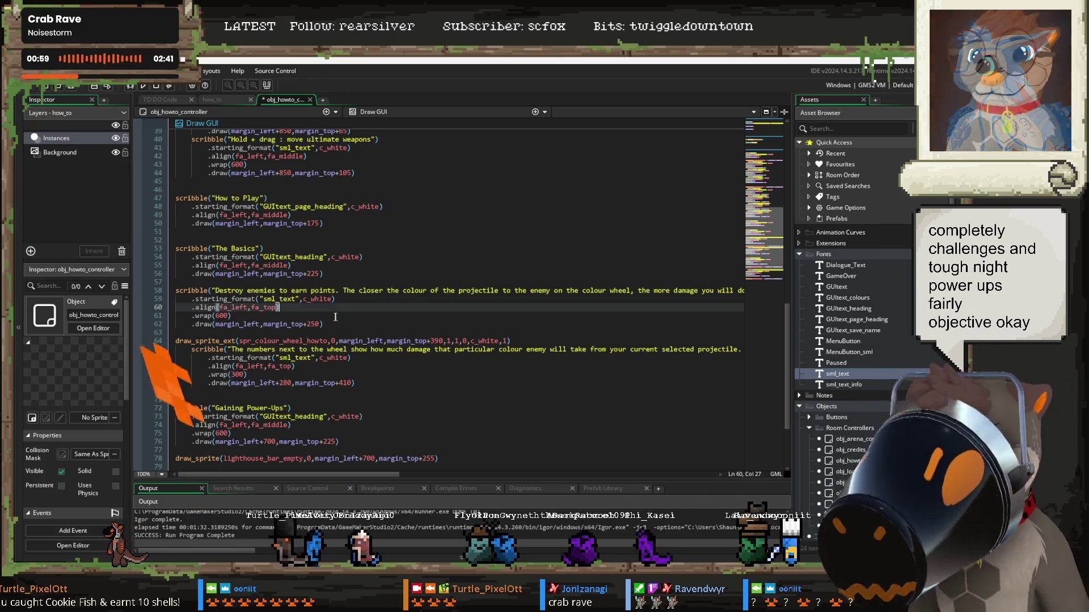
{"action": "key", "text": "F5"}
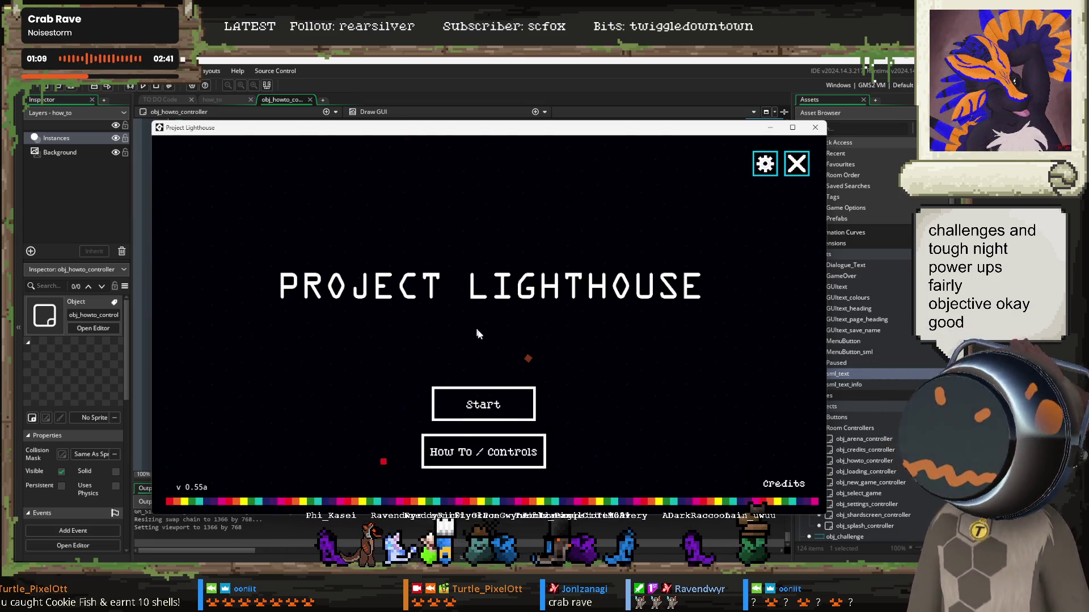
Step: Open the How To / Controls page and move the game window down to reveal the code
{"action": "left_click", "coordinate": [491, 457]}
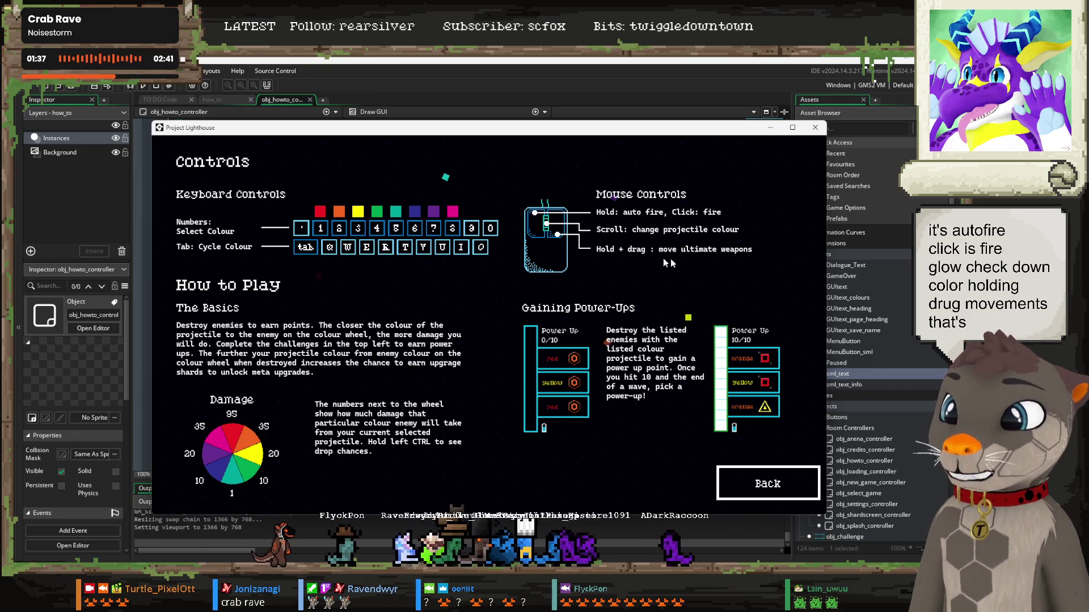
{"action": "mouse_move", "coordinate": [524, 131]}
{"action": "left_mouse_down"}
{"action": "mouse_move", "coordinate": [561, 210]}
{"action": "mouse_move", "coordinate": [520, 321]}
{"action": "mouse_move", "coordinate": [494, 358]}
{"action": "left_mouse_up"}
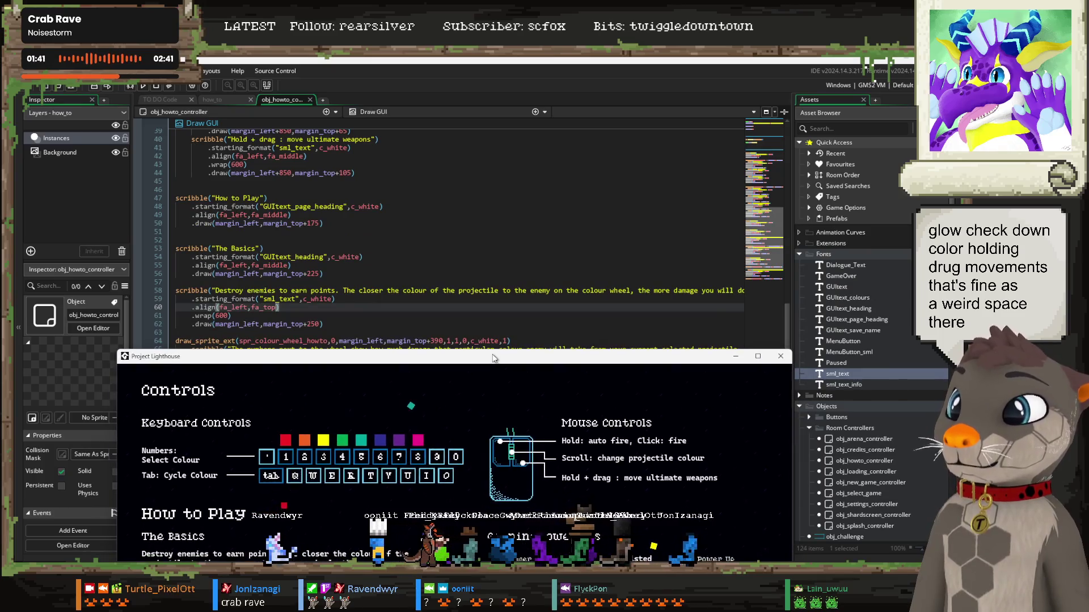
Step: Delete the space before the colon on line 40's 'Hold + drag' text and restore the game window
{"action": "scroll", "coordinate": [387, 242], "scroll_direction": "up", "scroll_amount": 6}
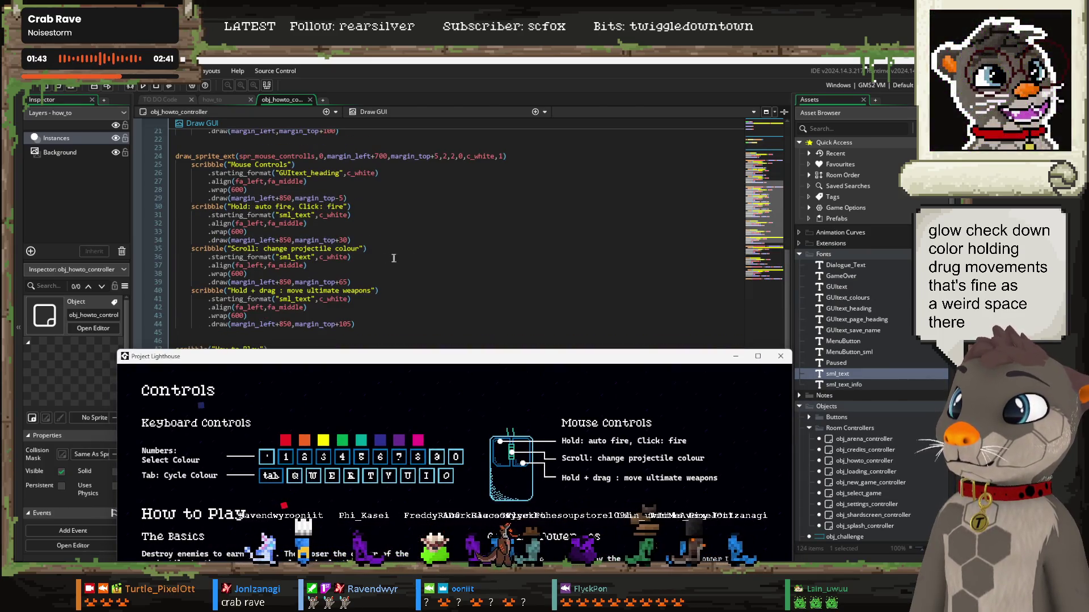
{"action": "left_click", "coordinate": [278, 291]}
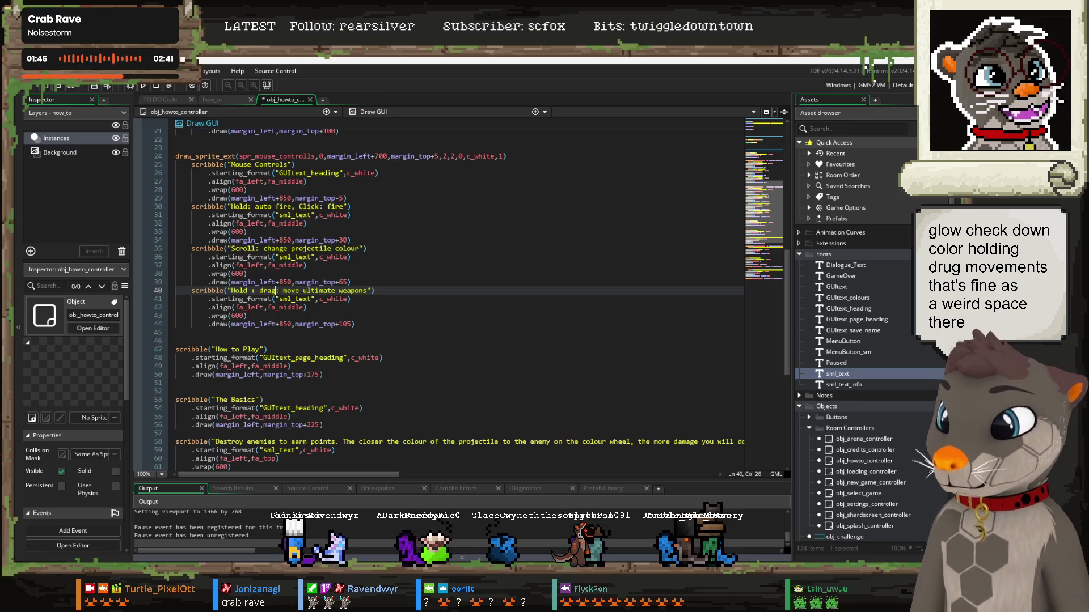
{"action": "key", "text": "alt+Tab"}
{"action": "left_click_drag", "start_coordinate": [549, 356], "coordinate": [578, 139]}
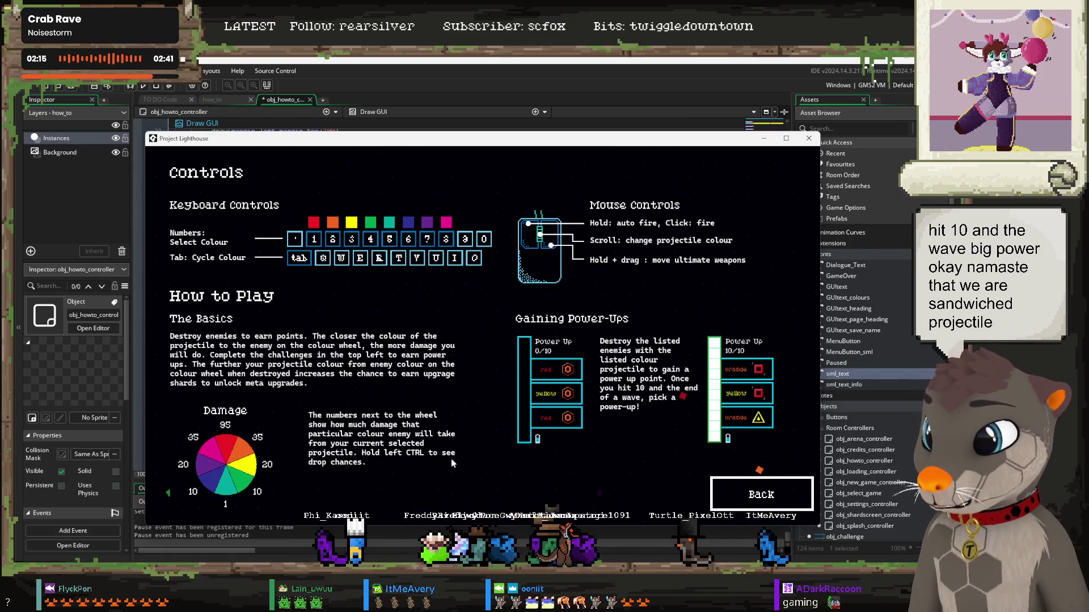
Step: Go Back to the title, Start, Continue the saved profile, begin a New Run, then close the game
{"action": "left_click", "coordinate": [761, 495]}
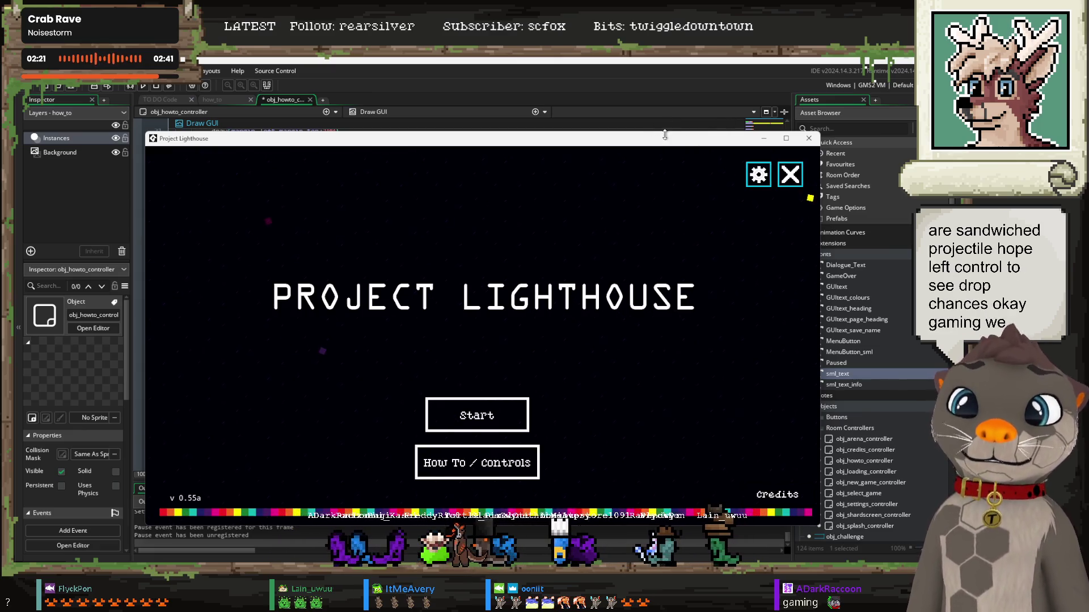
{"action": "left_click", "coordinate": [489, 427]}
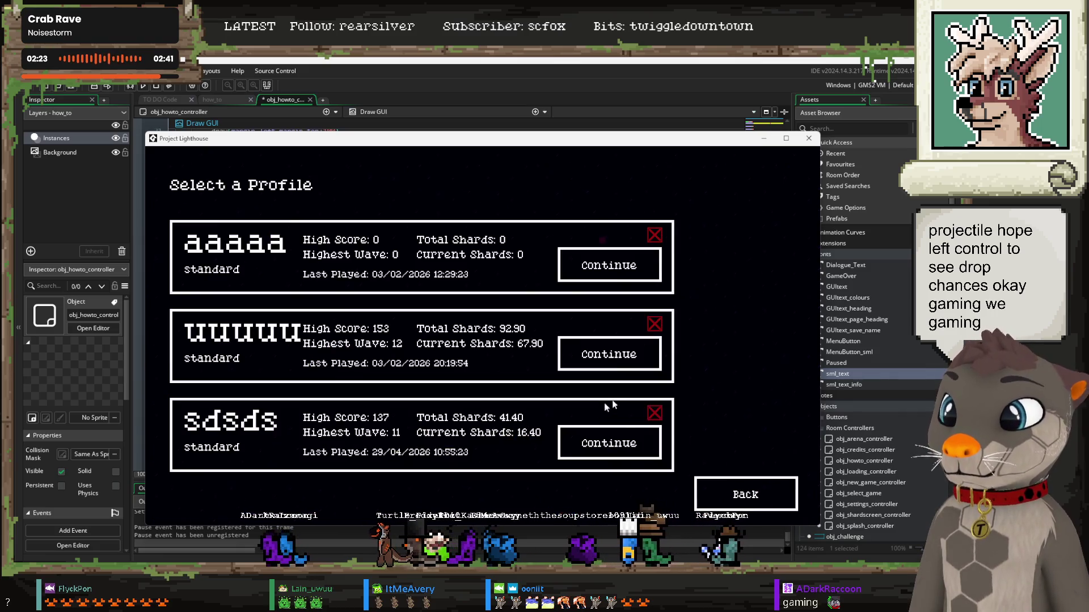
{"action": "left_click", "coordinate": [607, 443]}
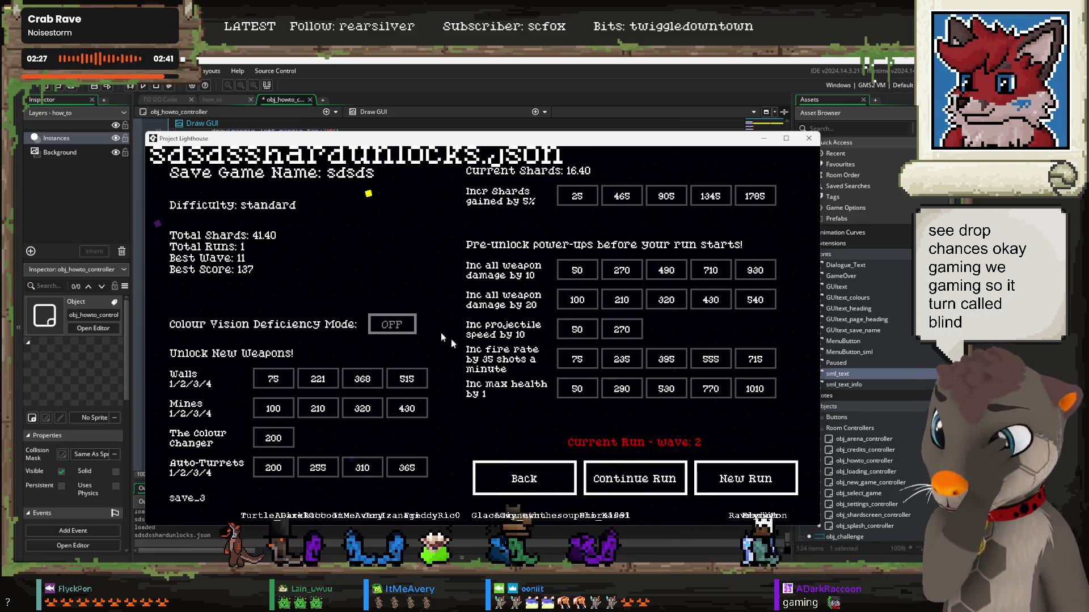
{"action": "left_click", "coordinate": [713, 483]}
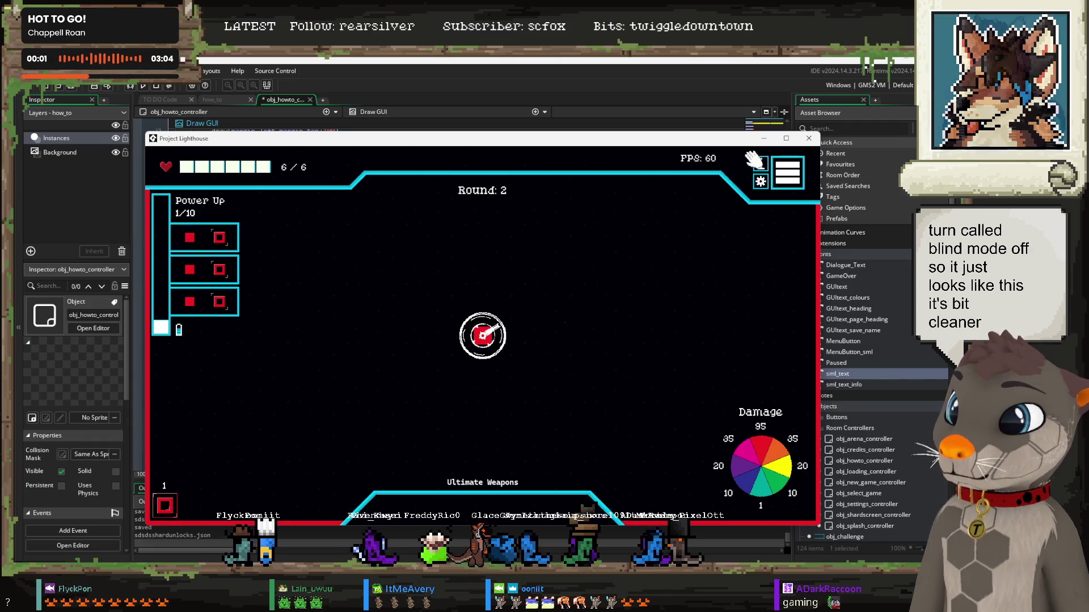
{"action": "left_click", "coordinate": [808, 139]}
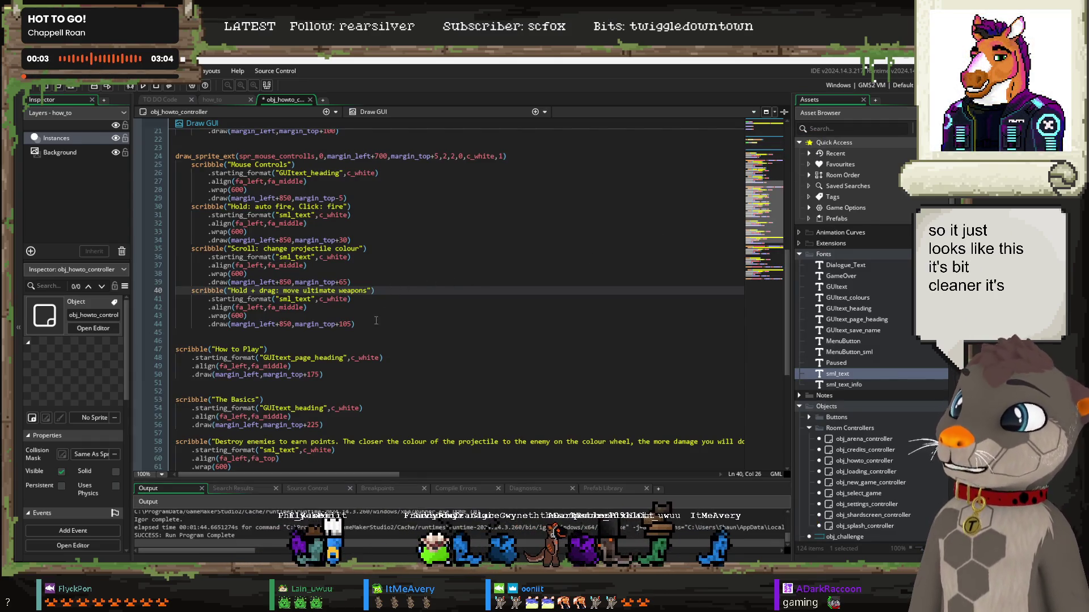
Step: Save the how-to controller script with Ctrl+S and bring the TO DO note to the front
{"action": "left_click", "coordinate": [374, 321]}
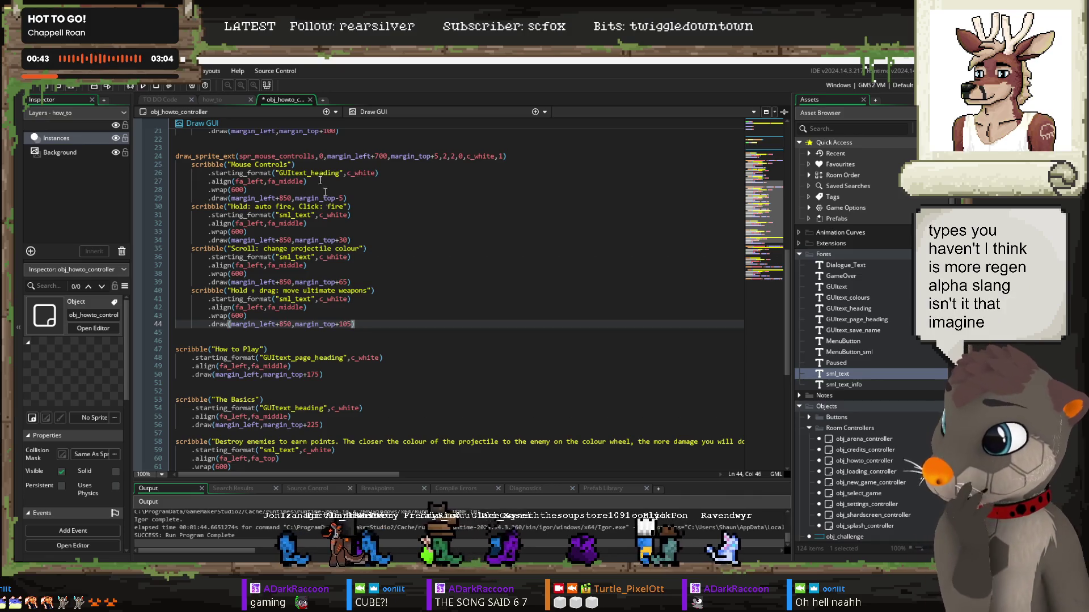
{"action": "left_click", "coordinate": [401, 296]}
{"action": "key", "text": "ctrl+s"}
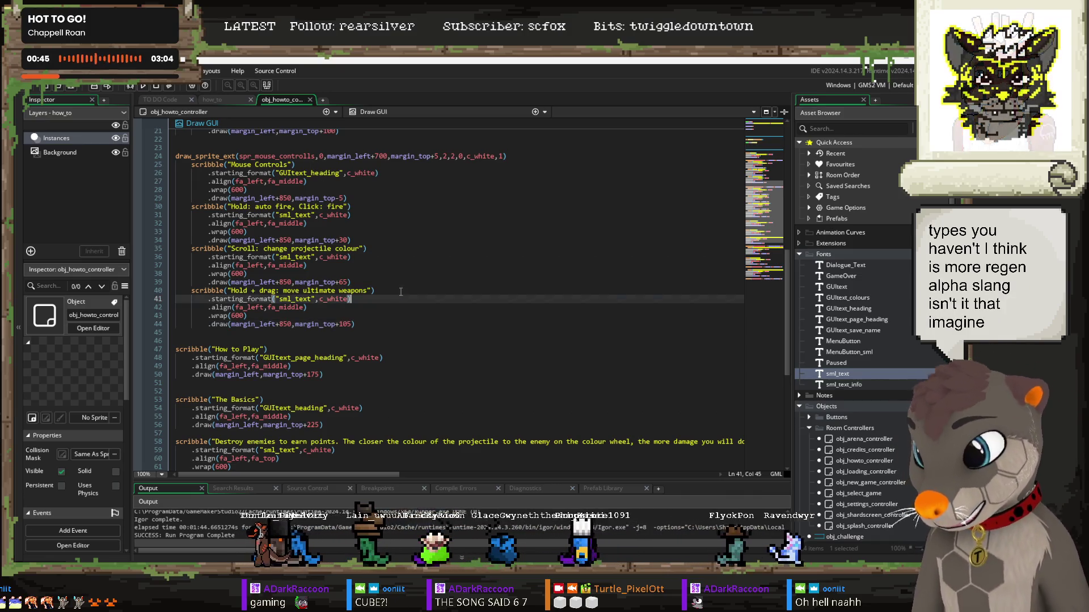
{"action": "left_click", "coordinate": [167, 100]}
Step: Mark the basics task '- done' and move the three how-to tasks below 'Add music'
{"action": "left_click", "coordinate": [386, 173]}
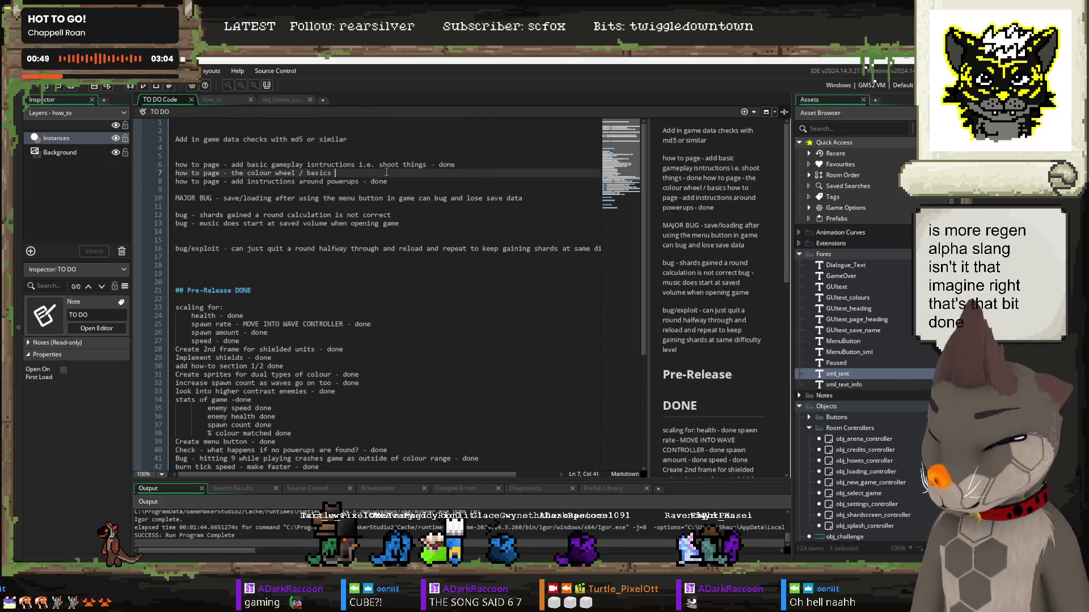
{"action": "type", "text": "- done"}
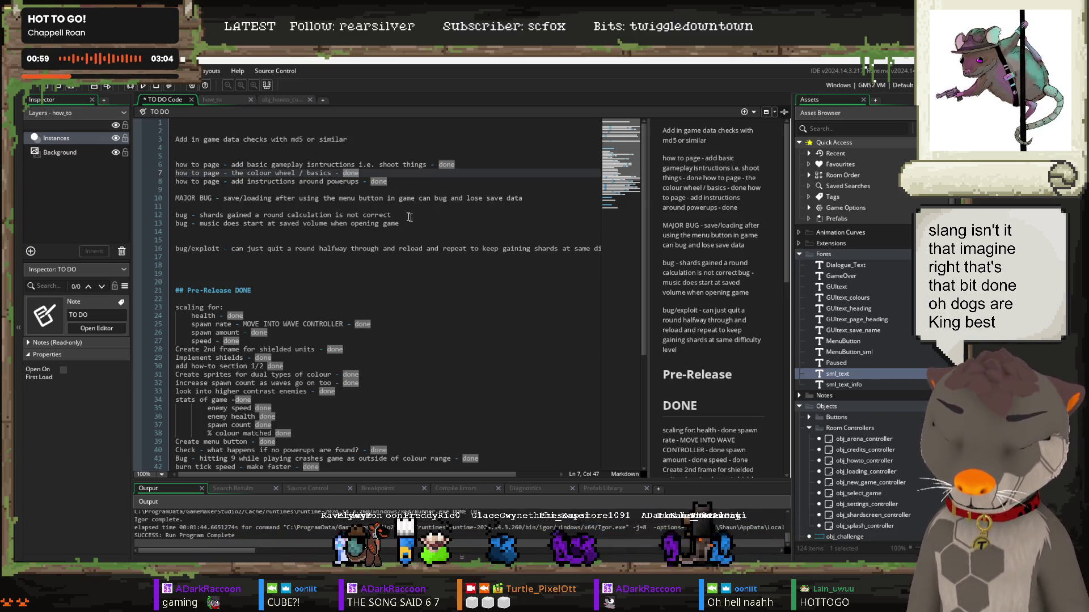
{"action": "left_click_drag", "start_coordinate": [407, 184], "coordinate": [168, 169]}
{"action": "key", "text": "ctrl+c"}
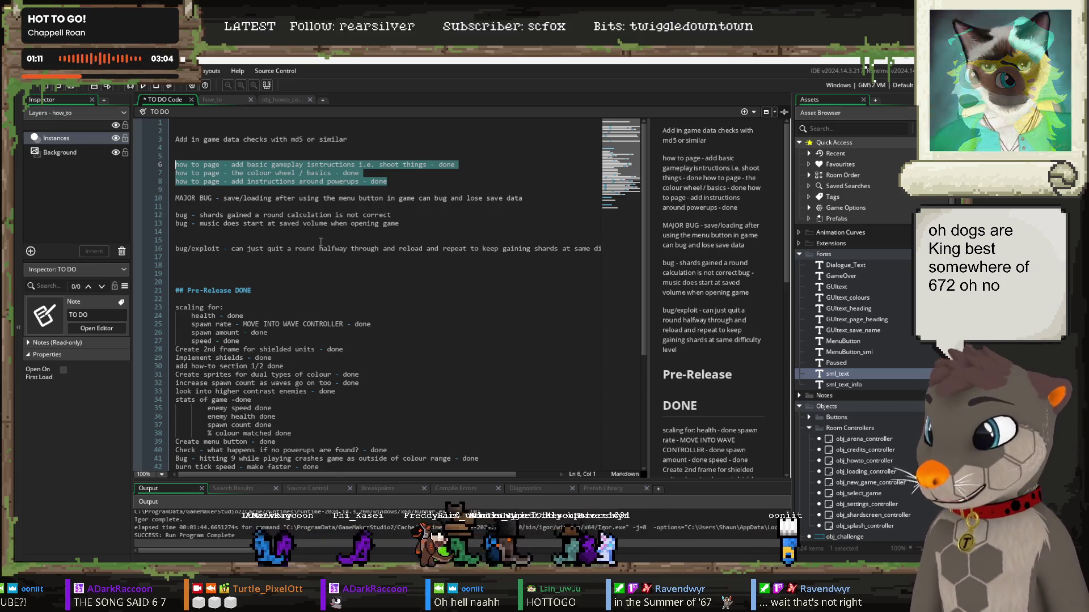
{"action": "key", "text": "BackSpace"}
{"action": "key", "text": "BackSpace"}
{"action": "key", "text": "BackSpace"}
{"action": "scroll", "coordinate": [298, 259], "scroll_direction": "down", "scroll_amount": 2}
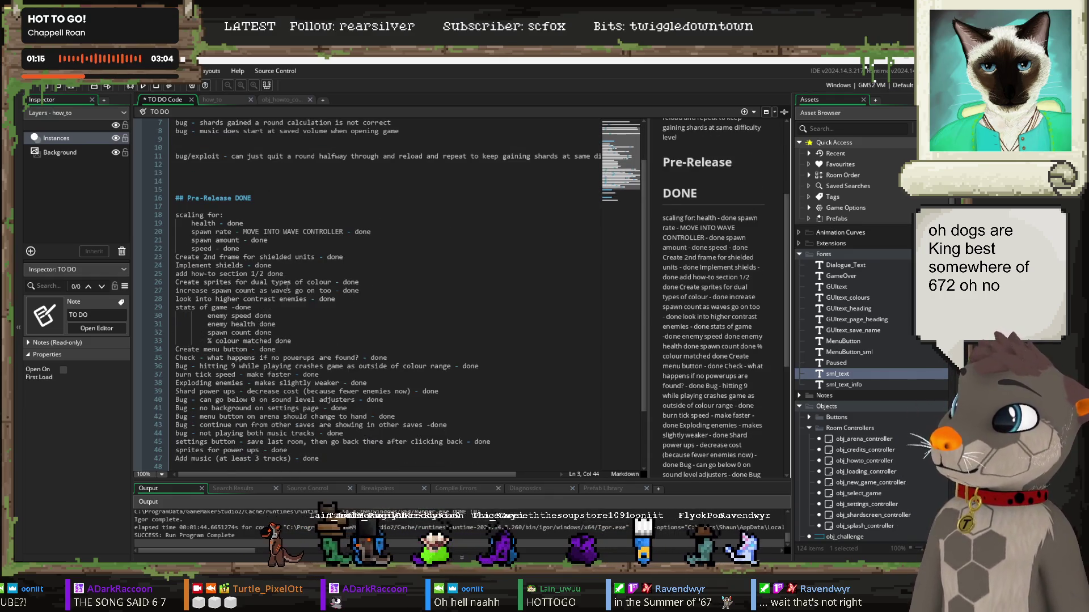
{"action": "scroll", "coordinate": [288, 286], "scroll_direction": "down", "scroll_amount": 2}
{"action": "left_click", "coordinate": [333, 408]}
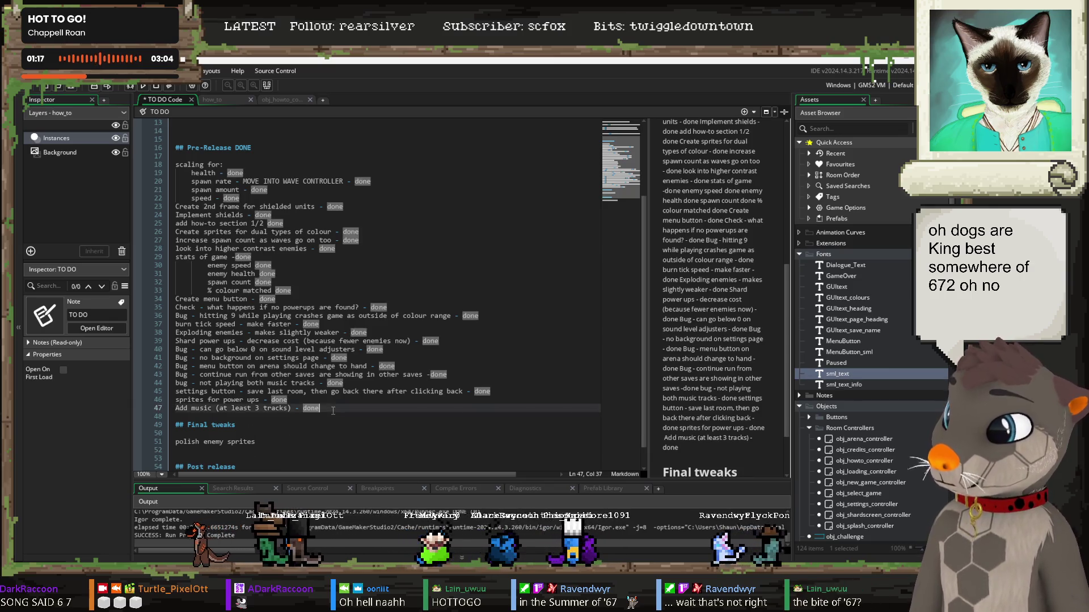
{"action": "key", "text": "ctrl+v"}
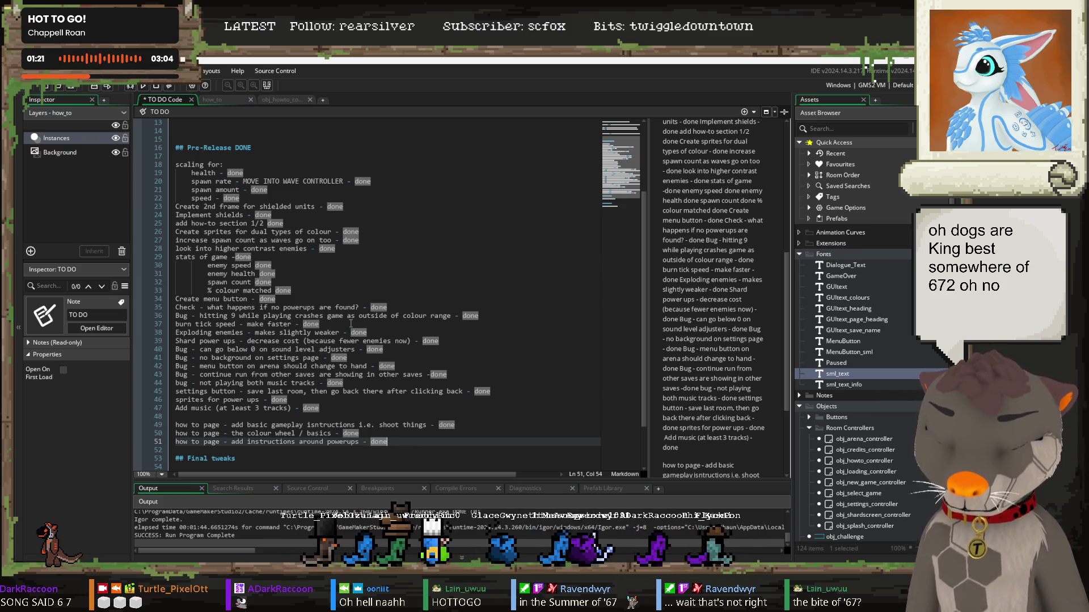
Step: Put the music-volume bug on its own line after the shards calculation bug
{"action": "scroll", "coordinate": [288, 290], "scroll_direction": "up", "scroll_amount": 4}
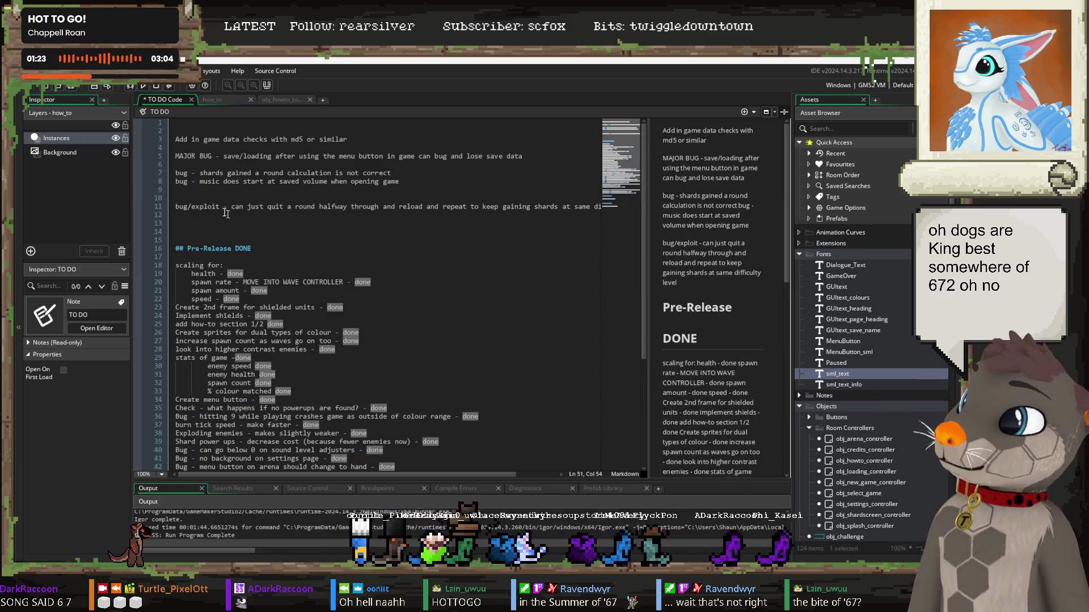
{"action": "left_click", "coordinate": [422, 176]}
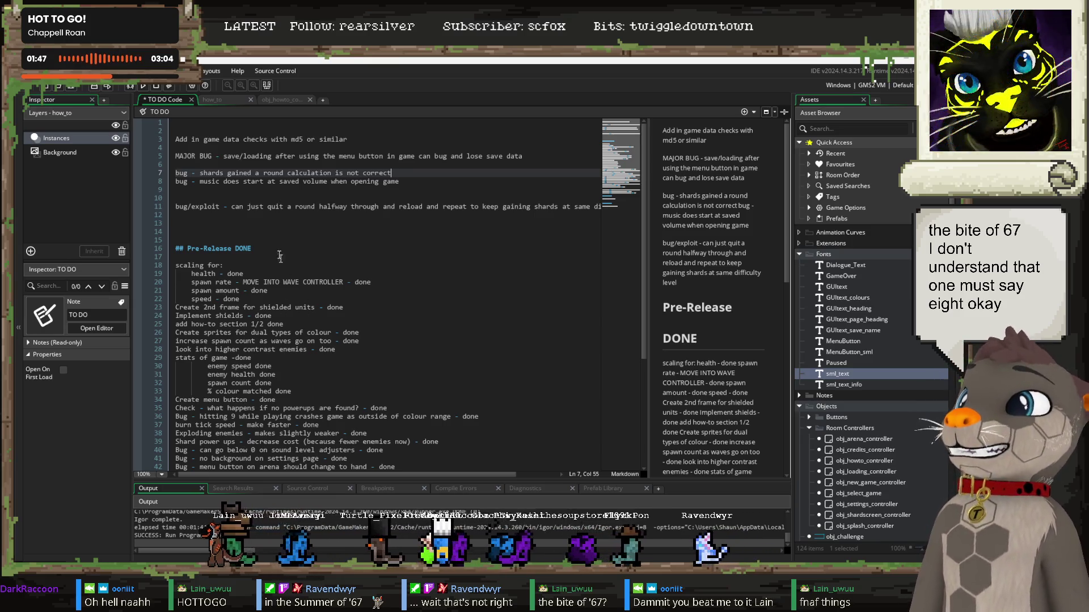
{"action": "left_click", "coordinate": [184, 215]}
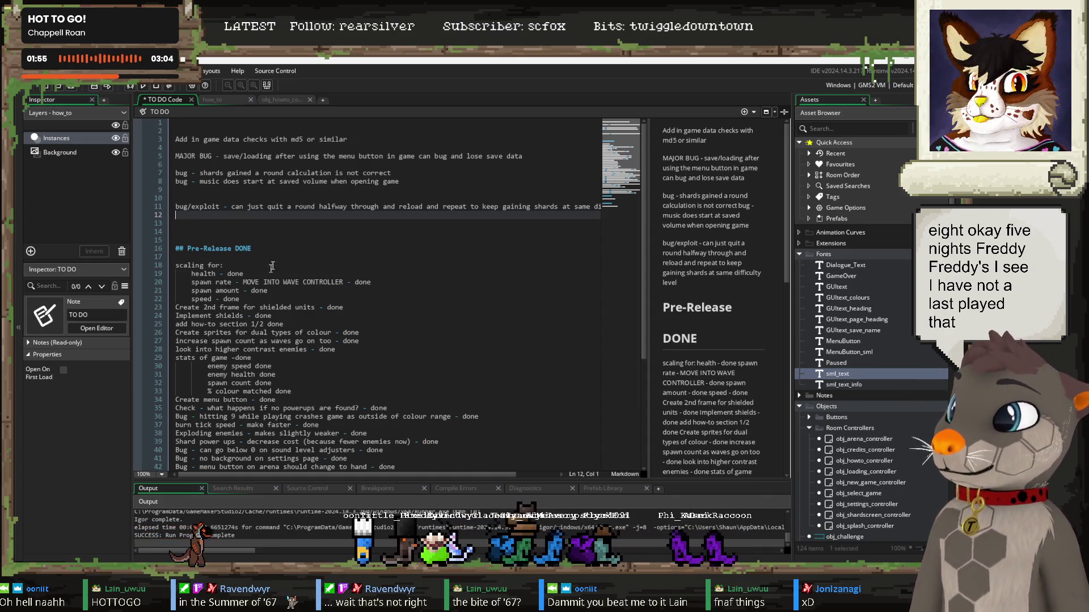
{"action": "left_click_drag", "start_coordinate": [397, 173], "coordinate": [175, 174]}
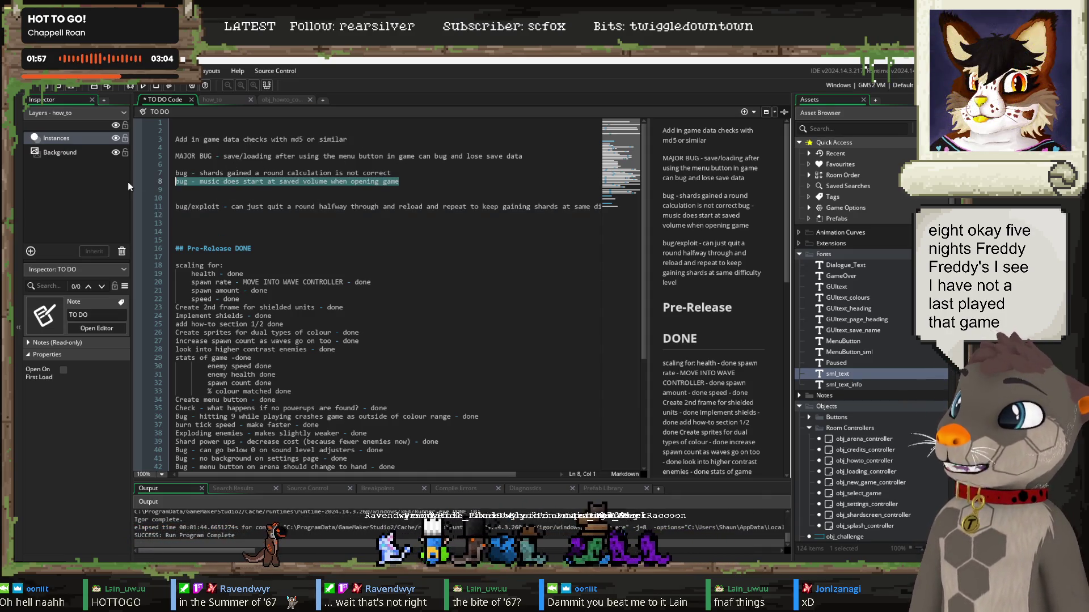
{"action": "left_click", "coordinate": [409, 177]}
{"action": "key", "text": "Return"}
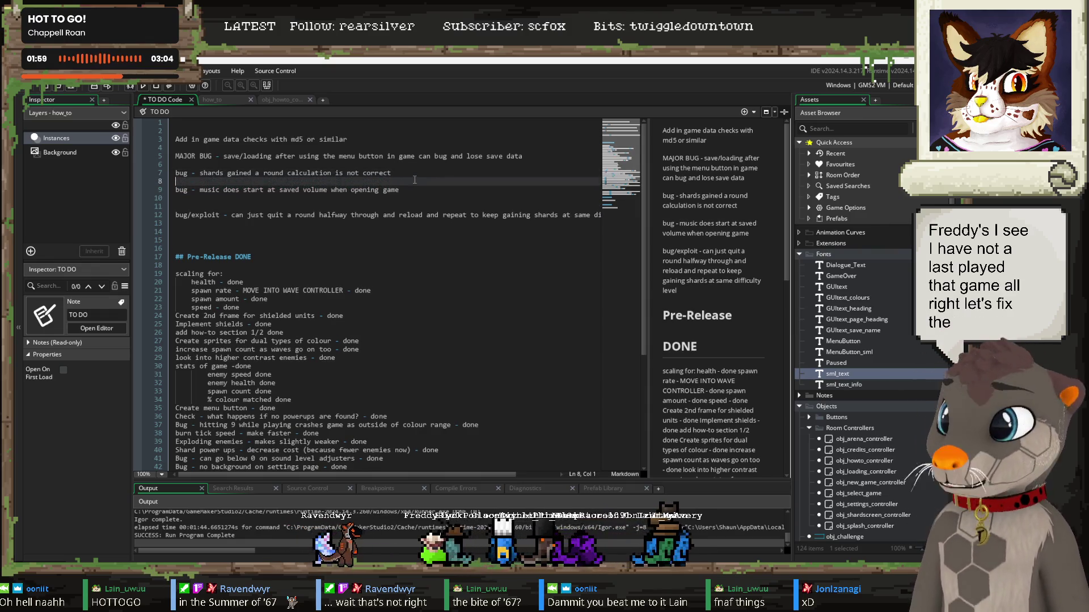
{"action": "scroll", "coordinate": [814, 281], "scroll_direction": "down", "scroll_amount": 5}
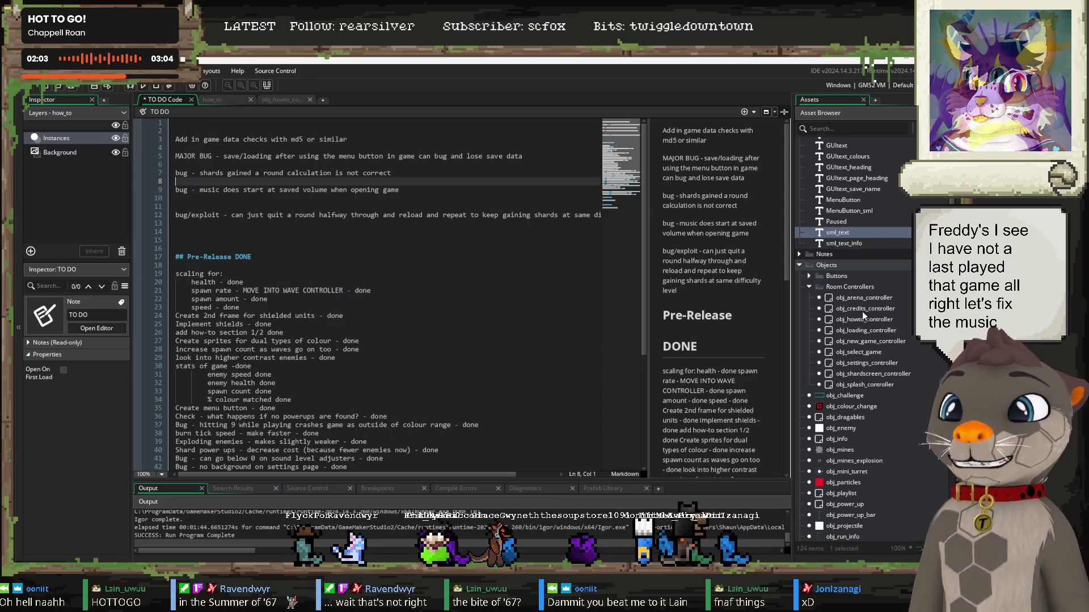
{"action": "scroll", "coordinate": [871, 350], "scroll_direction": "down", "scroll_amount": 3}
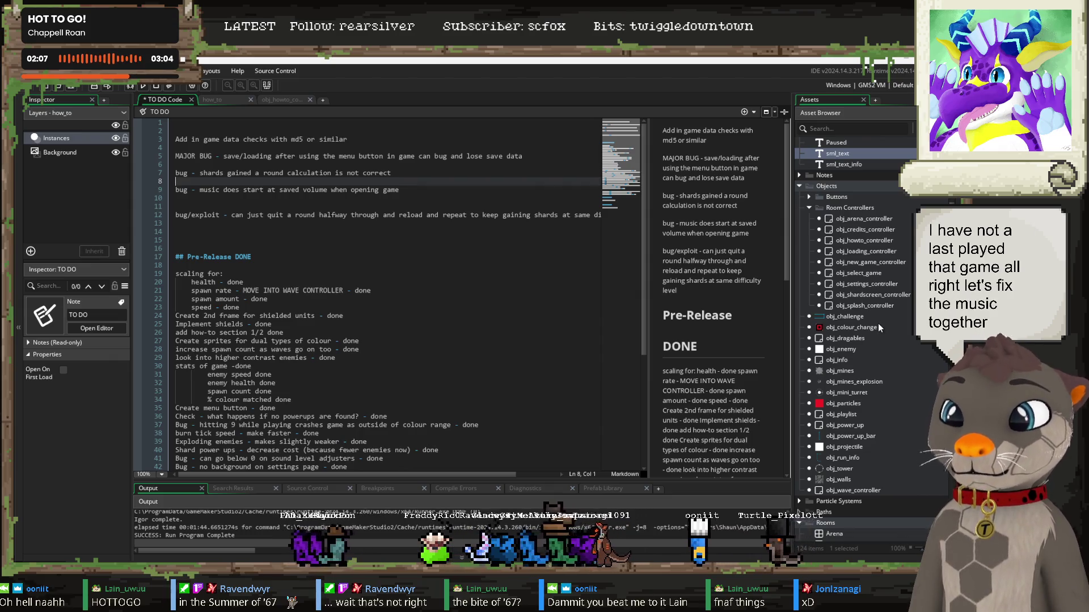
{"action": "scroll", "coordinate": [840, 277], "scroll_direction": "up", "scroll_amount": 2}
{"action": "left_click", "coordinate": [801, 225]}
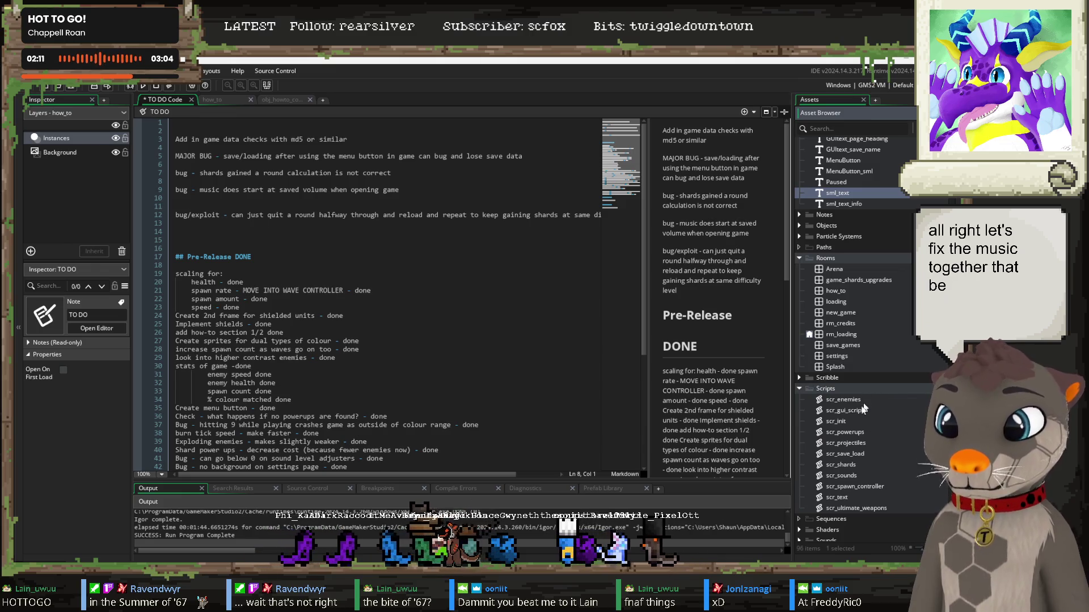
Step: Open scr_init and review the set_defaults and set_settings functions
{"action": "double_click", "coordinate": [836, 421]}
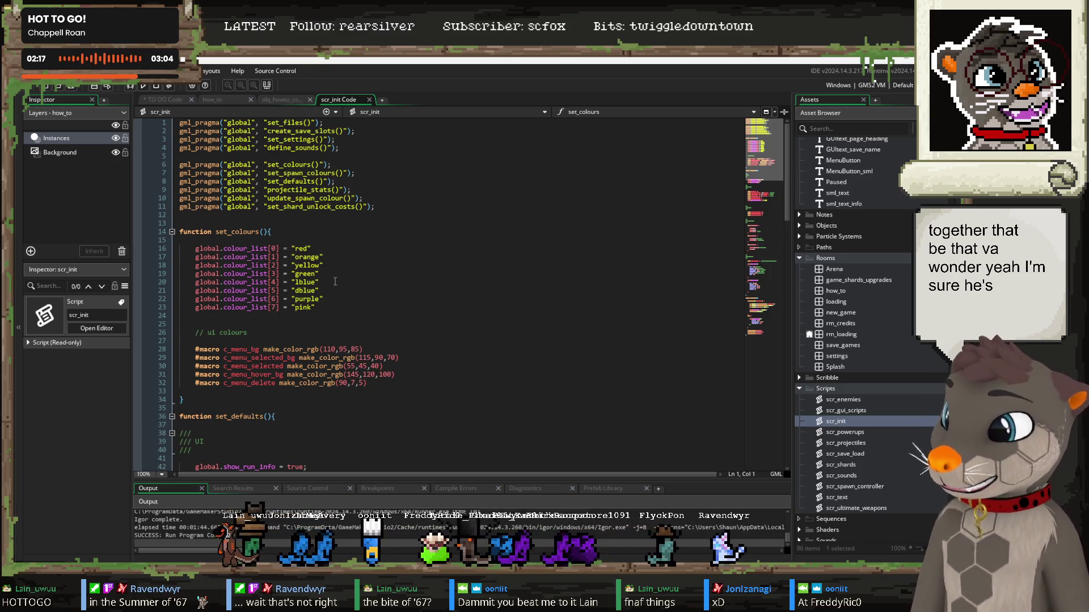
{"action": "scroll", "coordinate": [336, 299], "scroll_direction": "down", "scroll_amount": 8}
{"action": "left_click", "coordinate": [334, 215]}
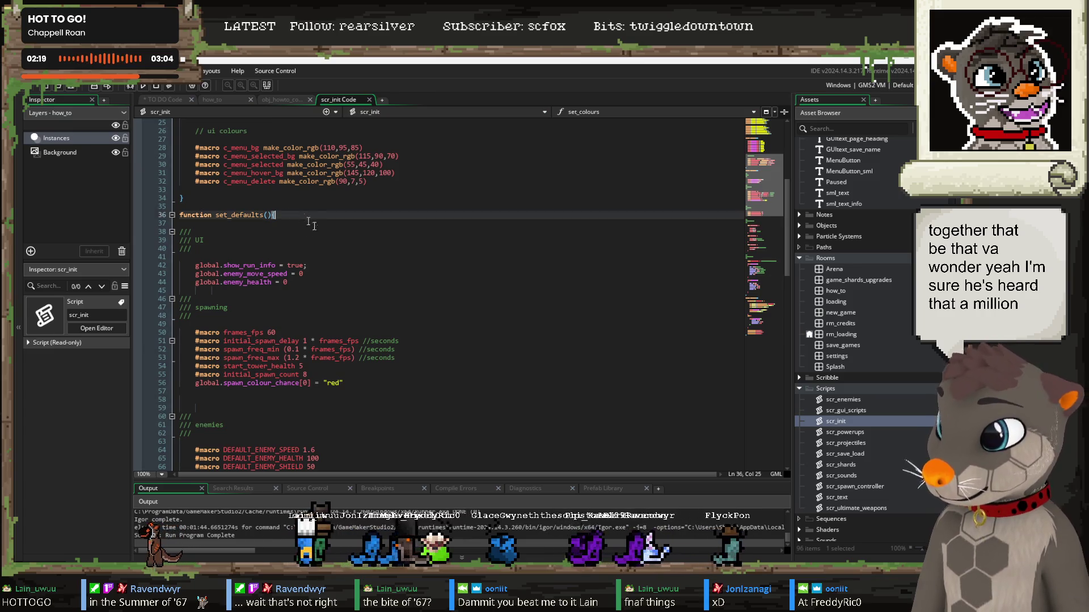
{"action": "scroll", "coordinate": [334, 254], "scroll_direction": "down", "scroll_amount": 10}
{"action": "scroll", "coordinate": [335, 254], "scroll_direction": "down", "scroll_amount": 12}
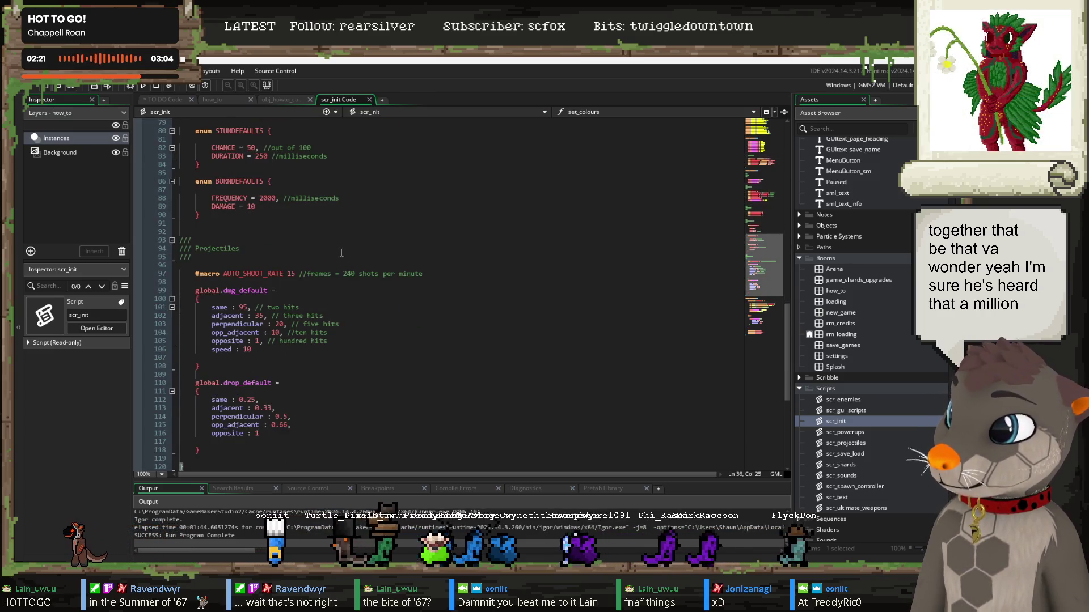
{"action": "scroll", "coordinate": [342, 253], "scroll_direction": "down", "scroll_amount": 5}
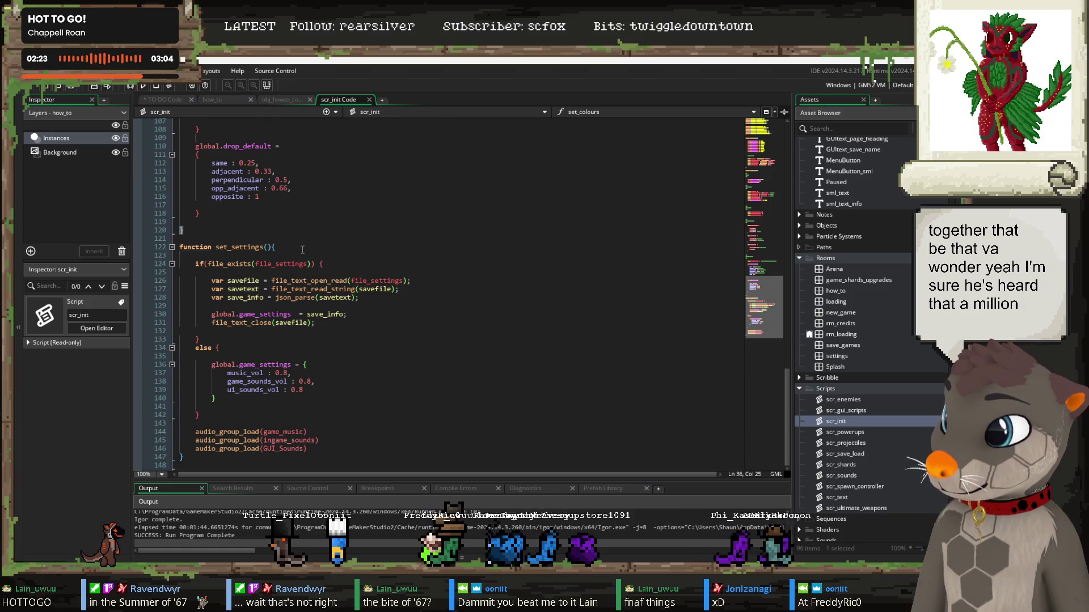
{"action": "left_click", "coordinate": [337, 250]}
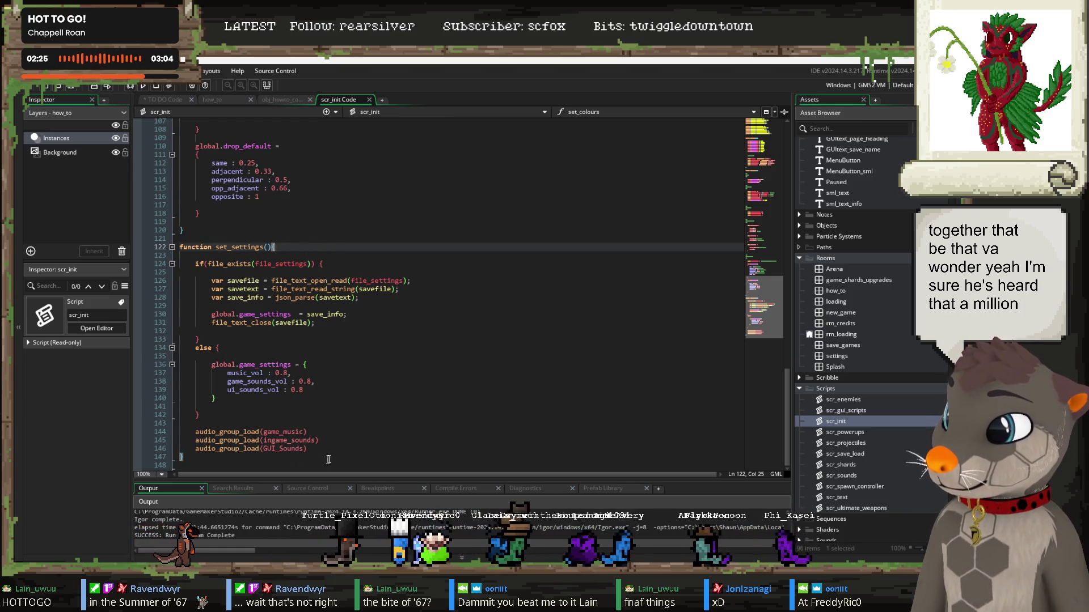
Step: Inspect the audio_group_load calls and game_settings uses, then open the Splash room
{"action": "left_click", "coordinate": [237, 431]}
{"action": "left_click", "coordinate": [286, 432]}
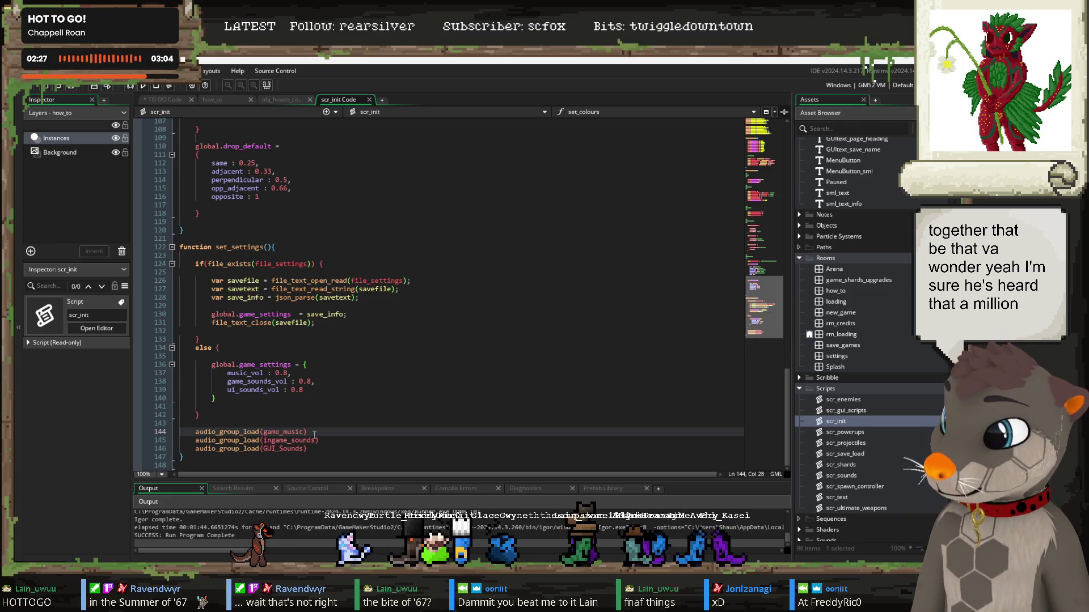
{"action": "left_click", "coordinate": [240, 432]}
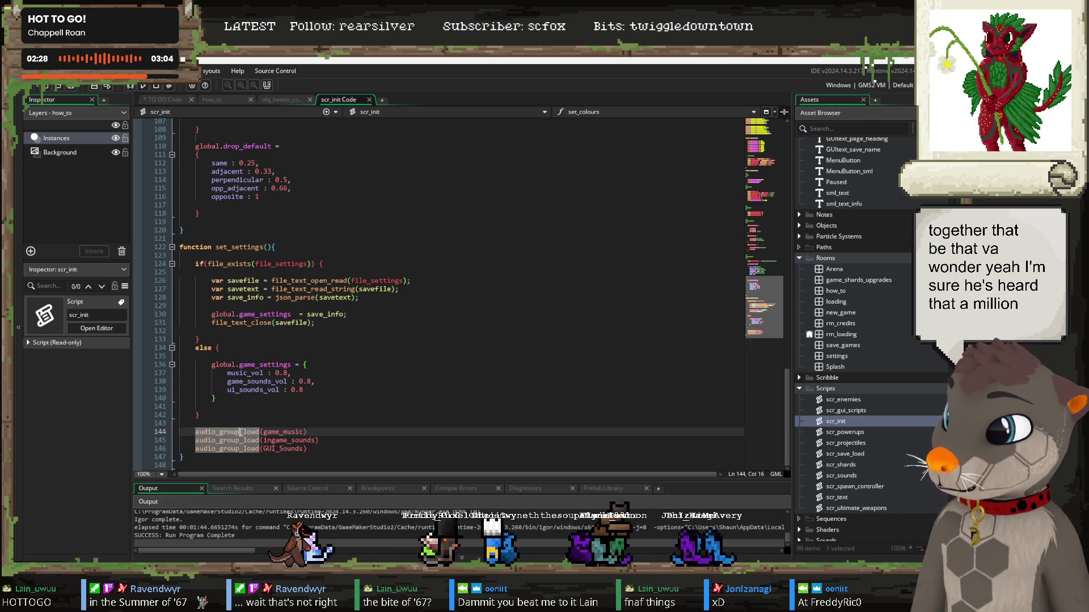
{"action": "left_click", "coordinate": [309, 365]}
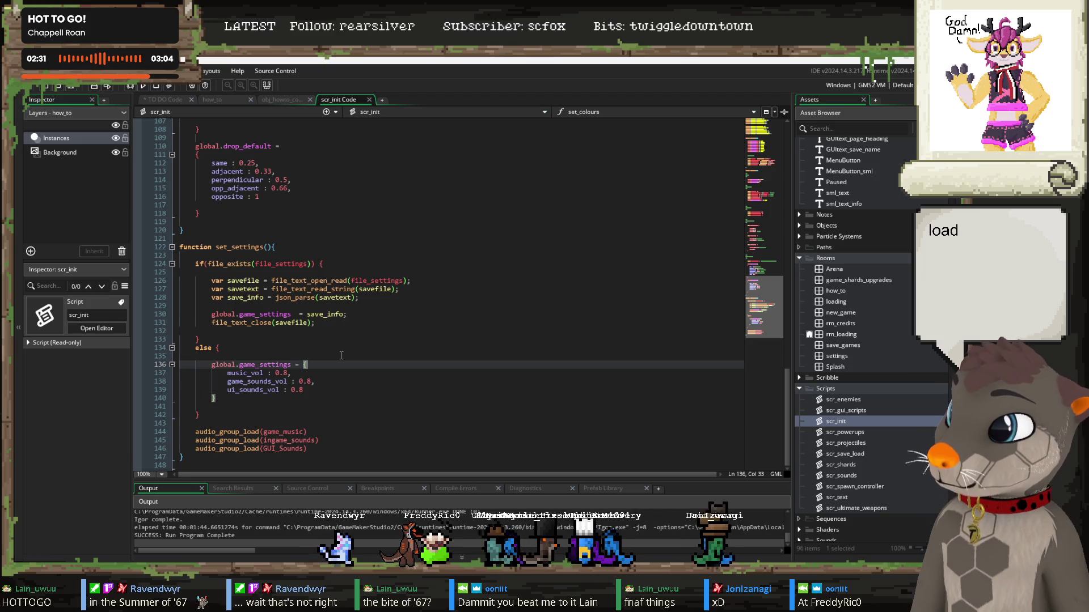
{"action": "left_click", "coordinate": [281, 246]}
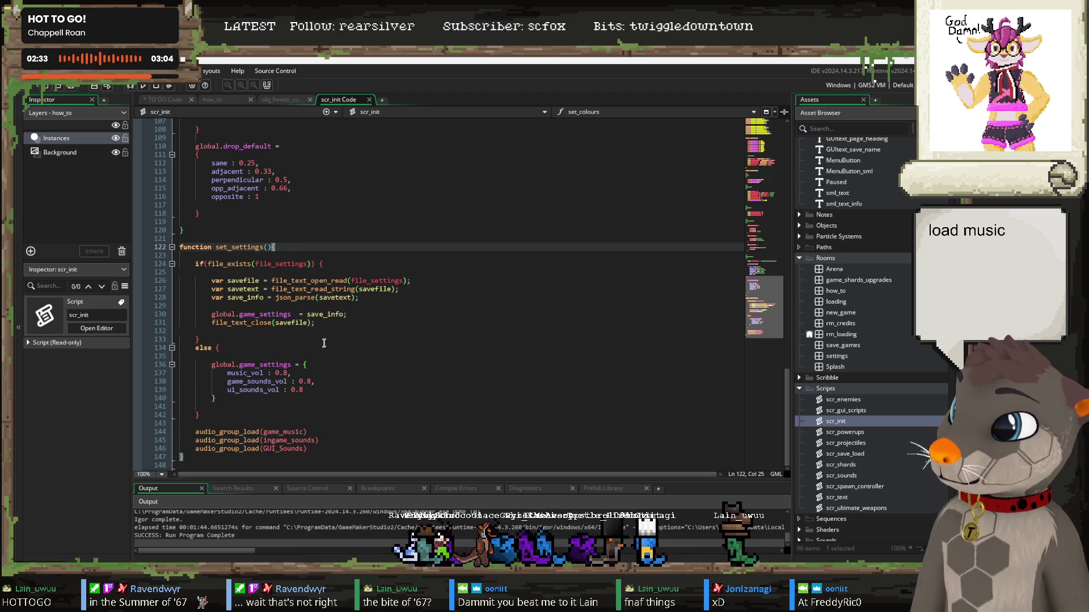
{"action": "left_click", "coordinate": [270, 315]}
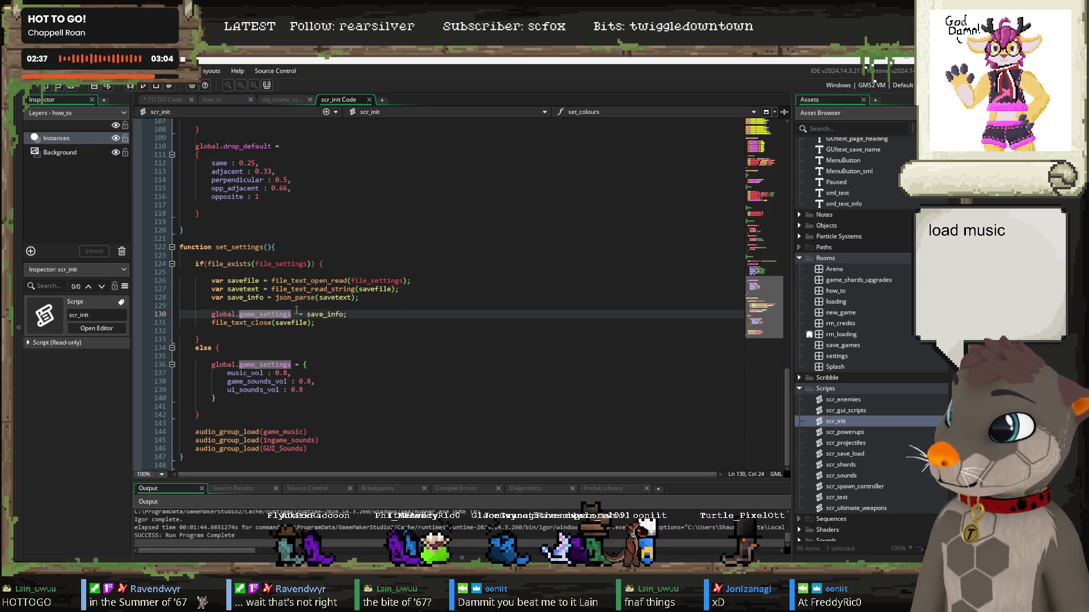
{"action": "left_click_drag", "start_coordinate": [292, 314], "coordinate": [222, 314]}
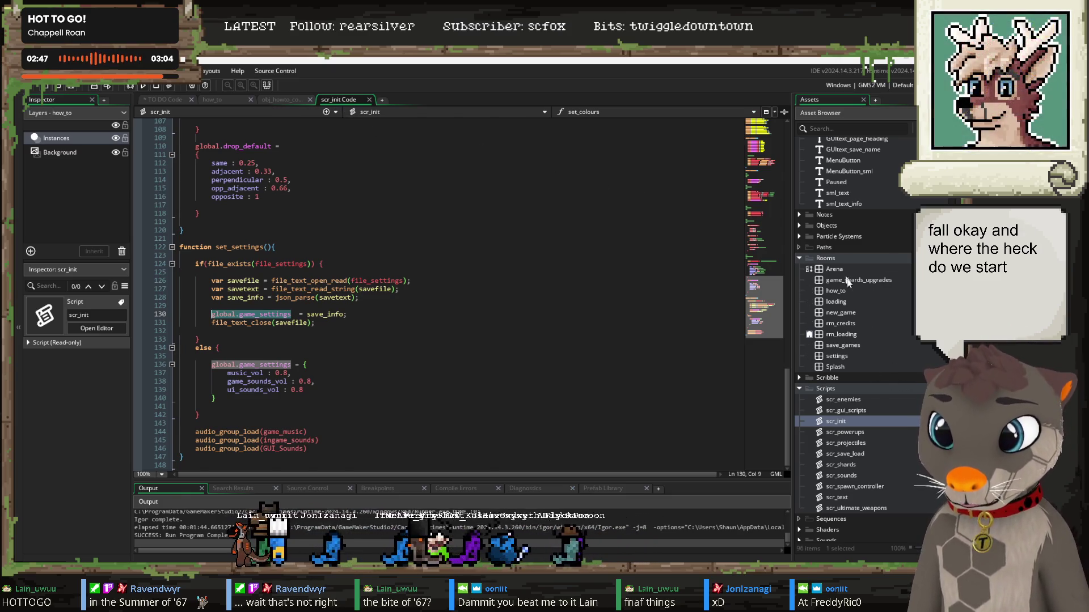
{"action": "double_click", "coordinate": [834, 367]}
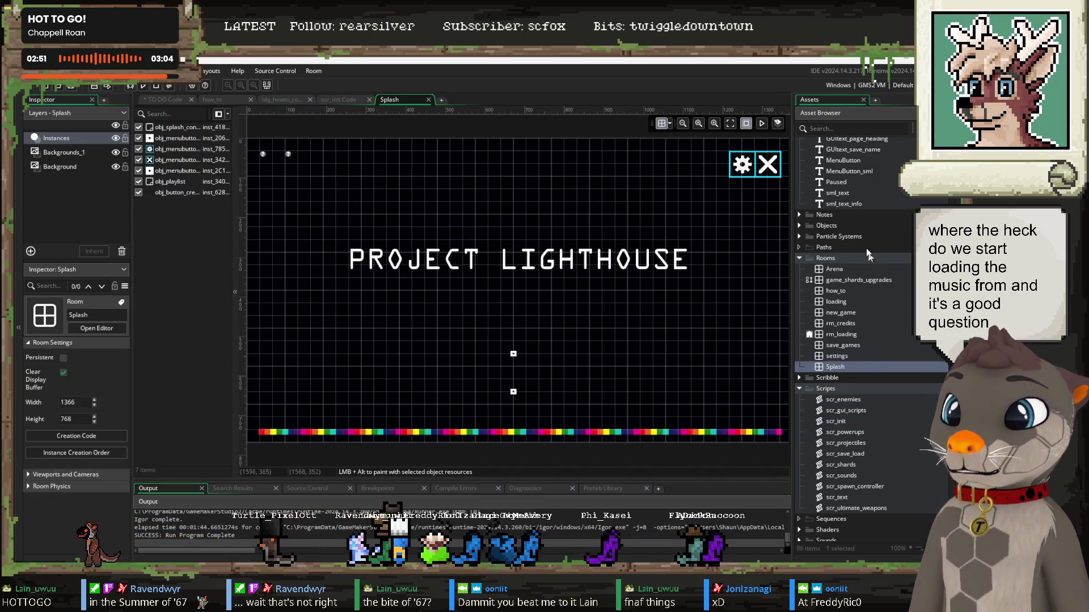
Step: Open obj_splash_controller from Objects > Room Controllers and inspect its commented-out Alarm 1 music code
{"action": "scroll", "coordinate": [880, 323], "scroll_direction": "up", "scroll_amount": 3}
{"action": "left_click", "coordinate": [799, 367]}
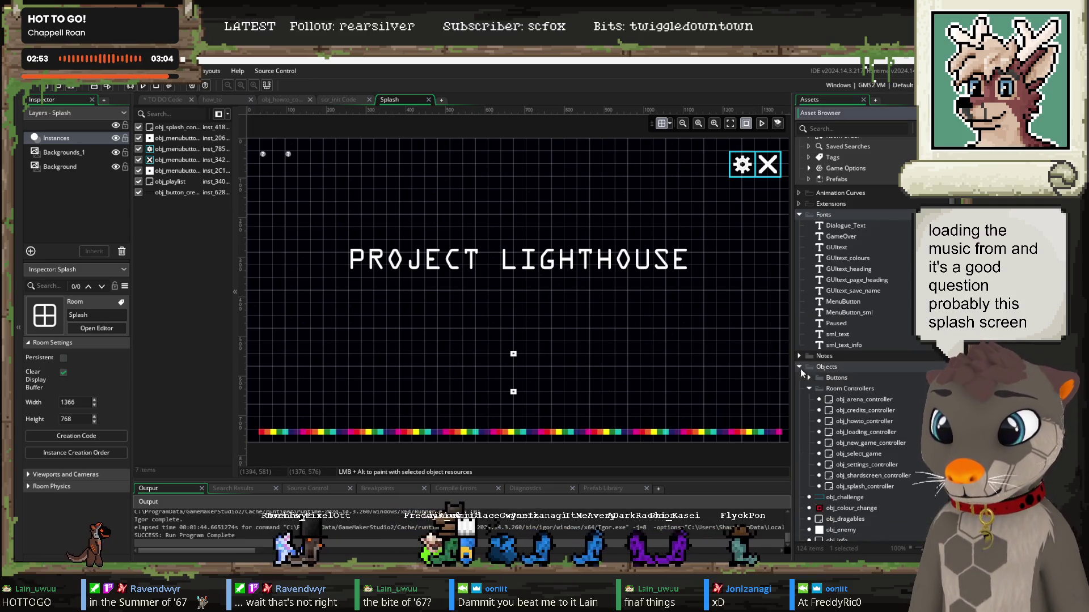
{"action": "scroll", "coordinate": [811, 340], "scroll_direction": "down", "scroll_amount": 2}
{"action": "left_click", "coordinate": [809, 307]}
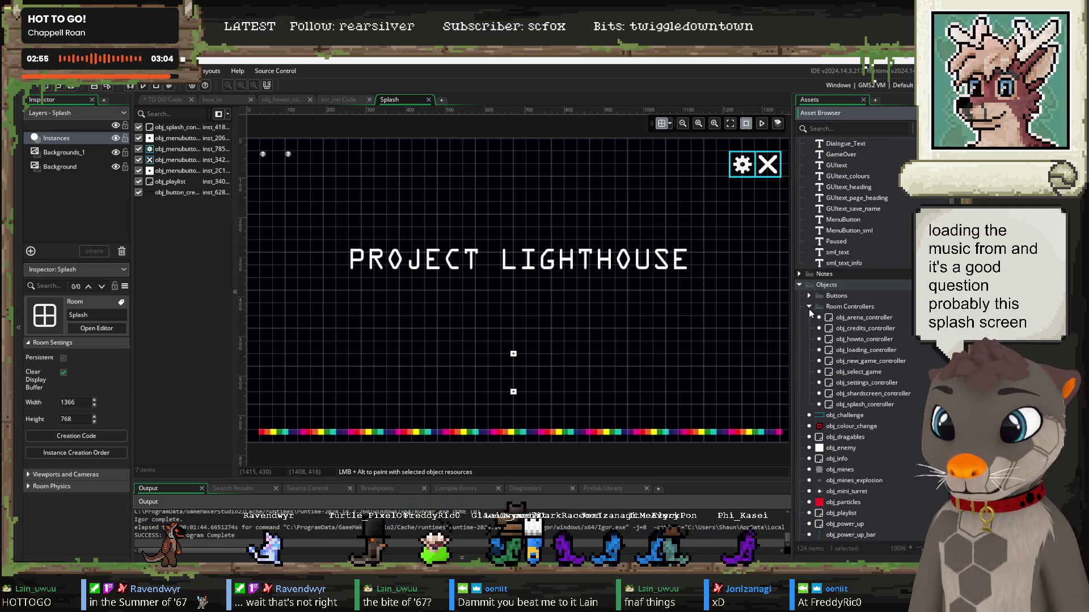
{"action": "left_click", "coordinate": [872, 404]}
{"action": "double_click", "coordinate": [872, 404]}
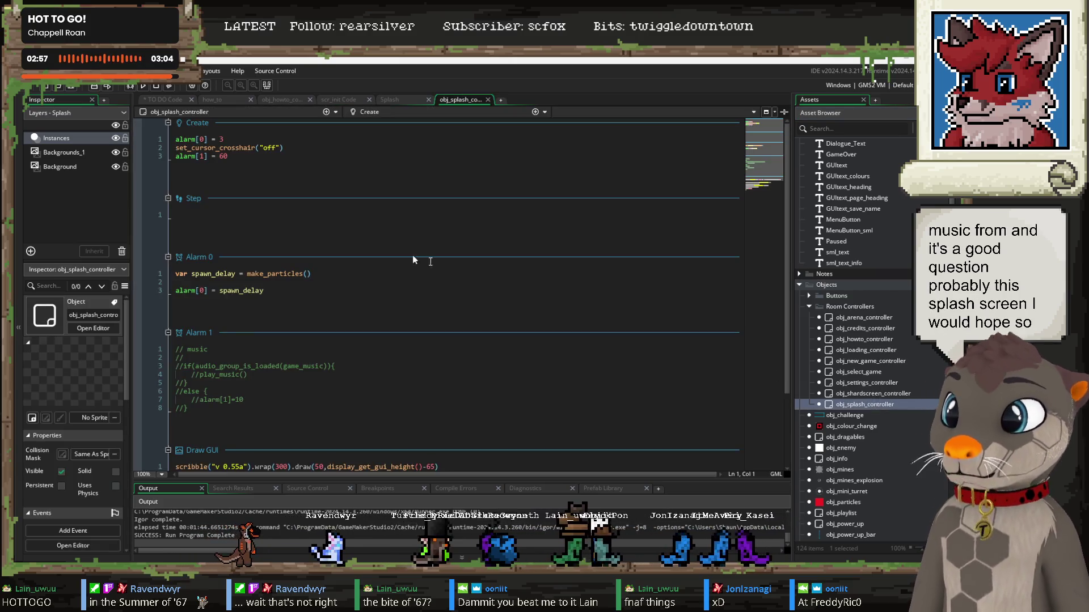
{"action": "scroll", "coordinate": [353, 325], "scroll_direction": "down", "scroll_amount": 3}
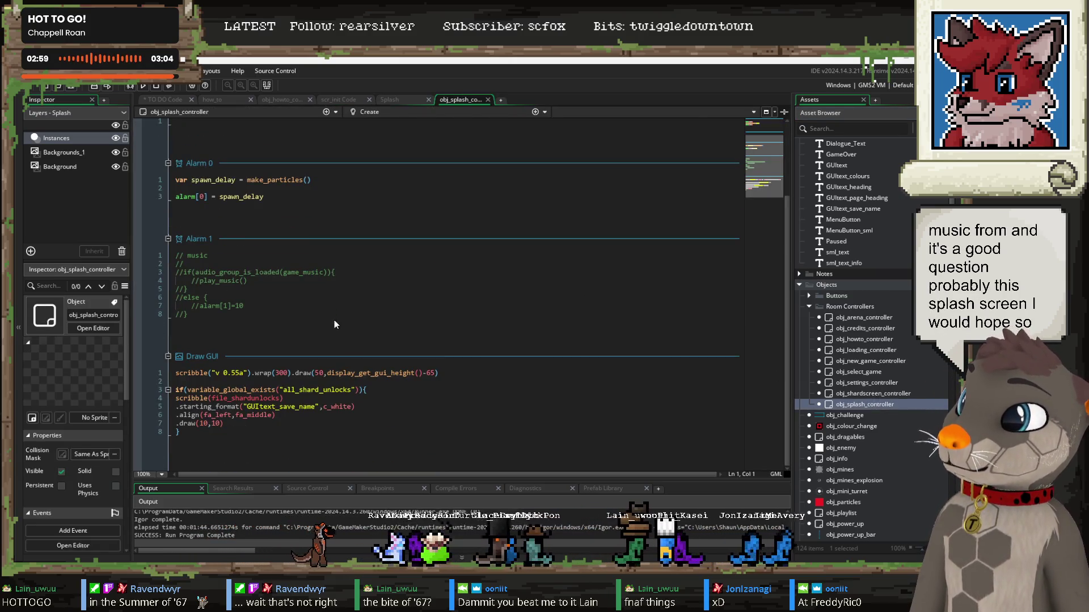
{"action": "left_click_drag", "start_coordinate": [247, 315], "coordinate": [195, 262]}
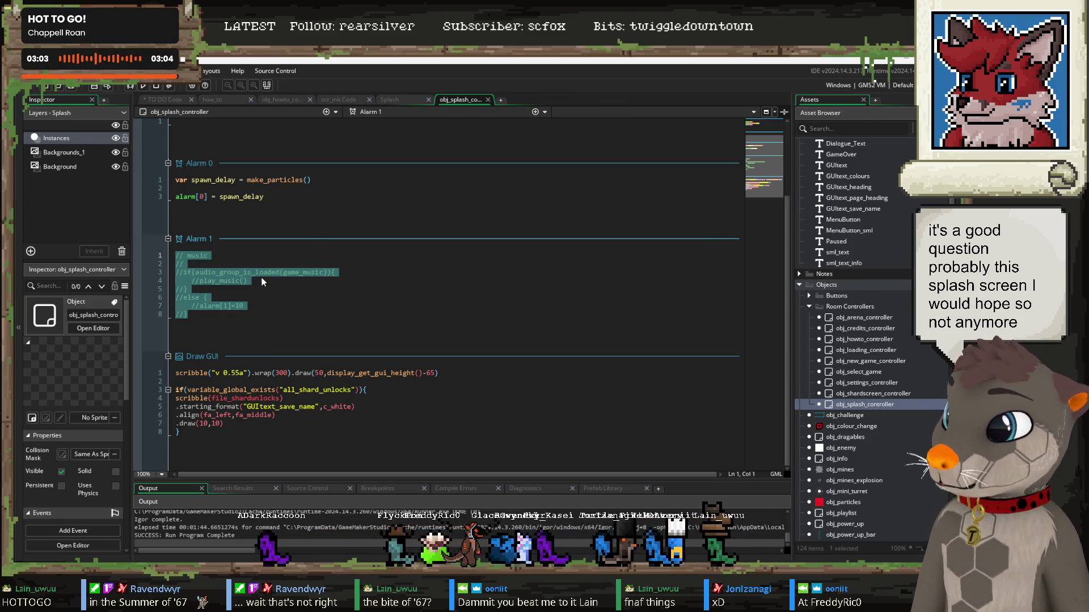
{"action": "left_click", "coordinate": [308, 291]}
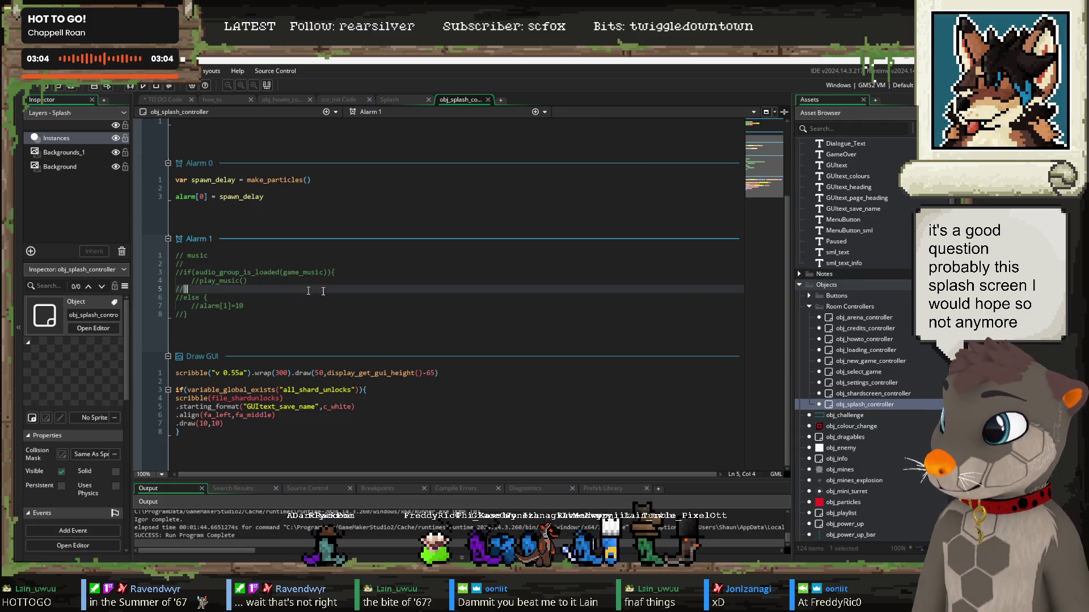
Step: Review obj_loading_controller's code, then go back to the splash controller's code
{"action": "scroll", "coordinate": [295, 311], "scroll_direction": "up", "scroll_amount": 3}
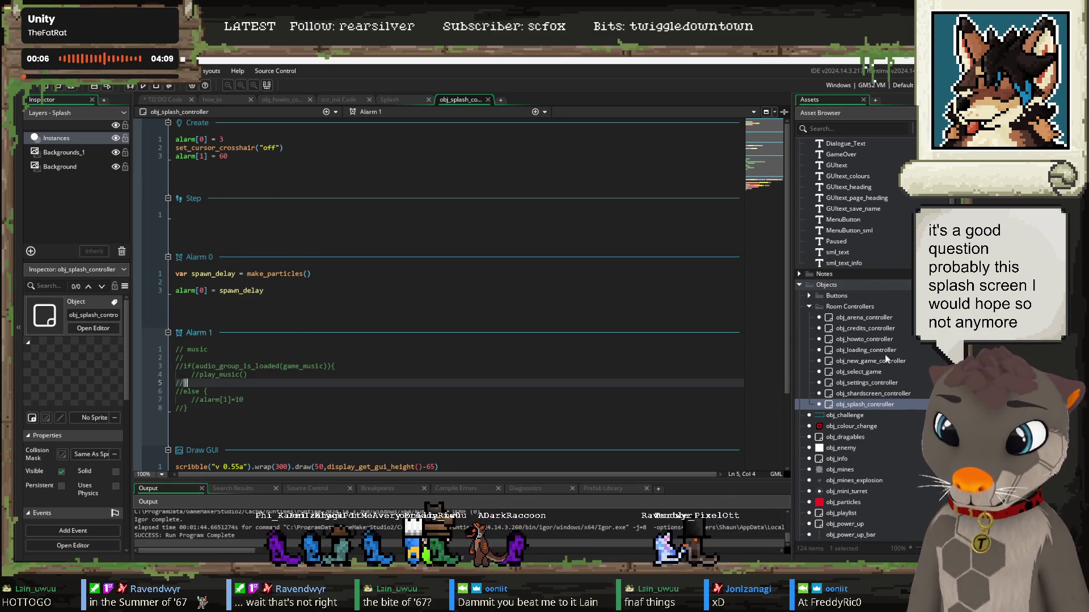
{"action": "double_click", "coordinate": [866, 350]}
{"action": "scroll", "coordinate": [350, 295], "scroll_direction": "down", "scroll_amount": 4}
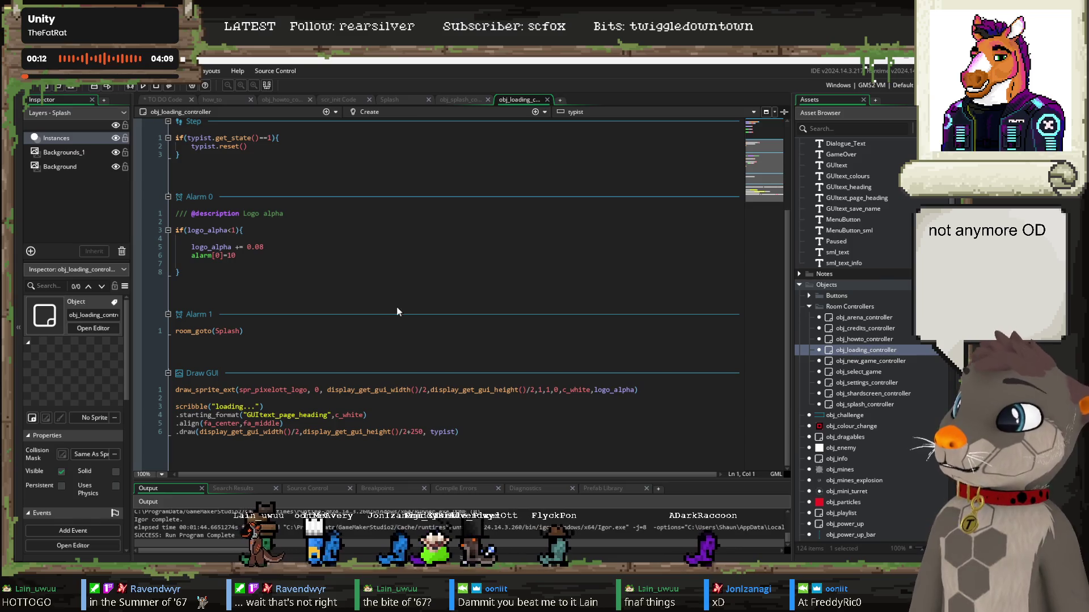
{"action": "scroll", "coordinate": [351, 322], "scroll_direction": "up", "scroll_amount": 4}
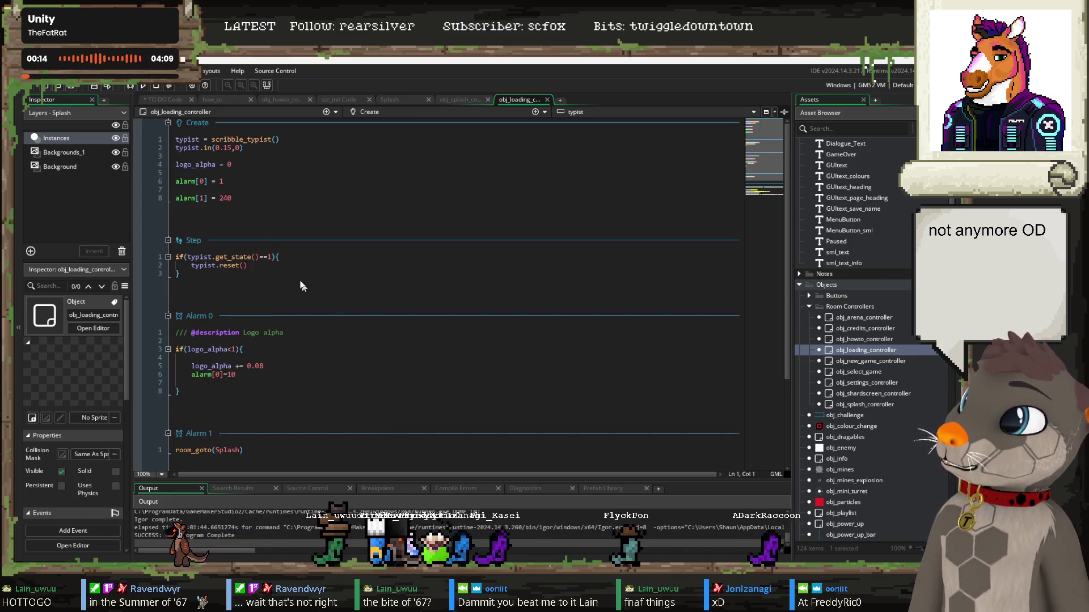
{"action": "left_click", "coordinate": [465, 102]}
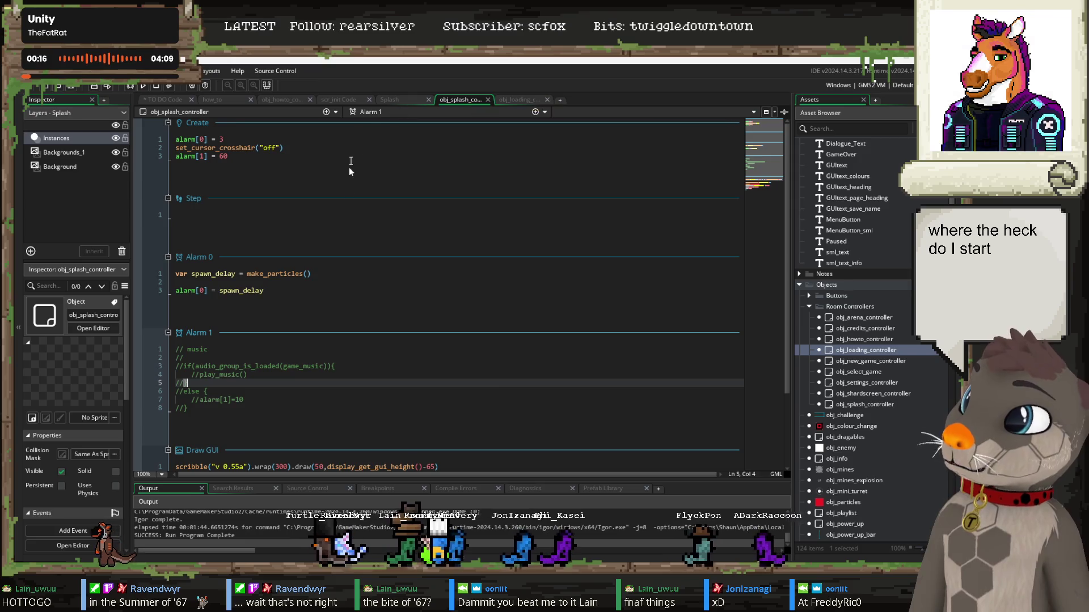
{"action": "left_click", "coordinate": [406, 332]}
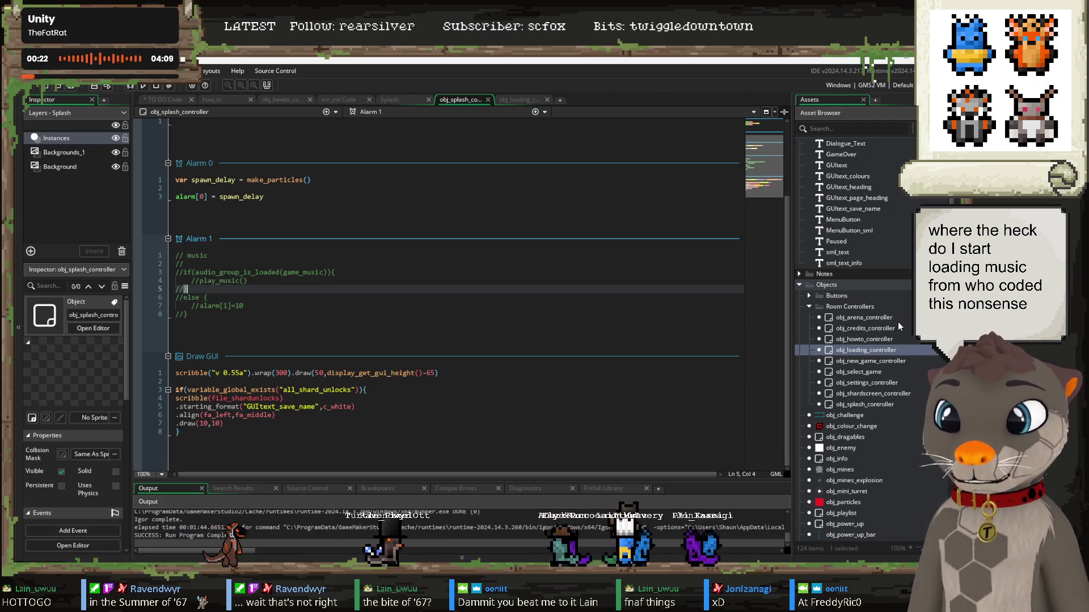
Step: Select the play_music() call on the else line in the splash controller's Alarm 1
{"action": "left_click", "coordinate": [871, 404]}
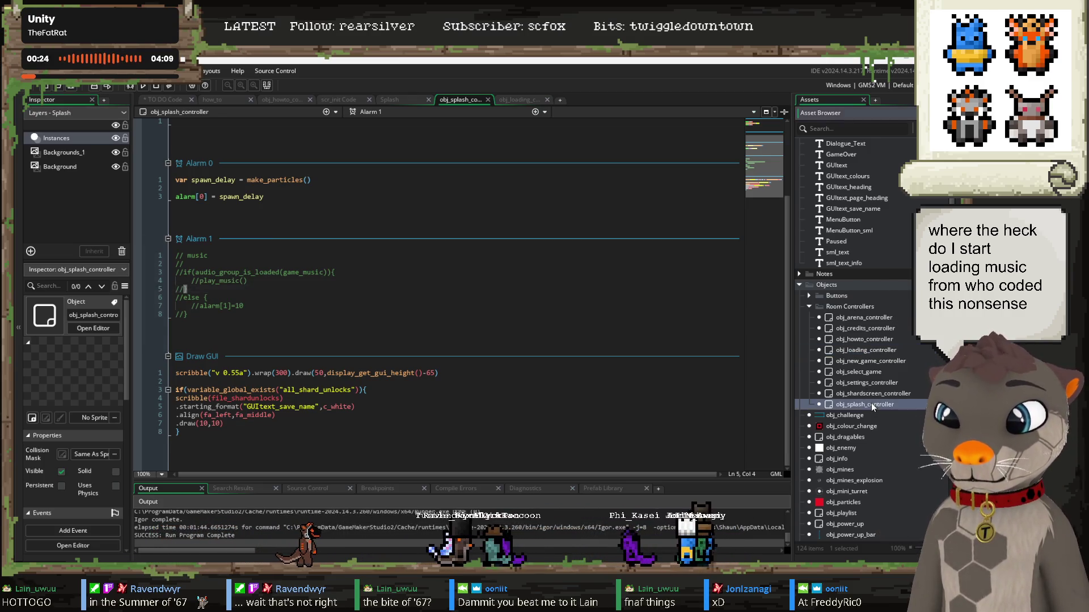
{"action": "scroll", "coordinate": [346, 211], "scroll_direction": "up", "scroll_amount": 4}
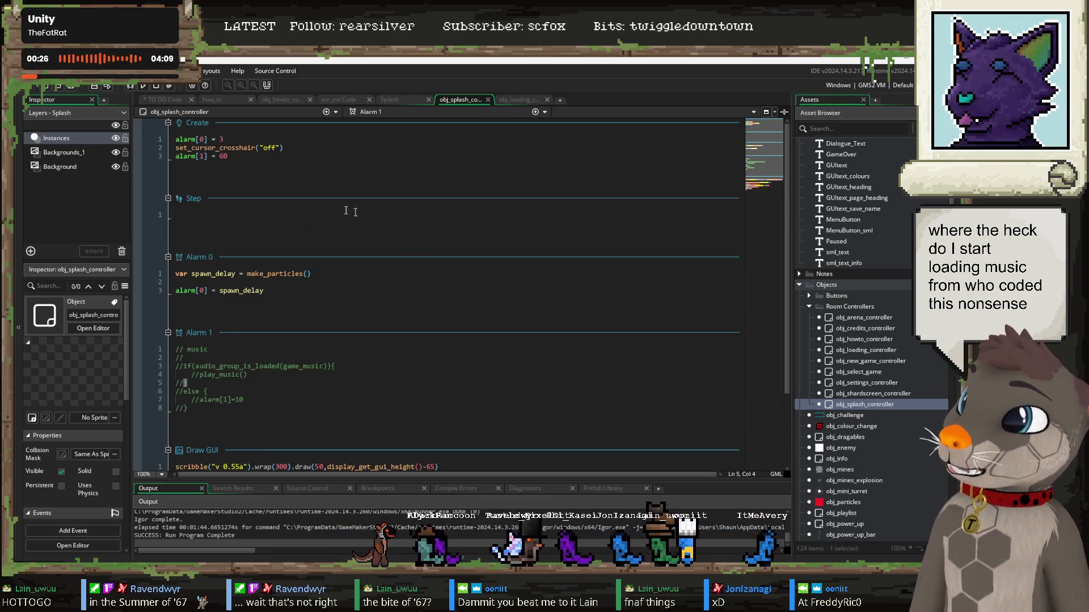
{"action": "scroll", "coordinate": [339, 228], "scroll_direction": "down", "scroll_amount": 2}
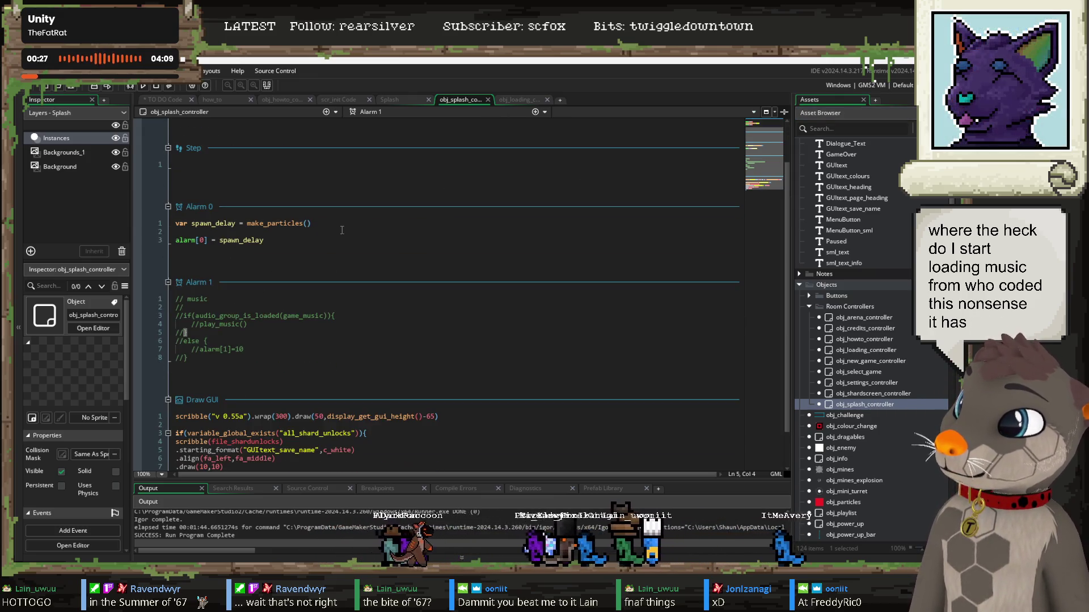
{"action": "left_click", "coordinate": [280, 339]}
{"action": "scroll", "coordinate": [248, 243], "scroll_direction": "up", "scroll_amount": 2}
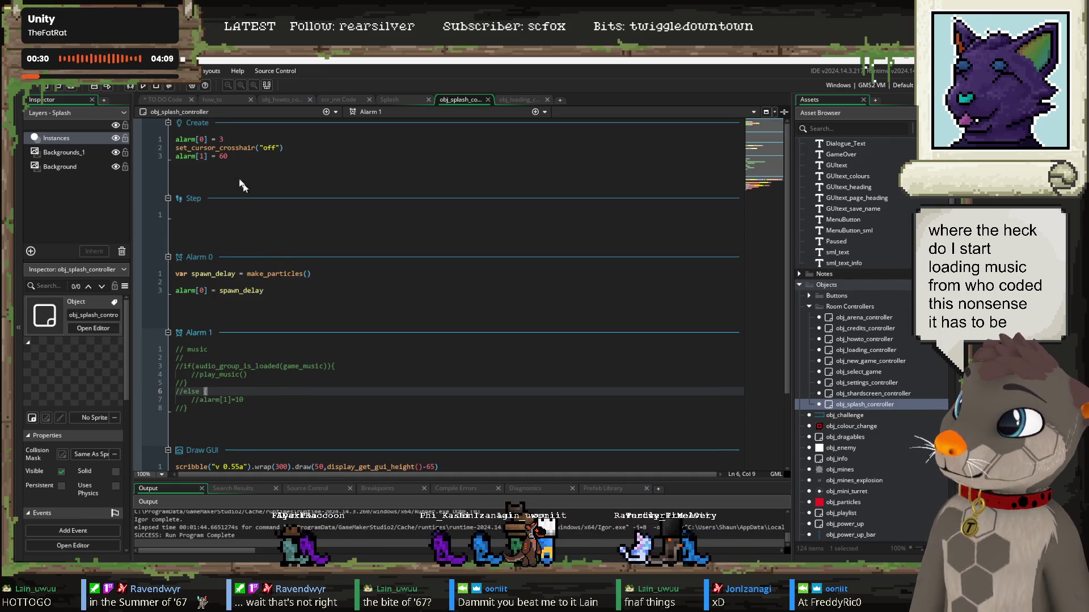
{"action": "scroll", "coordinate": [255, 233], "scroll_direction": "down", "scroll_amount": 4}
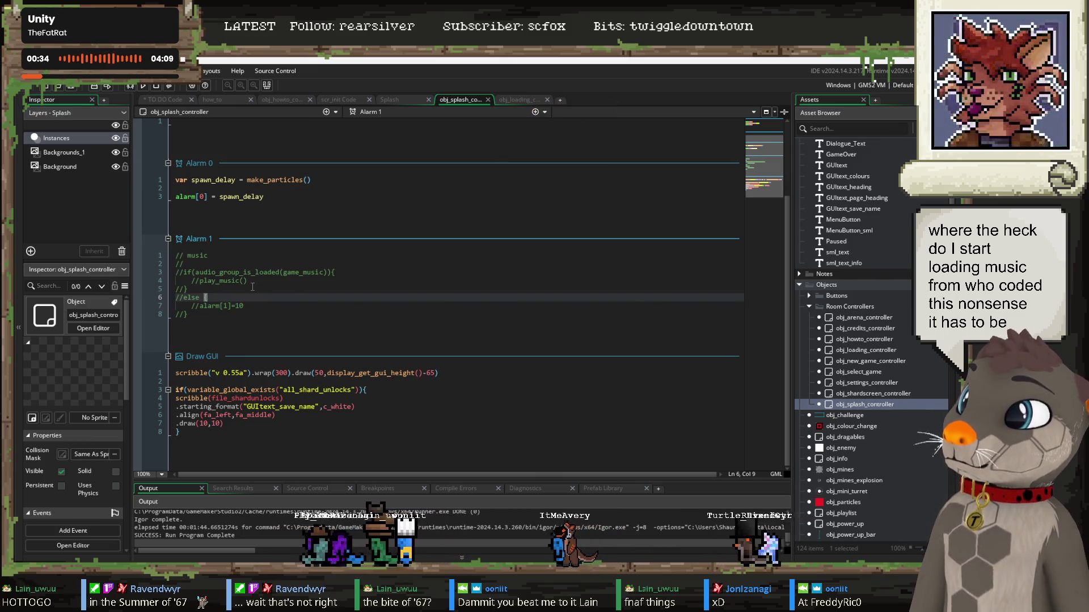
{"action": "left_click_drag", "start_coordinate": [247, 282], "coordinate": [218, 281]}
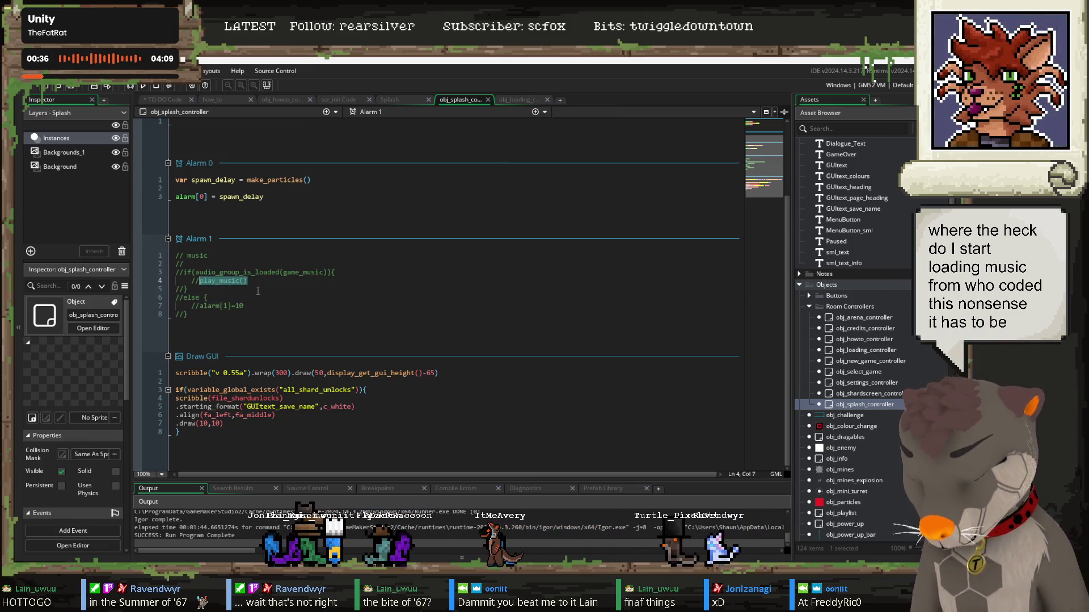
Step: Search the whole project for play_music() and review where it appears
{"action": "key", "text": "ctrl+f"}
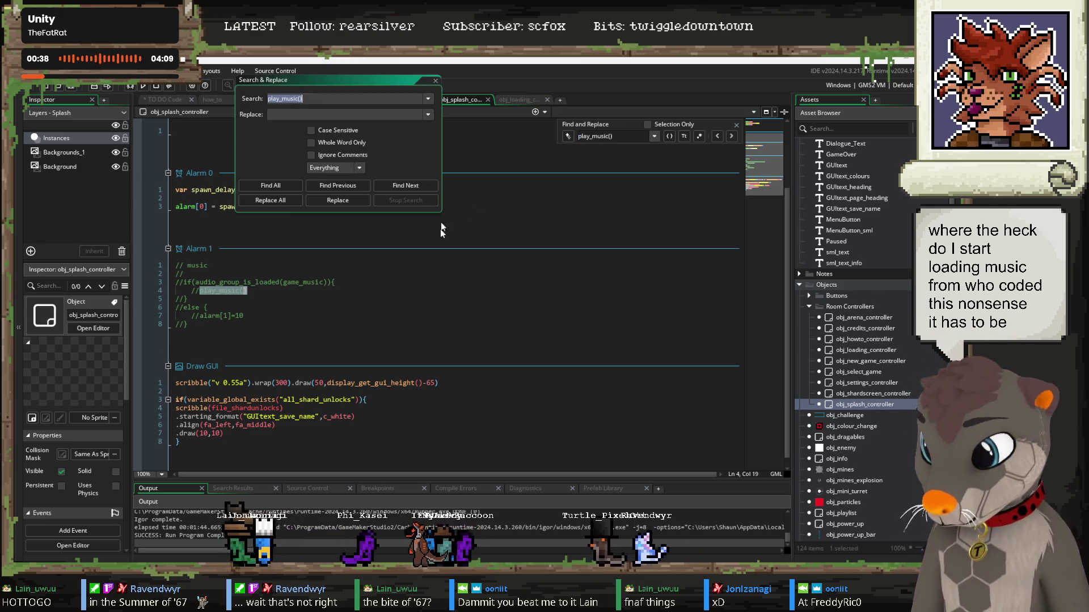
{"action": "key", "text": "ctrl+shift+f"}
{"action": "left_click", "coordinate": [270, 186]}
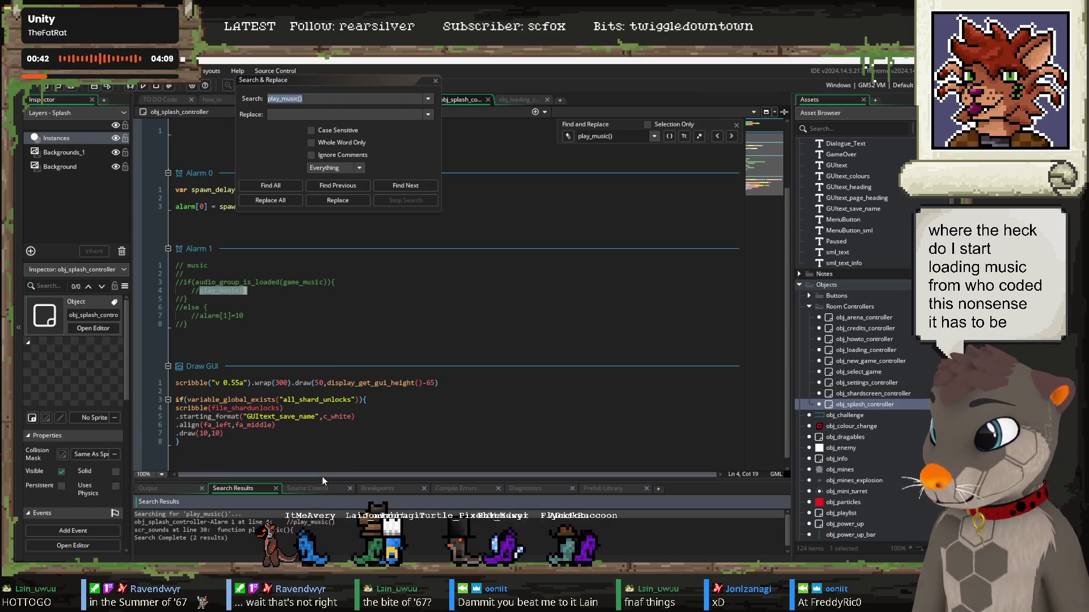
{"action": "mouse_move", "coordinate": [323, 482]}
{"action": "left_mouse_down"}
{"action": "mouse_move", "coordinate": [360, 481]}
{"action": "mouse_move", "coordinate": [228, 489]}
{"action": "left_mouse_up"}
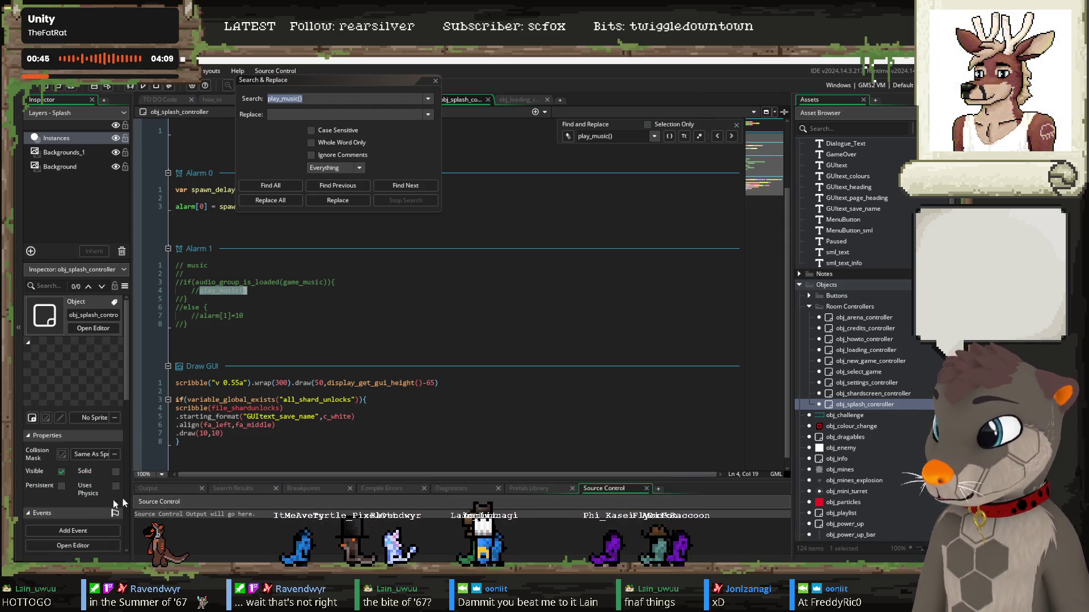
{"action": "left_click", "coordinate": [229, 489]}
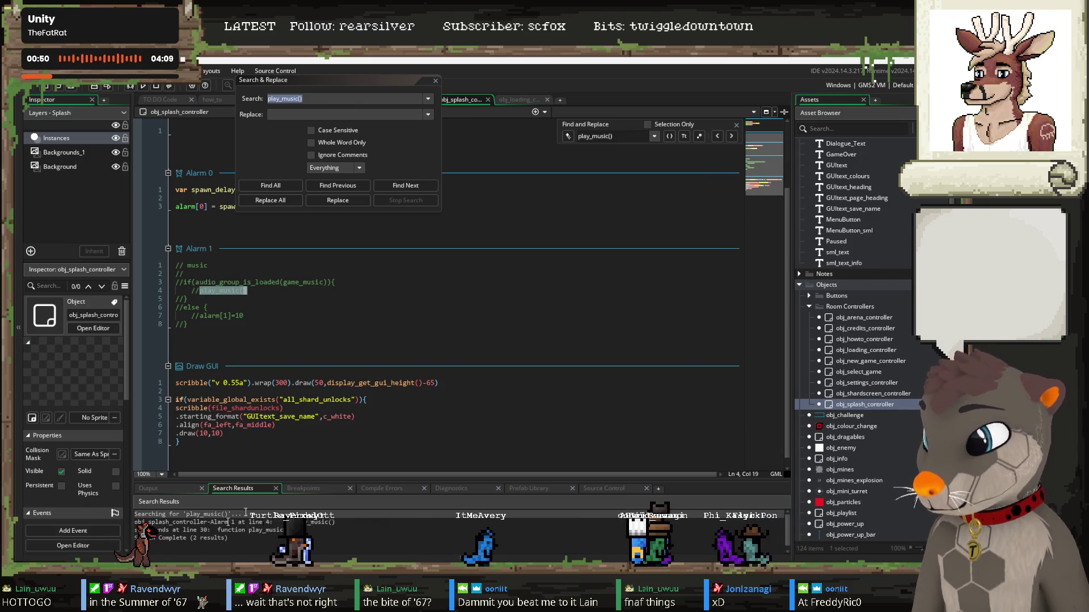
{"action": "key", "text": "Escape"}
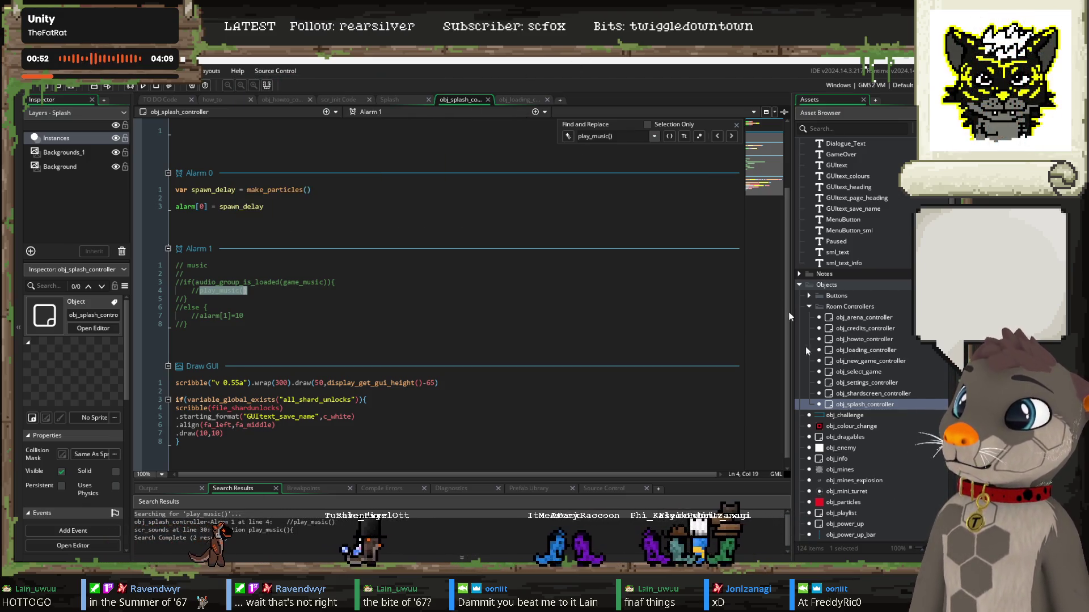
Step: Select the scr_sounds script in the Asset Browser's Scripts folder
{"action": "scroll", "coordinate": [875, 367], "scroll_direction": "down", "scroll_amount": 10}
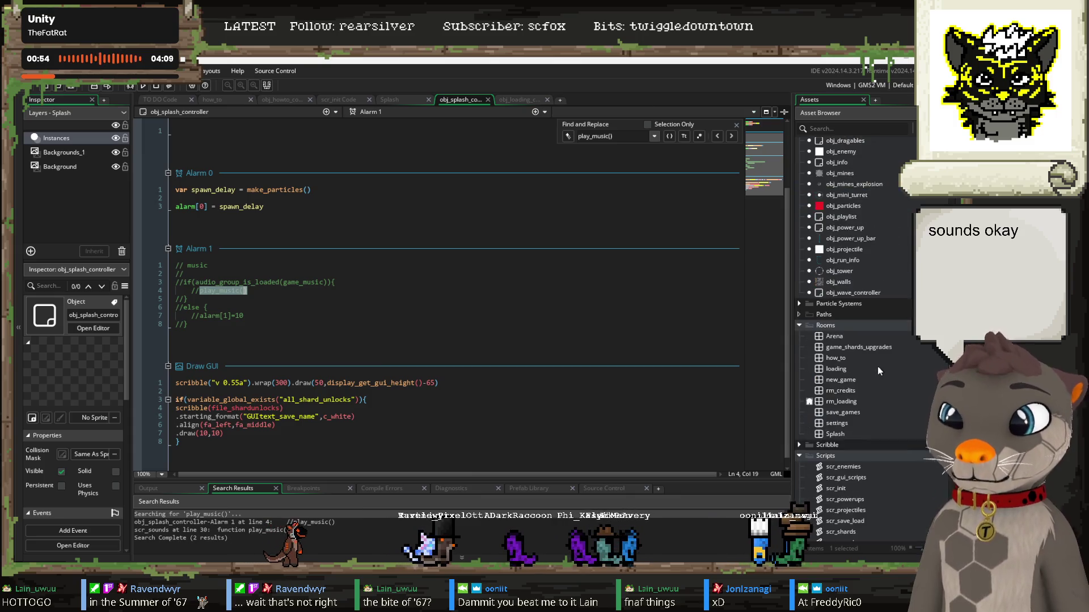
{"action": "scroll", "coordinate": [867, 353], "scroll_direction": "down", "scroll_amount": 6}
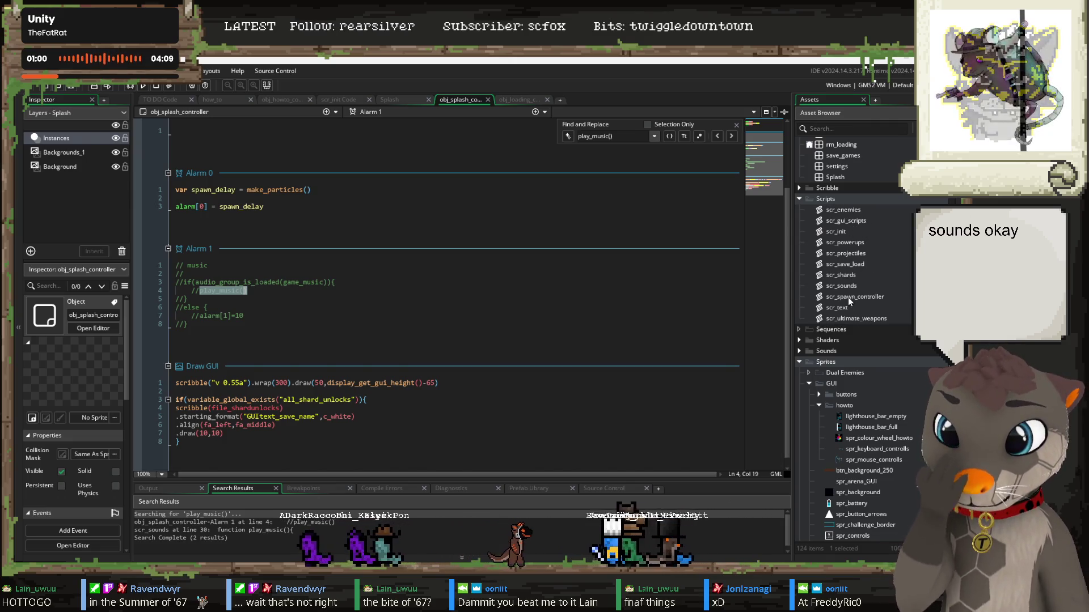
{"action": "left_click", "coordinate": [848, 287]}
Step: Open scr_sounds and highlight global.game_settings.music_vol on line 32 in play_music()
{"action": "double_click", "coordinate": [847, 287]}
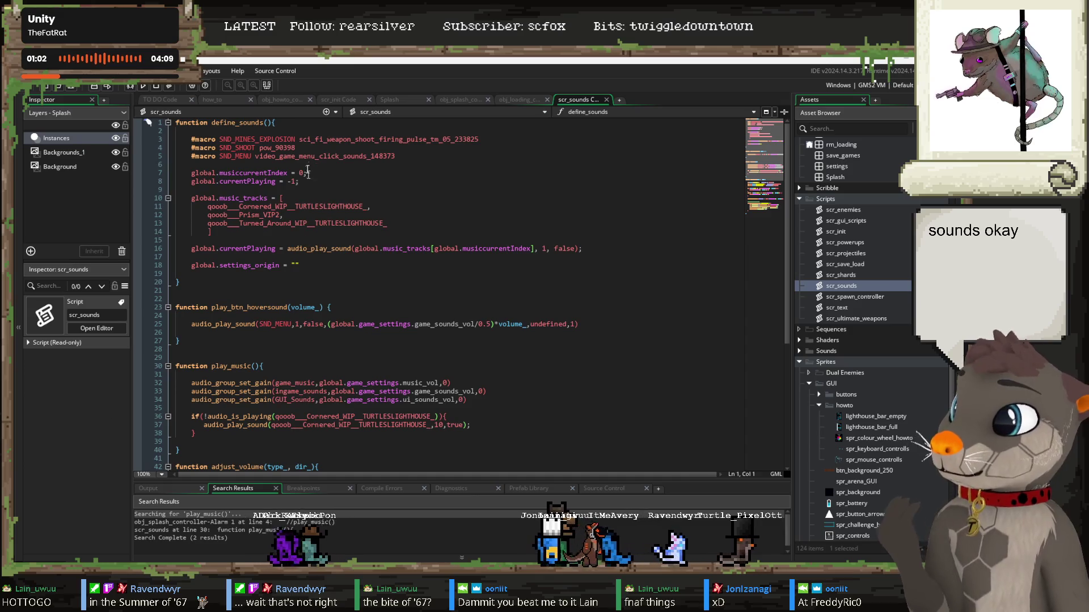
{"action": "left_click", "coordinate": [317, 196]}
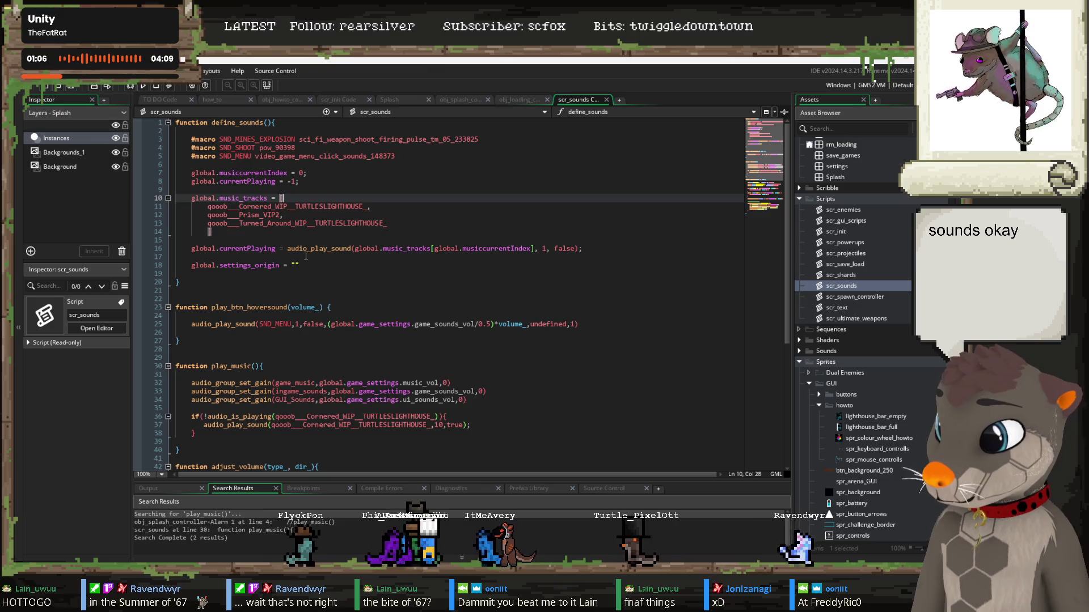
{"action": "scroll", "coordinate": [317, 257], "scroll_direction": "down", "scroll_amount": 4}
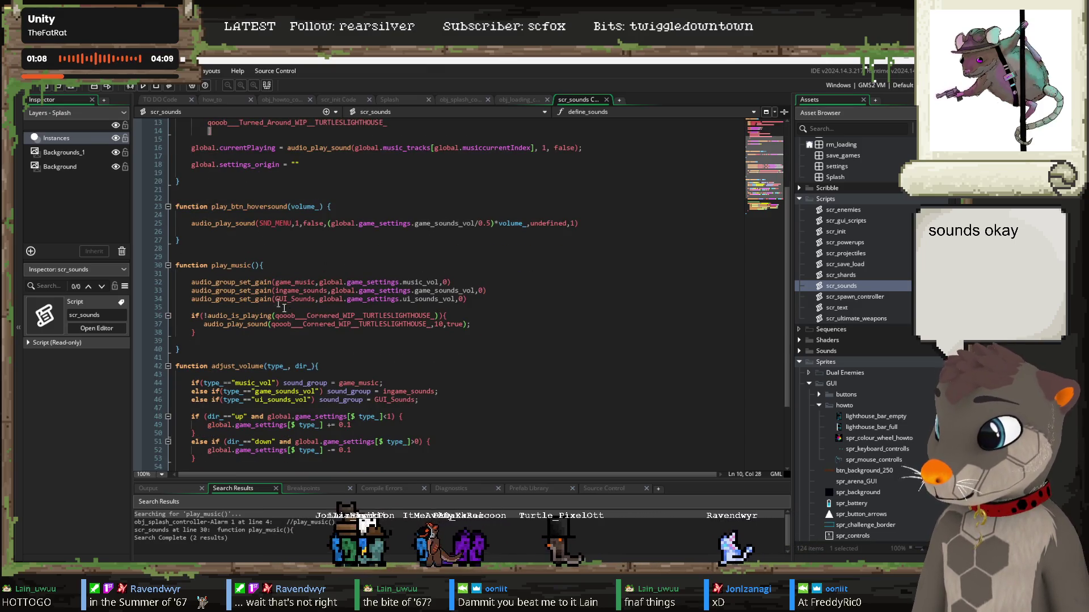
{"action": "left_click", "coordinate": [267, 264]}
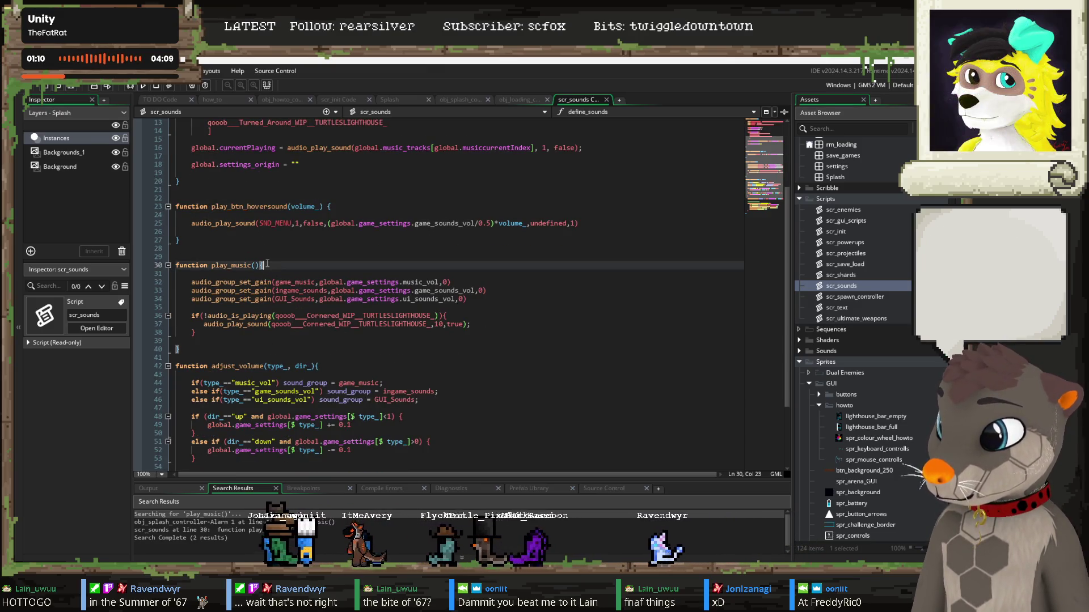
{"action": "left_click_drag", "start_coordinate": [252, 267], "coordinate": [239, 264]}
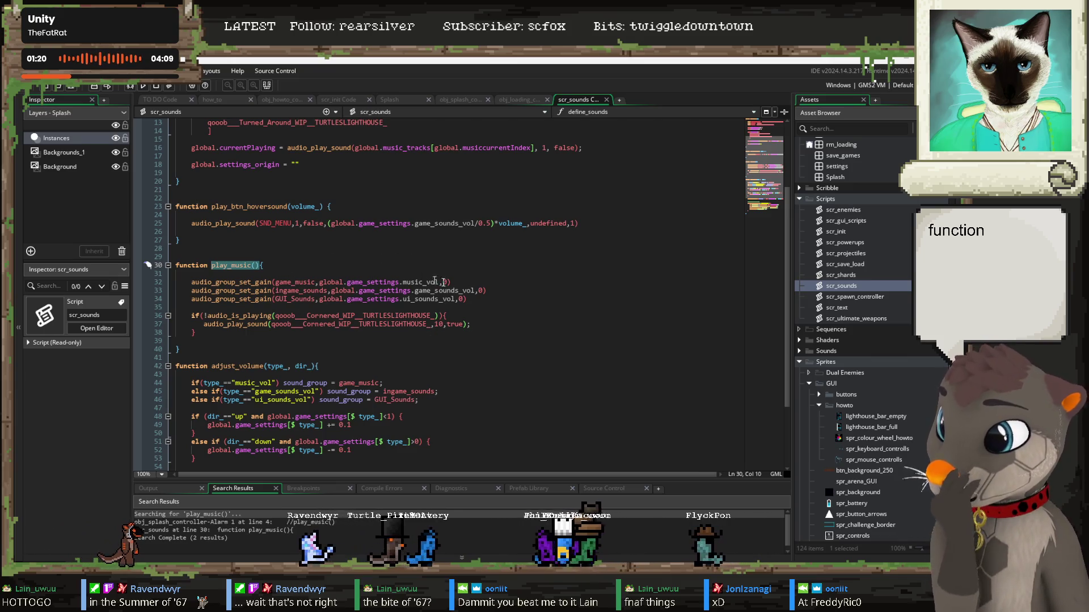
{"action": "left_click_drag", "start_coordinate": [438, 282], "coordinate": [319, 282]}
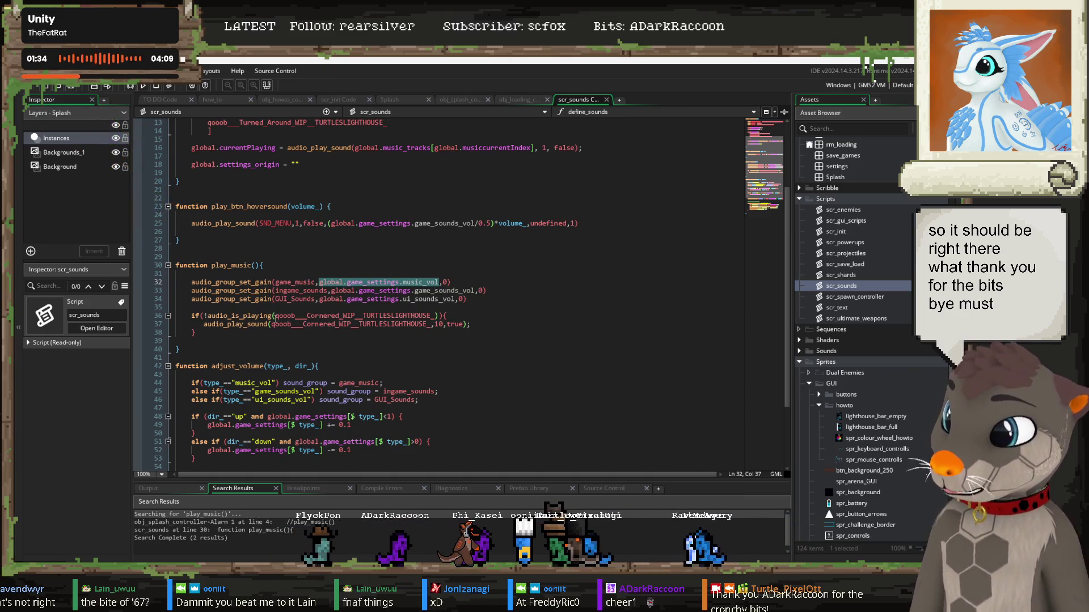
{"action": "mouse_move", "coordinate": [274, 320]}
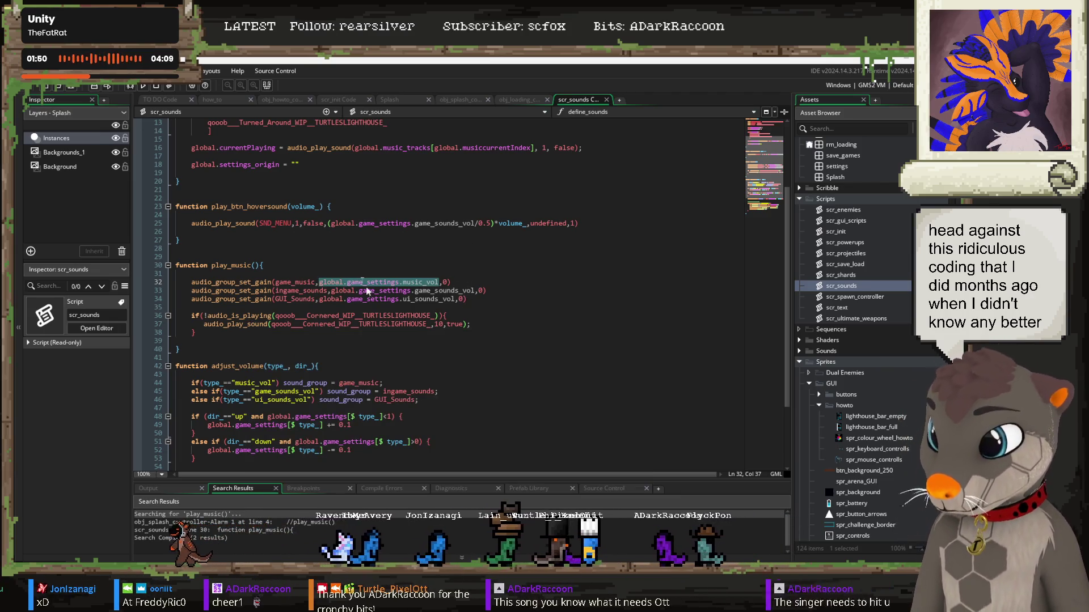
Step: Append ',global.game_settings.music_vol' after true in line 37's audio_play_sound call, then save and run with F5
{"action": "left_click", "coordinate": [462, 325]}
{"action": "type", "text": ",global.game_settings.music_vol"}
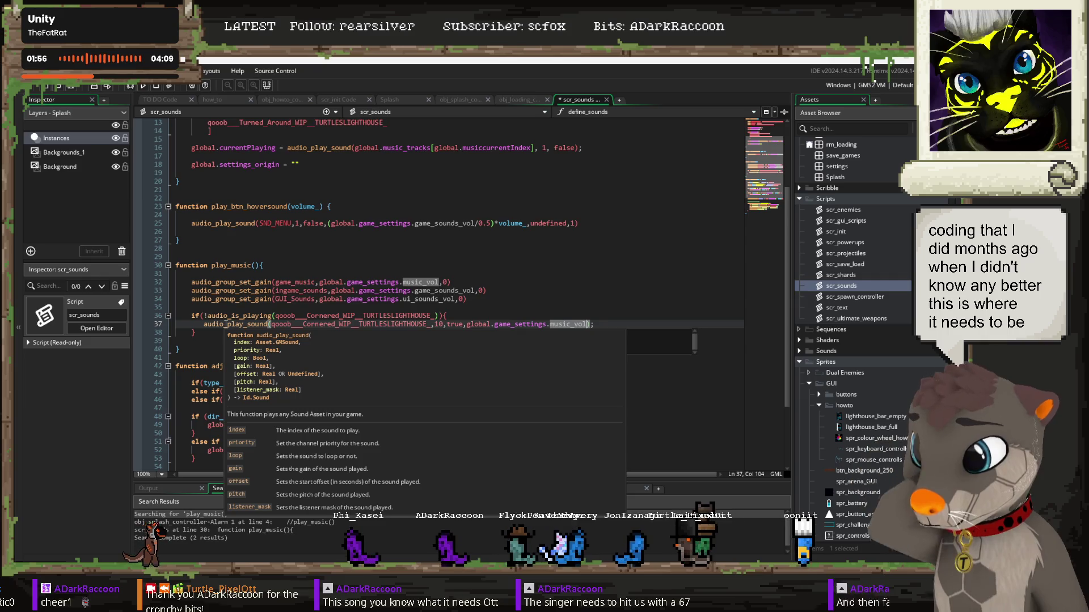
{"action": "left_click", "coordinate": [509, 273]}
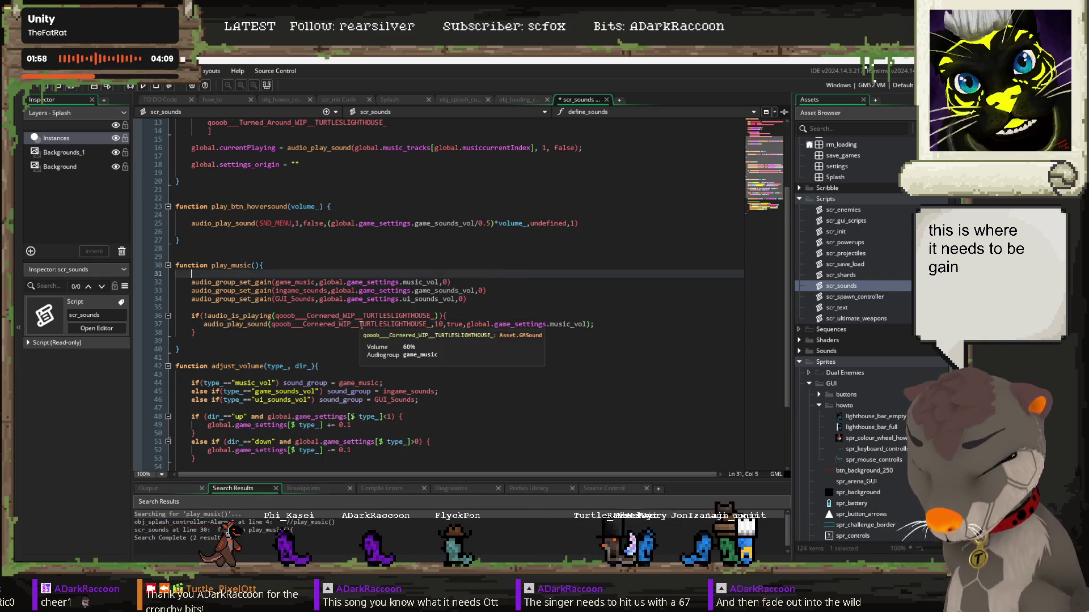
{"action": "mouse_move", "coordinate": [352, 292]}
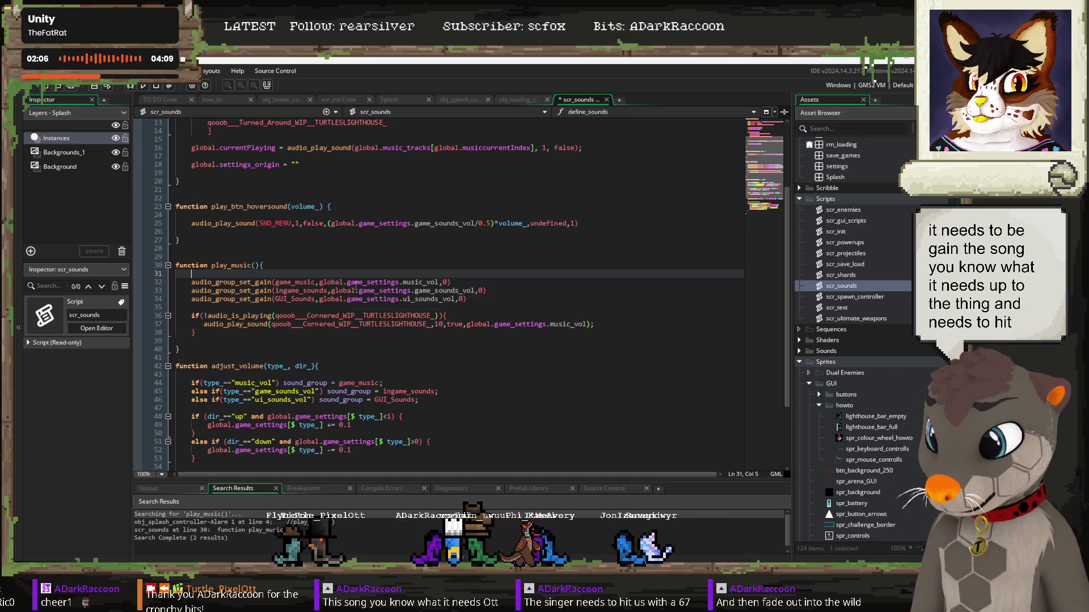
{"action": "left_click", "coordinate": [344, 255]}
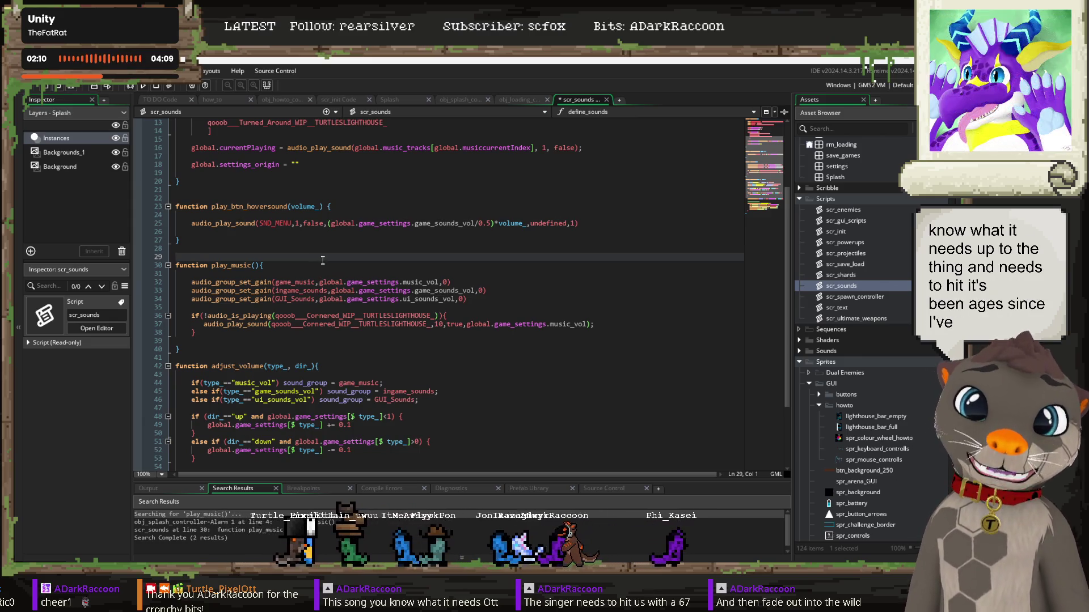
{"action": "left_click", "coordinate": [284, 265]}
{"action": "key", "text": "F5"}
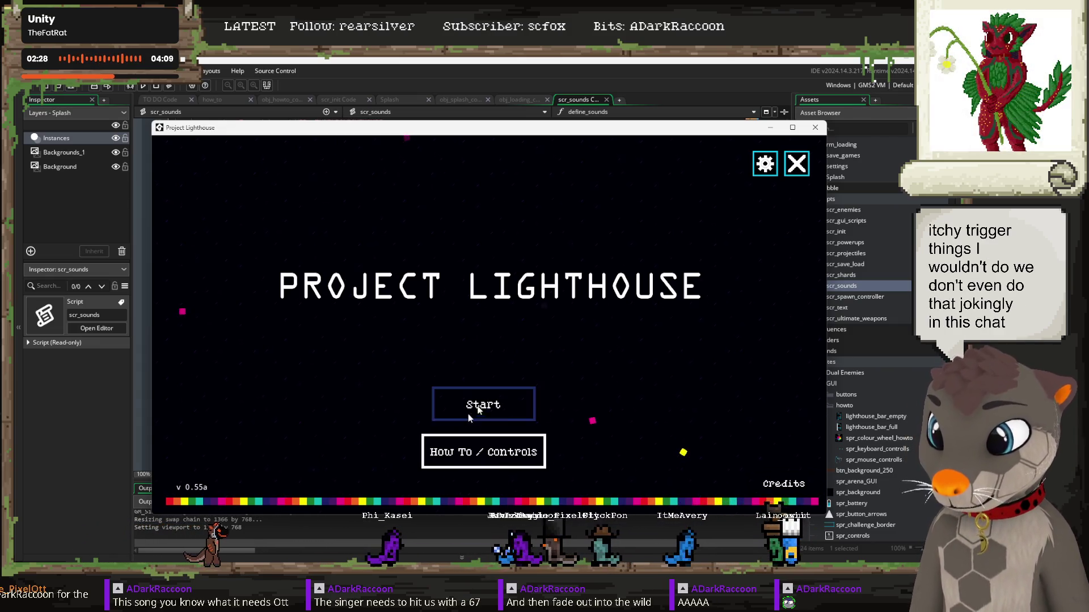
Step: Visit the game's Settings screen and go back, then close the game and return to scr_sounds
{"action": "left_click", "coordinate": [761, 165]}
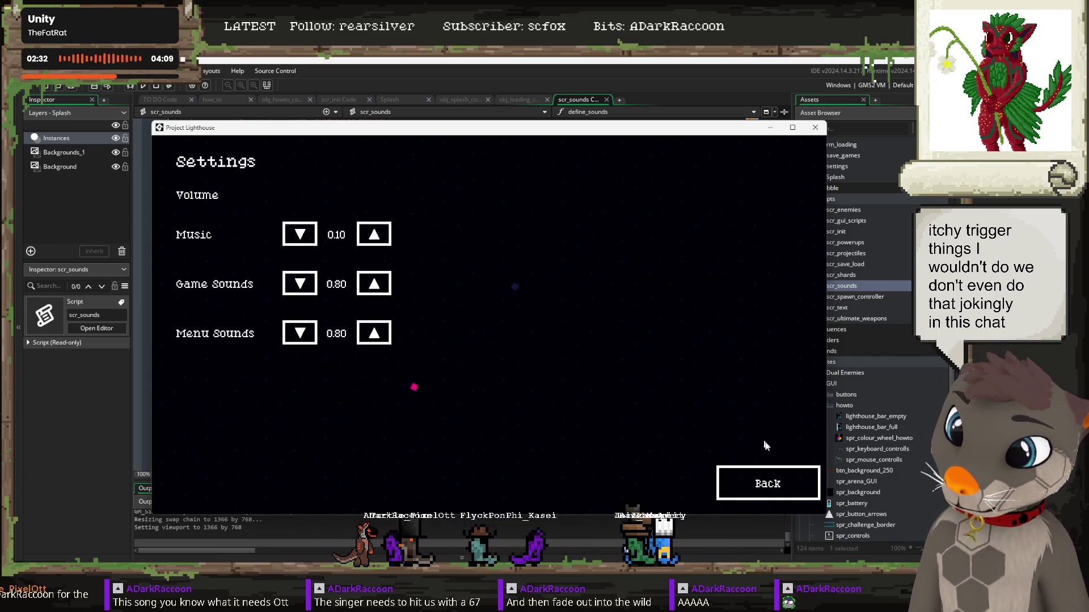
{"action": "left_click", "coordinate": [774, 495]}
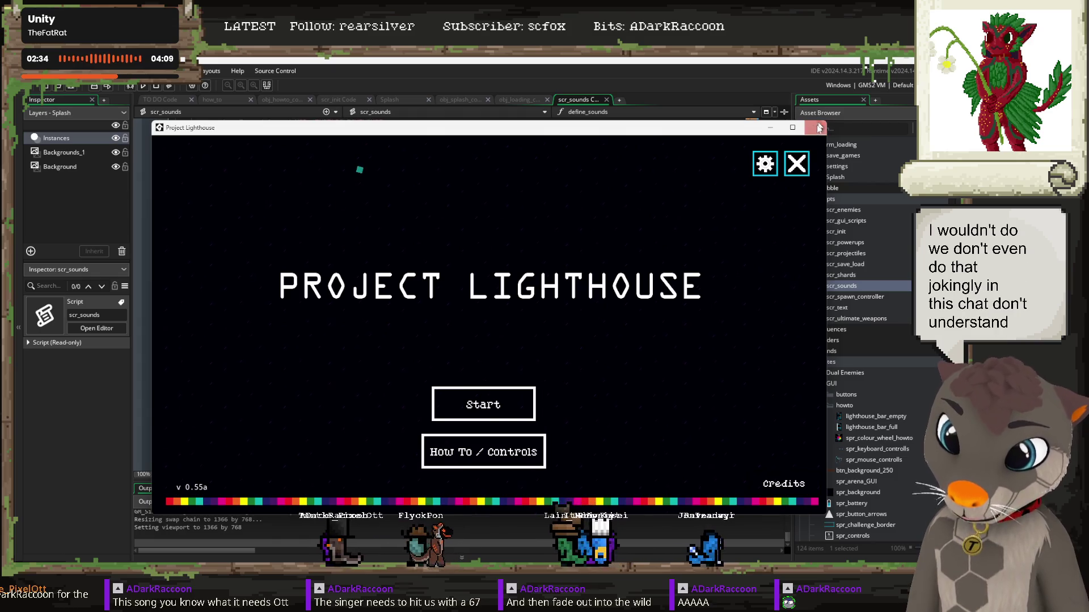
{"action": "left_click", "coordinate": [819, 128]}
{"action": "left_click", "coordinate": [501, 316]}
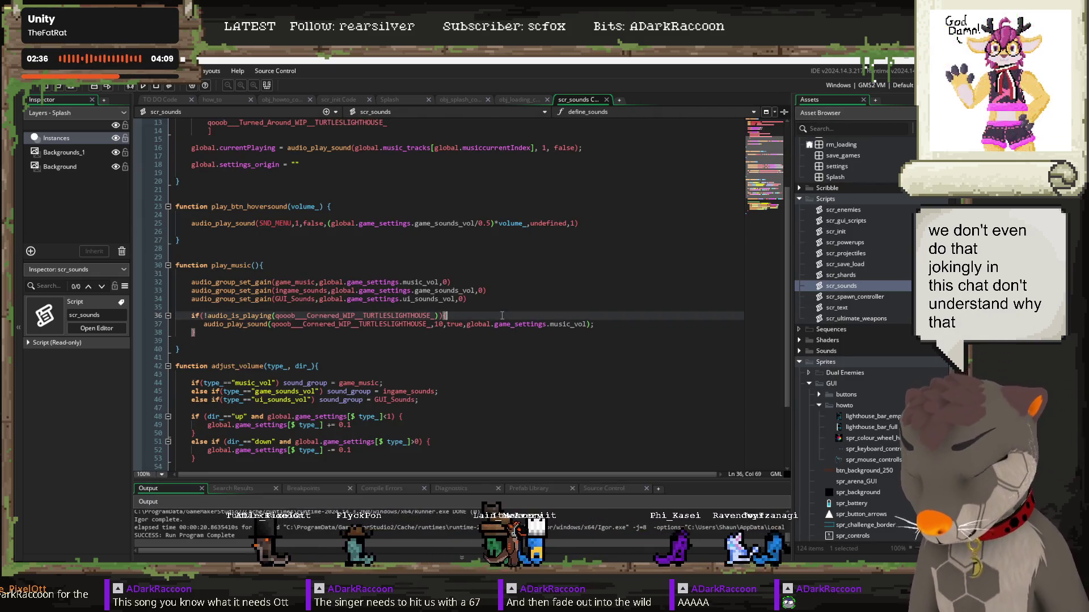
Step: Rebuild and relaunch Project Lighthouse with F5
{"action": "key", "text": "F5"}
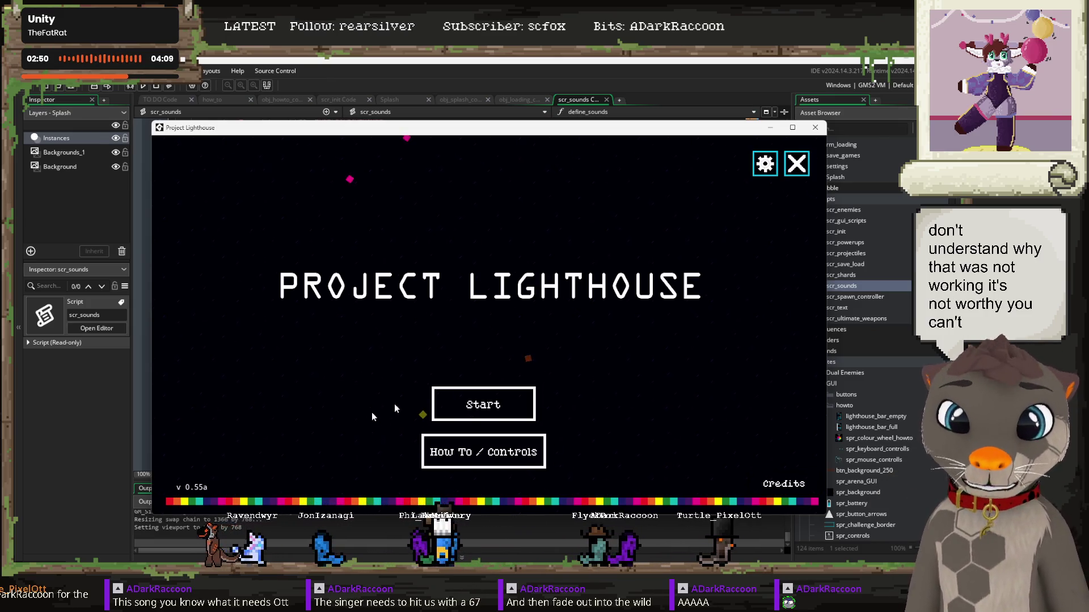
Step: In Settings, try the Music and Game Sounds arrows, ending at music 1 and game sounds 0.80
{"action": "left_click", "coordinate": [765, 164]}
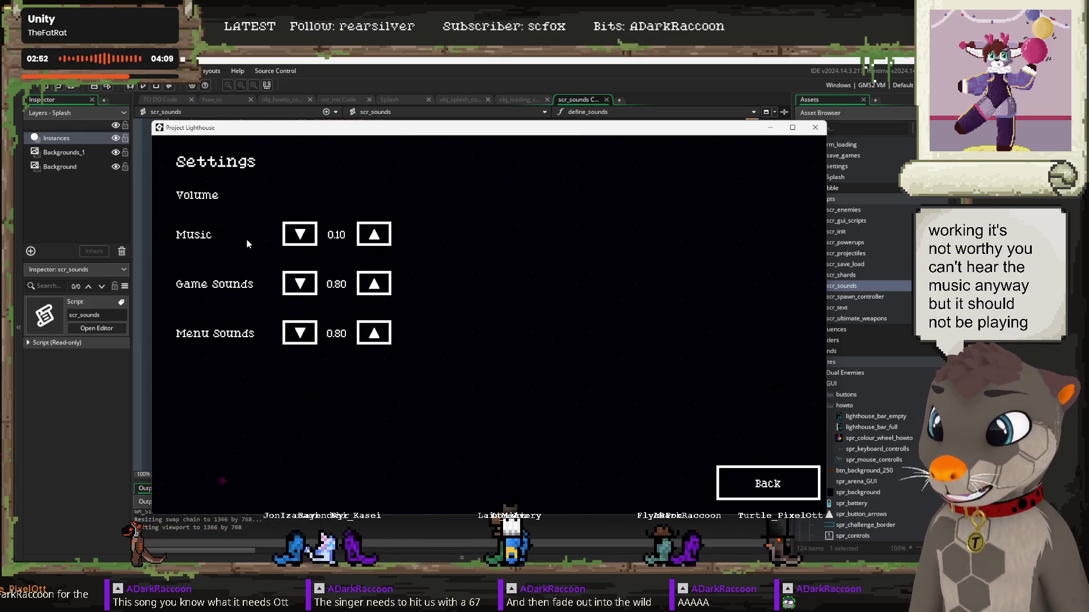
{"action": "left_click", "coordinate": [300, 235]}
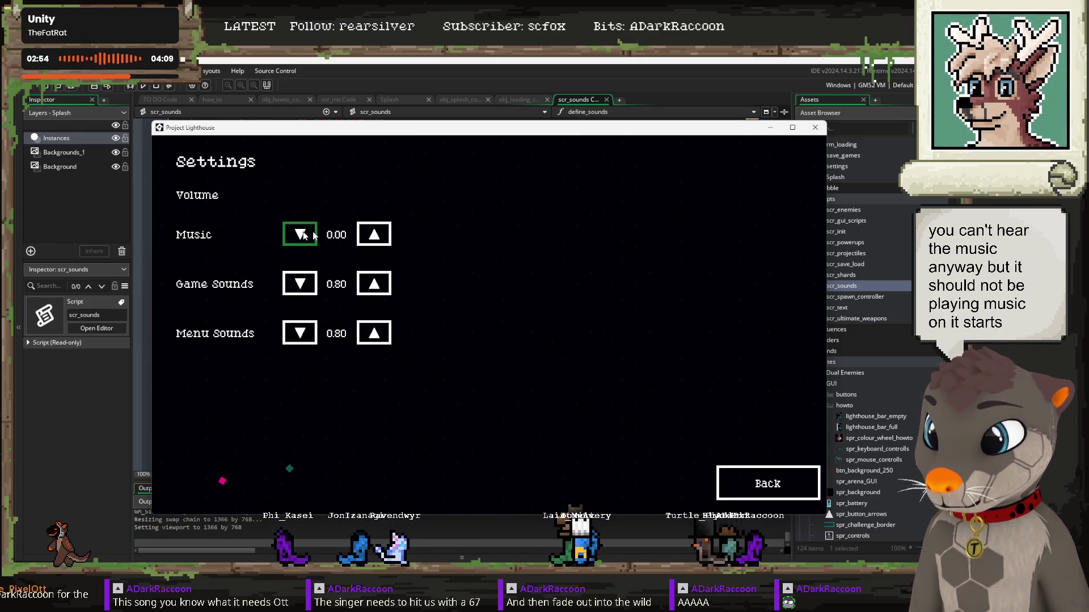
{"action": "left_click", "coordinate": [377, 237]}
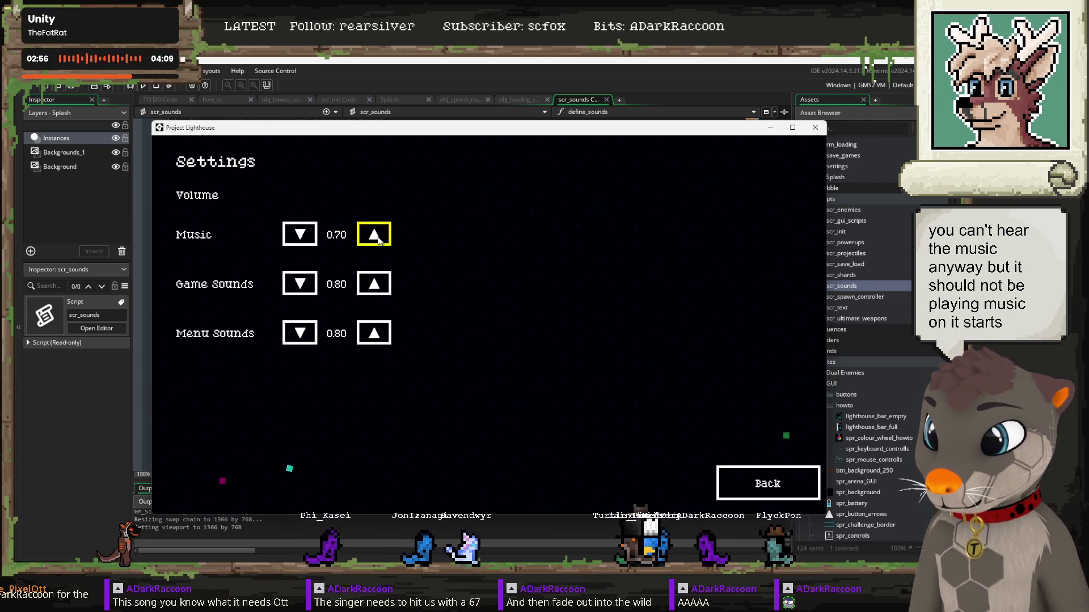
{"action": "left_click", "coordinate": [375, 236]}
{"action": "left_click", "coordinate": [376, 236]}
{"action": "left_click", "coordinate": [375, 236]}
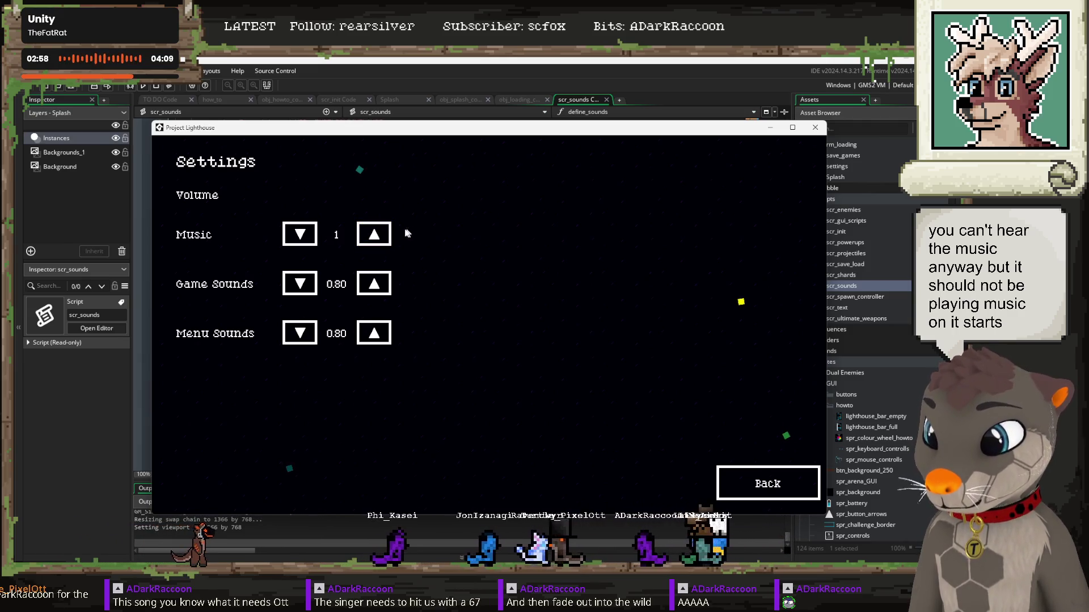
{"action": "left_click", "coordinate": [313, 236]}
{"action": "left_click", "coordinate": [384, 241]}
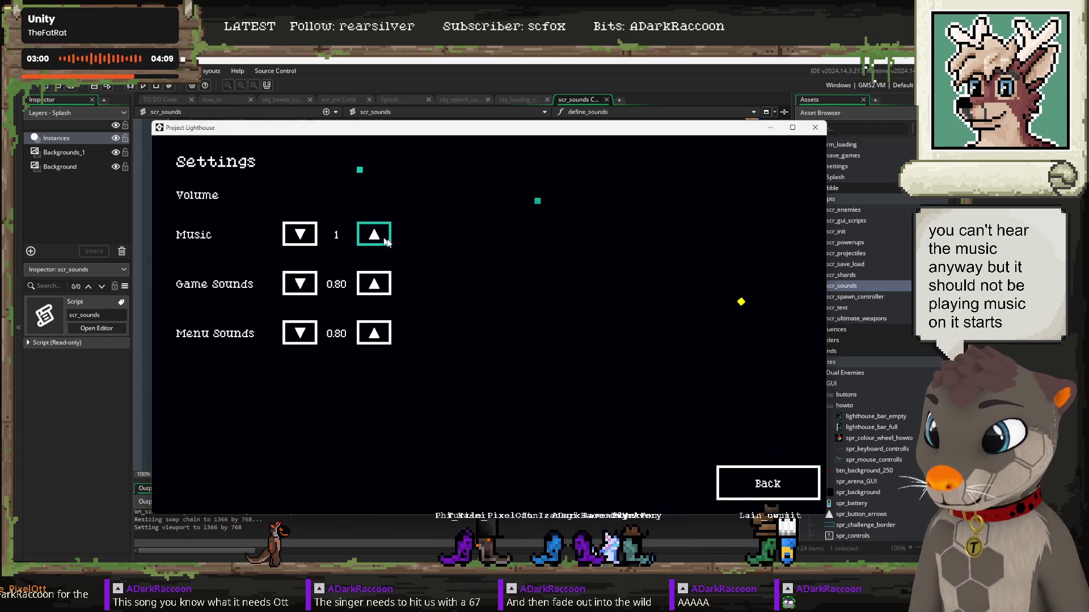
{"action": "left_click", "coordinate": [300, 283]}
{"action": "left_click", "coordinate": [374, 284]}
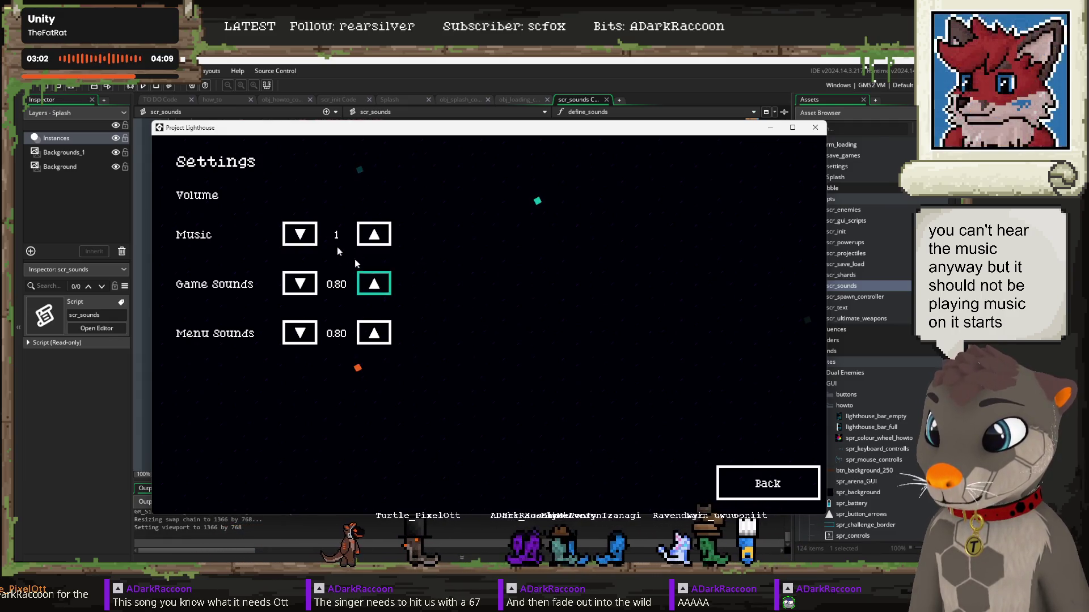
Step: Lower the music volume step by step to 0.10 and return to the title screen
{"action": "left_click", "coordinate": [297, 233]}
{"action": "left_click", "coordinate": [296, 233]}
{"action": "left_click", "coordinate": [295, 232]}
{"action": "left_click", "coordinate": [295, 233]}
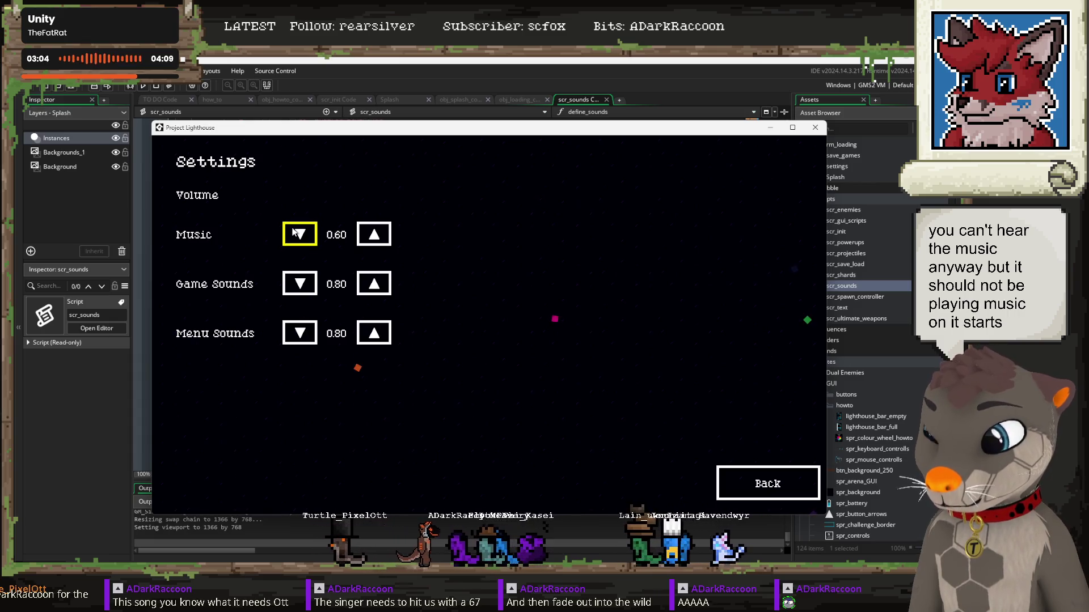
{"action": "left_click", "coordinate": [294, 233]}
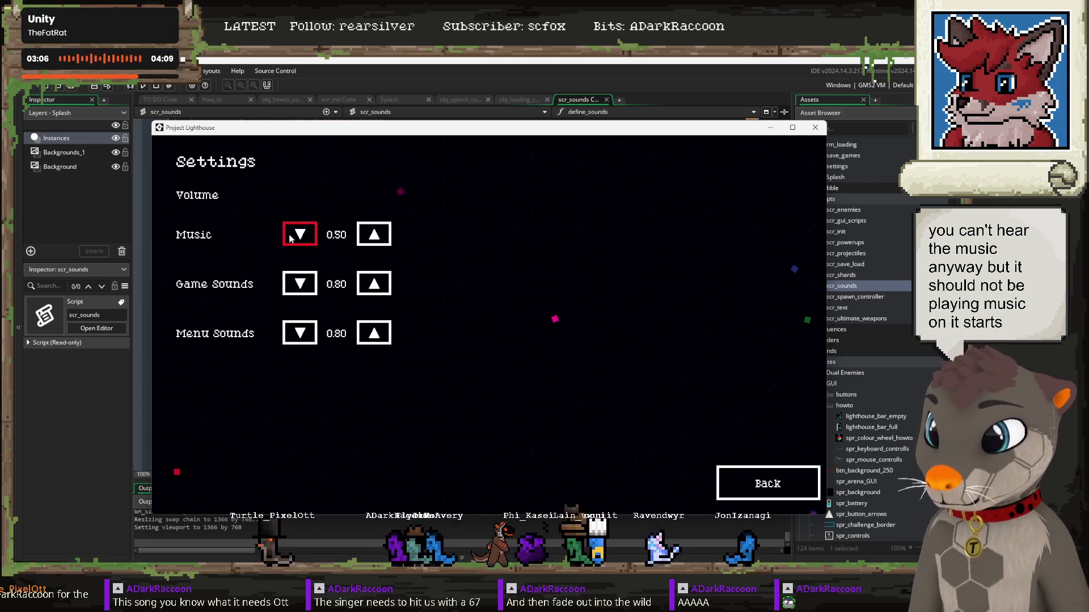
{"action": "left_click", "coordinate": [292, 235]}
{"action": "left_click", "coordinate": [291, 238]}
{"action": "left_click", "coordinate": [293, 238]}
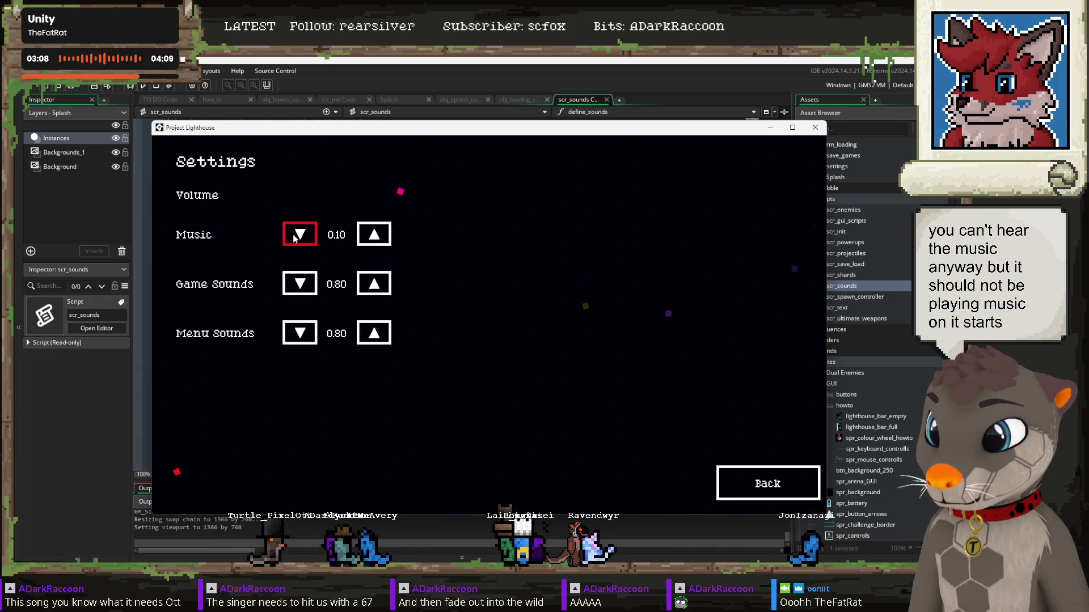
{"action": "left_click", "coordinate": [749, 489]}
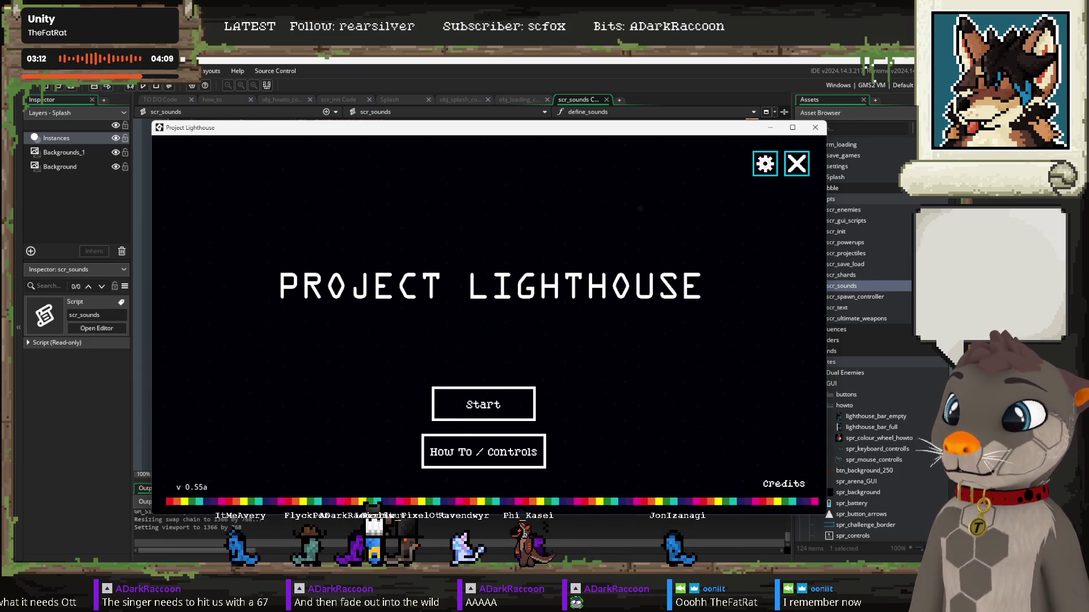
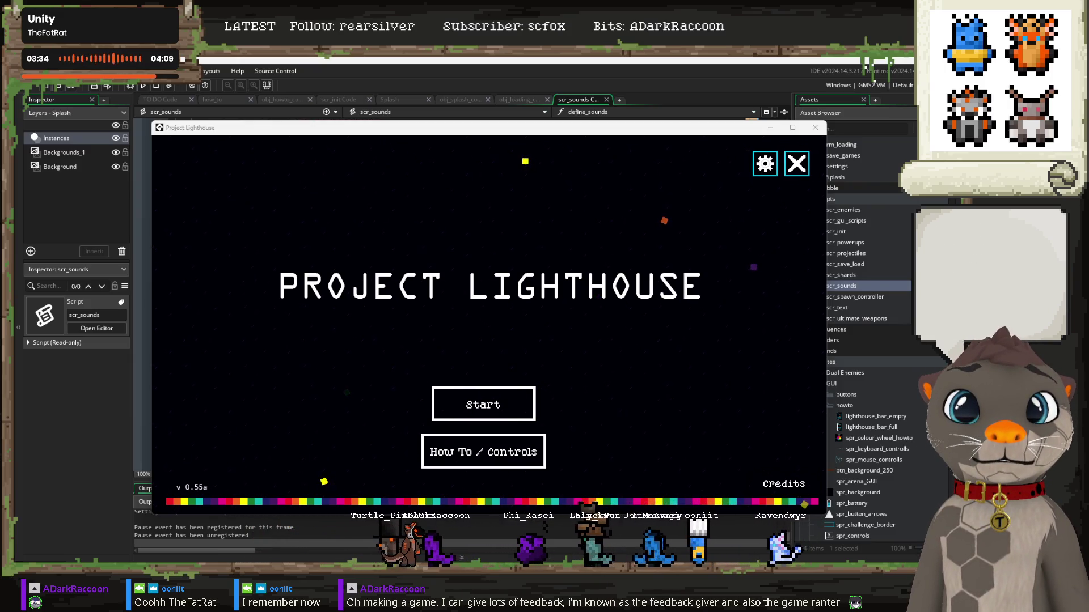
Step: Switch to Notepad, widen and read the savenameinfo.json save data, then close it
{"action": "key", "text": "alt+Tab"}
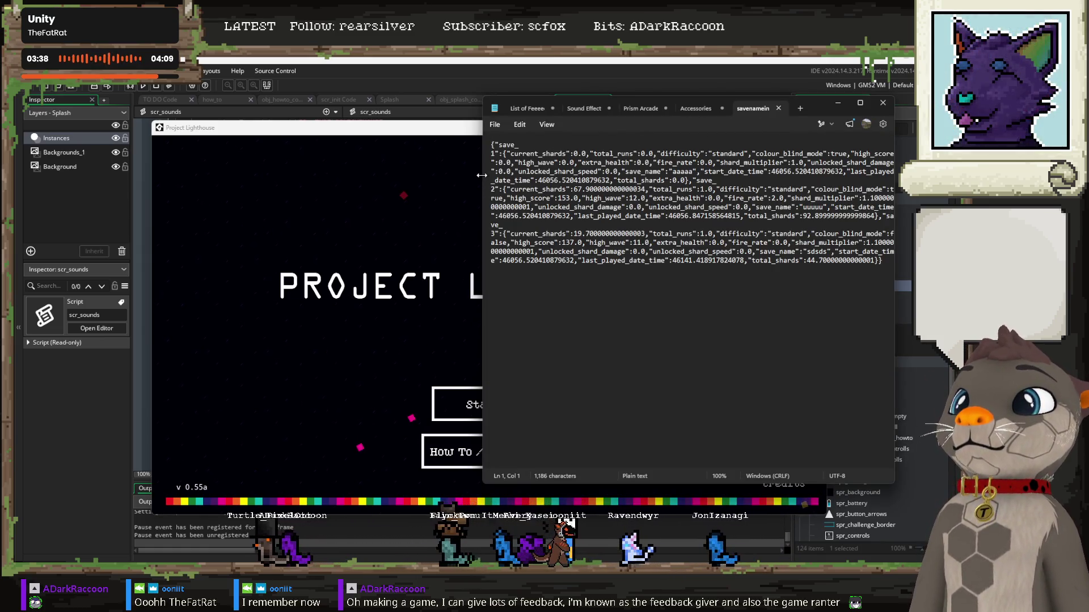
{"action": "left_click_drag", "start_coordinate": [480, 181], "coordinate": [142, 207]}
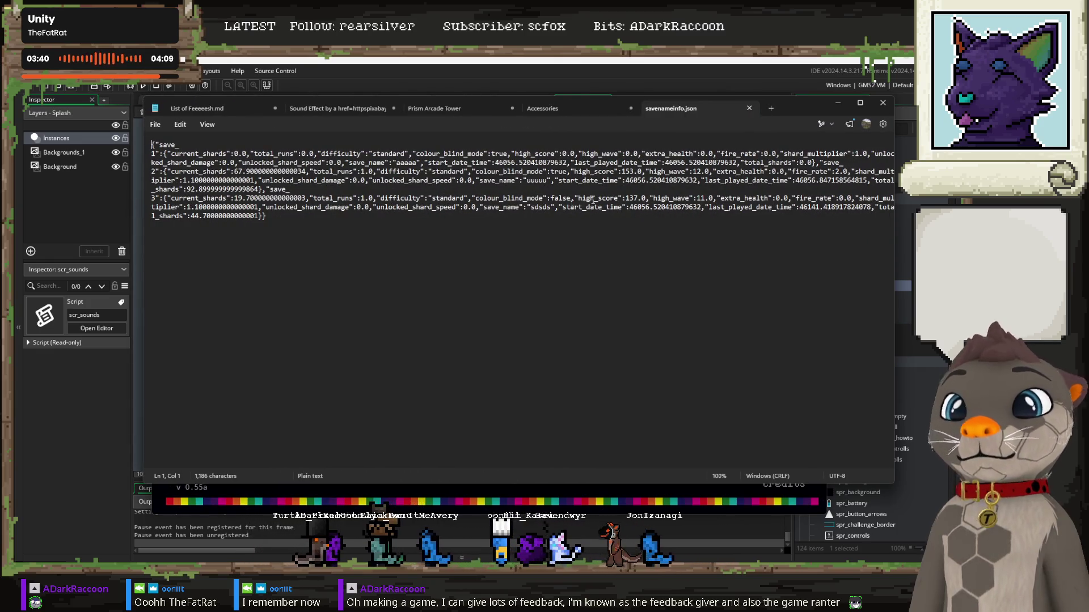
{"action": "mouse_move", "coordinate": [784, 115]}
{"action": "left_mouse_down"}
{"action": "mouse_move", "coordinate": [742, 211]}
{"action": "mouse_move", "coordinate": [735, 176]}
{"action": "left_mouse_up"}
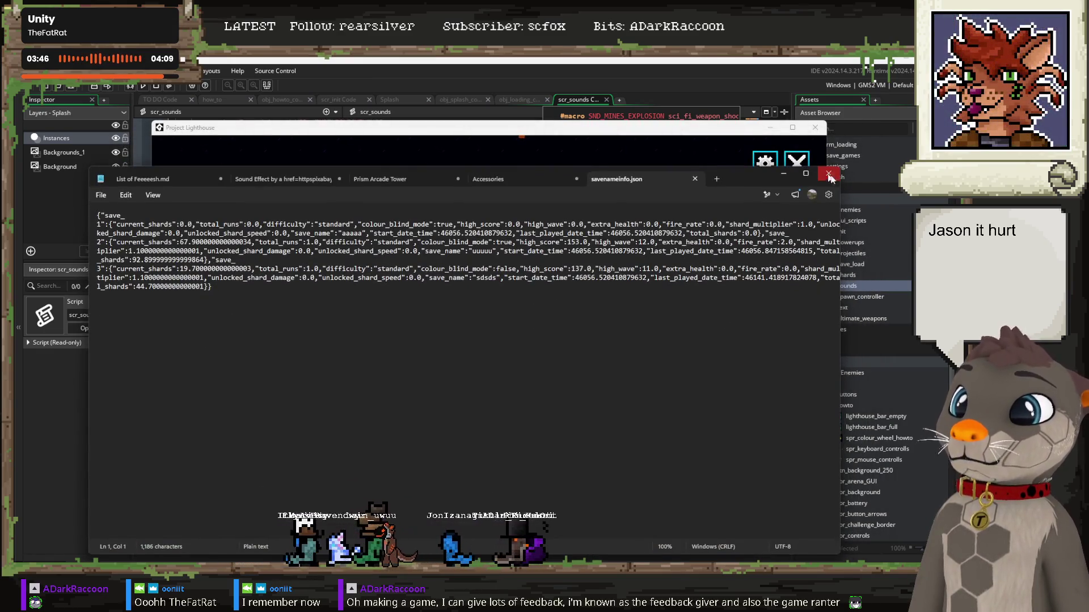
{"action": "left_click", "coordinate": [828, 181]}
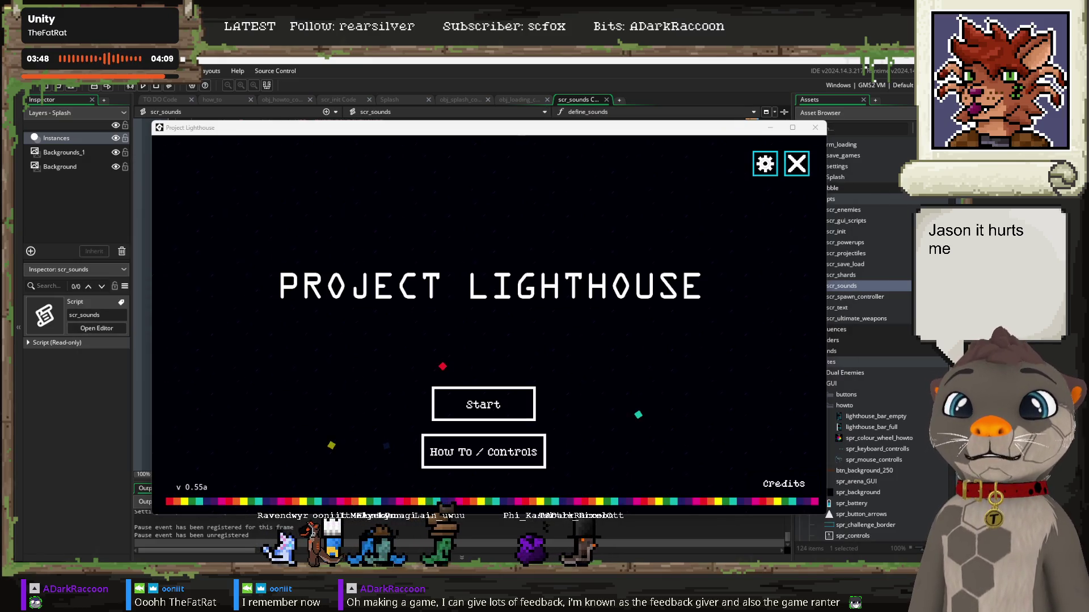
Step: Confirm settingsinfo.json stores a music_vol of about 0.1, then close Notepad
{"action": "key", "text": "alt+Tab"}
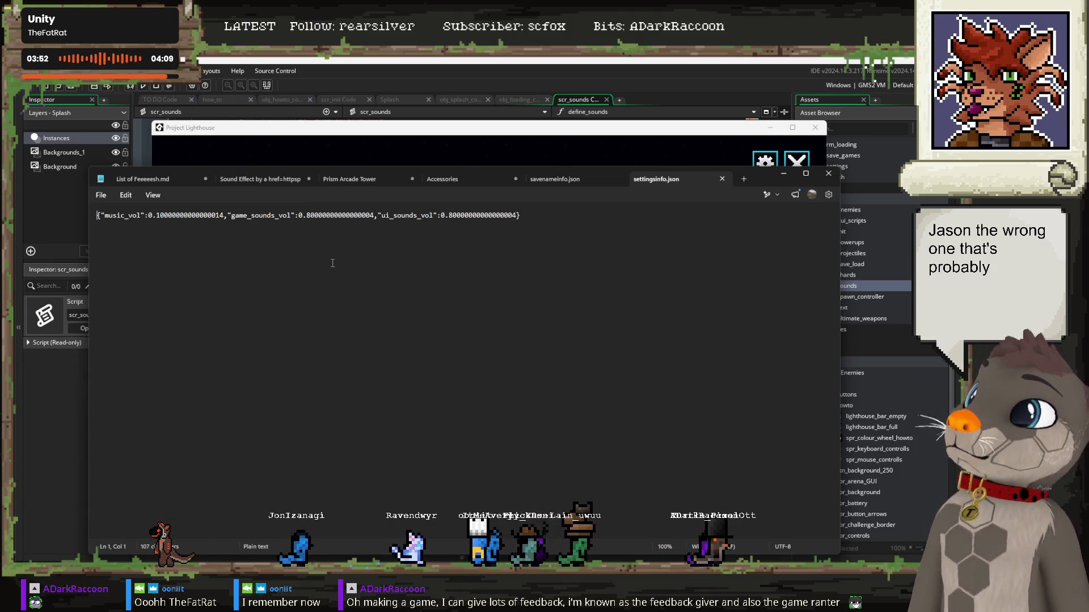
{"action": "left_click_drag", "start_coordinate": [536, 213], "coordinate": [98, 215]}
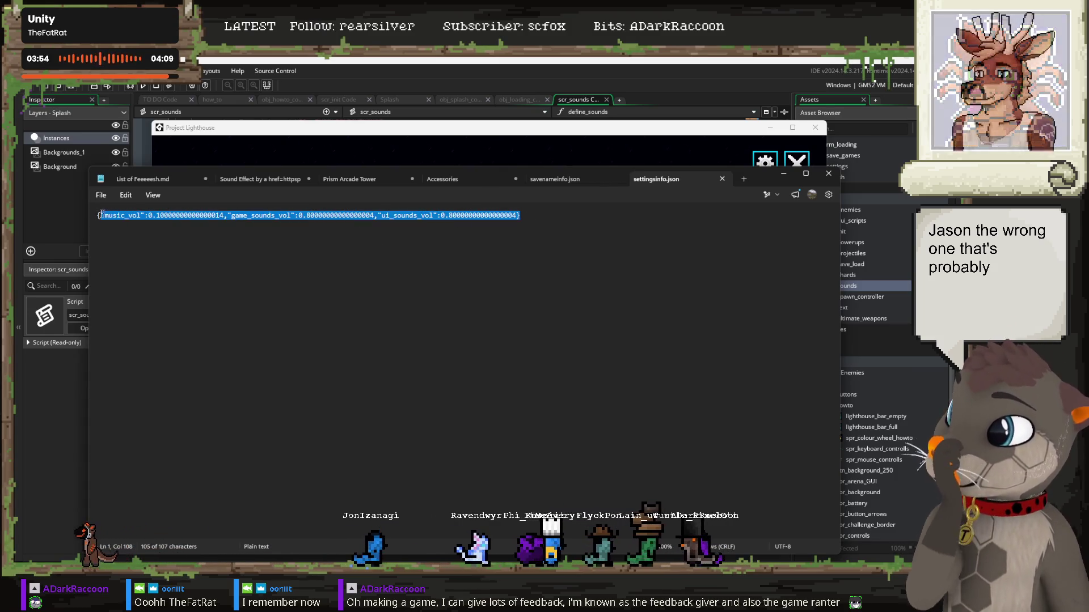
{"action": "left_click", "coordinate": [224, 217]}
{"action": "left_click_drag", "start_coordinate": [224, 218], "coordinate": [149, 217]}
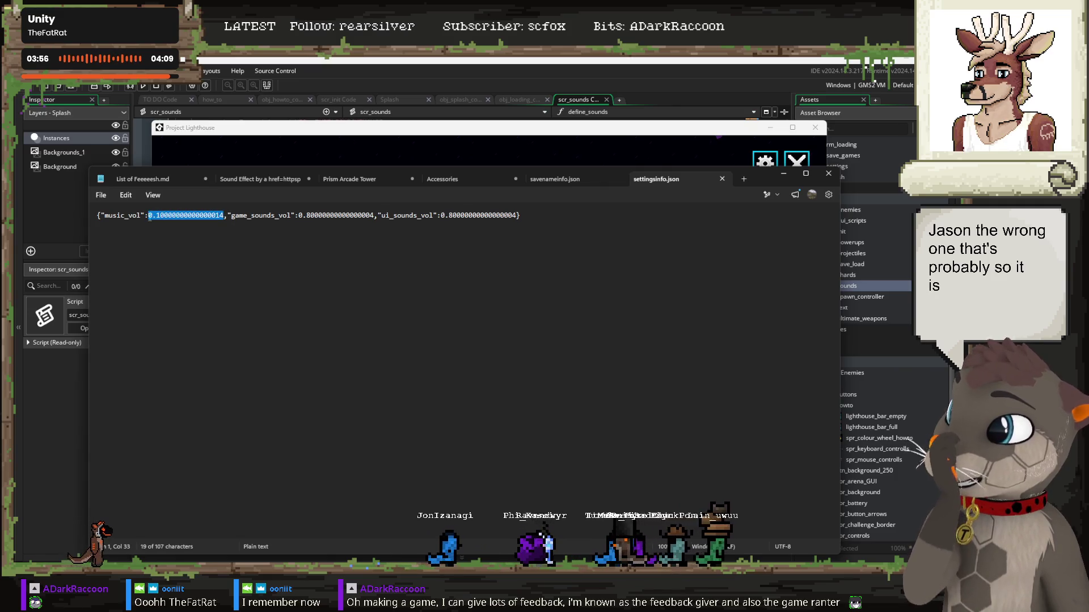
{"action": "left_click", "coordinate": [829, 176]}
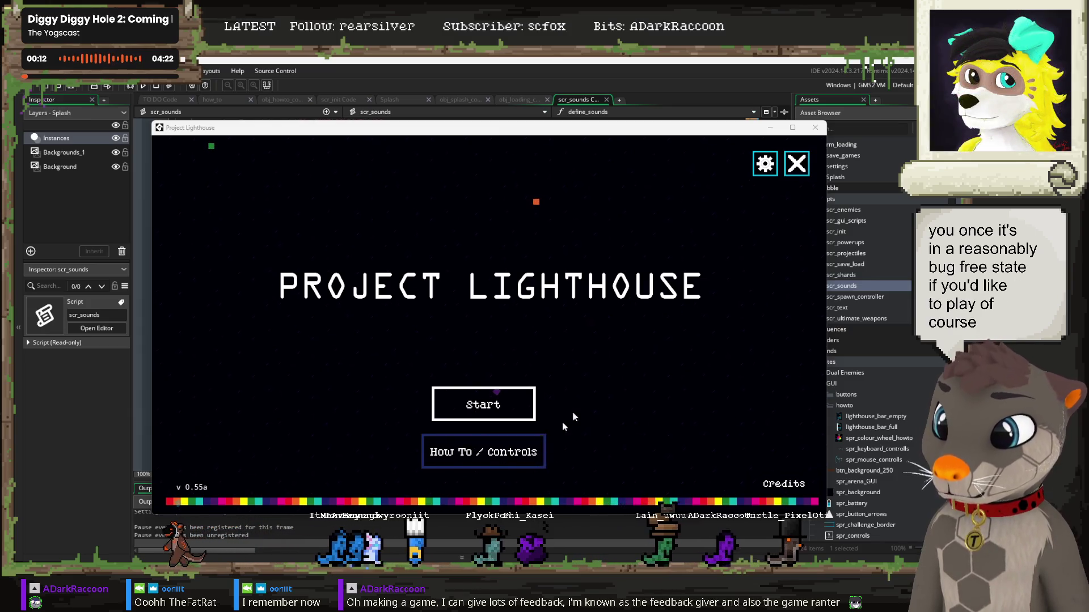
Step: Close the game and list all 10 audio_play_sound matches, selecting the scr_sounds line 16 result
{"action": "left_click", "coordinate": [796, 164]}
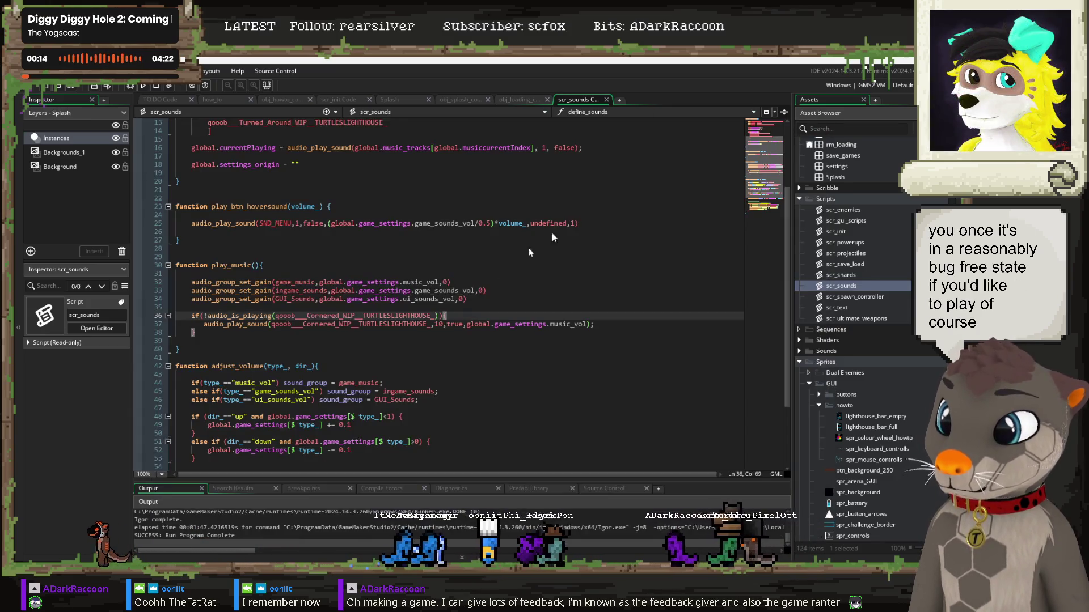
{"action": "left_click", "coordinate": [241, 256]}
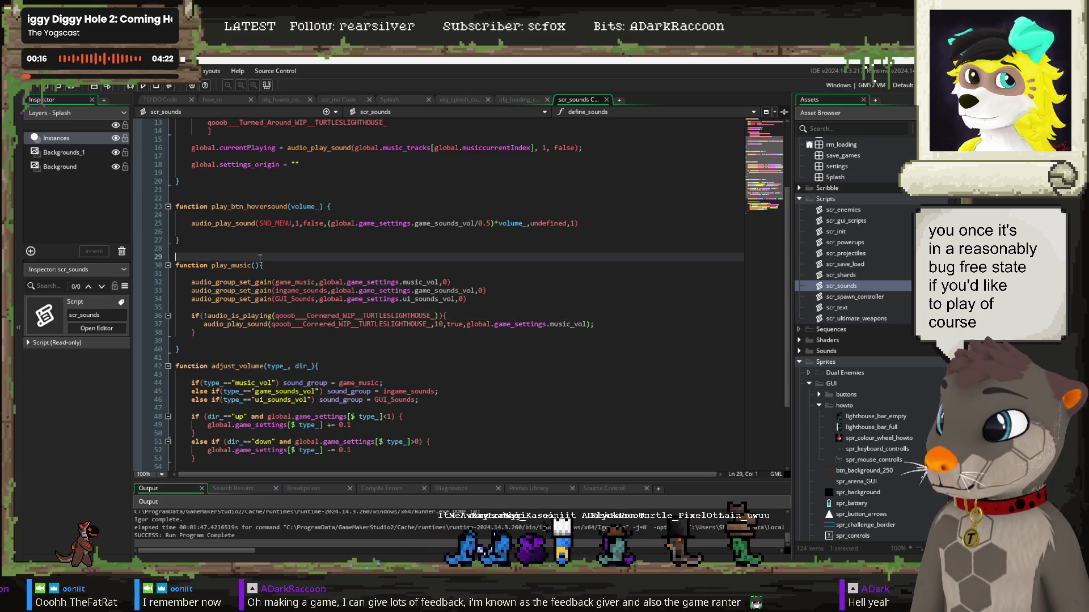
{"action": "left_click", "coordinate": [268, 325]}
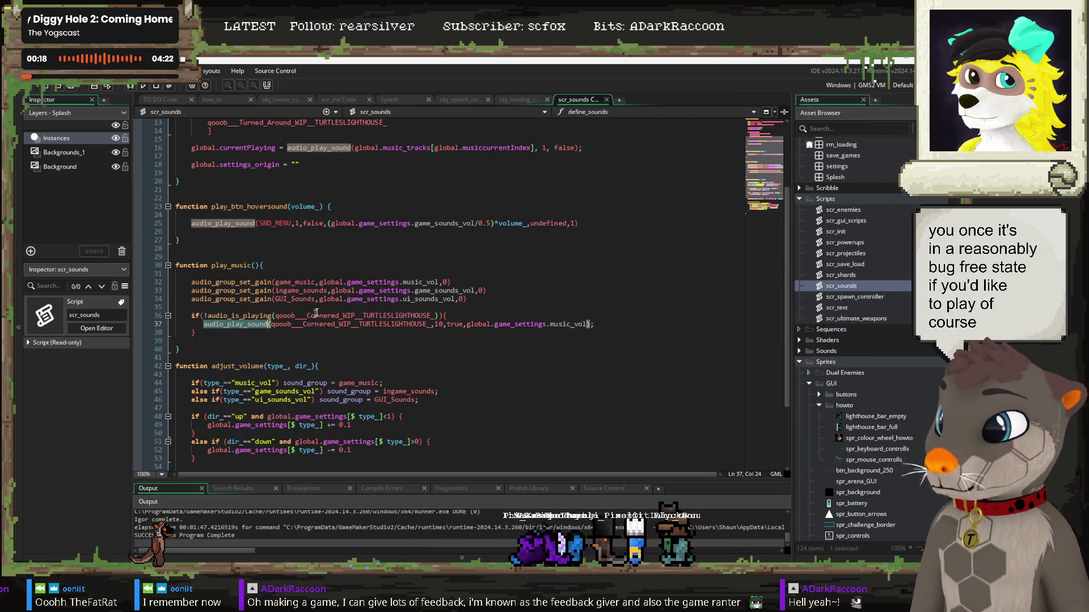
{"action": "key", "text": "ctrl+f"}
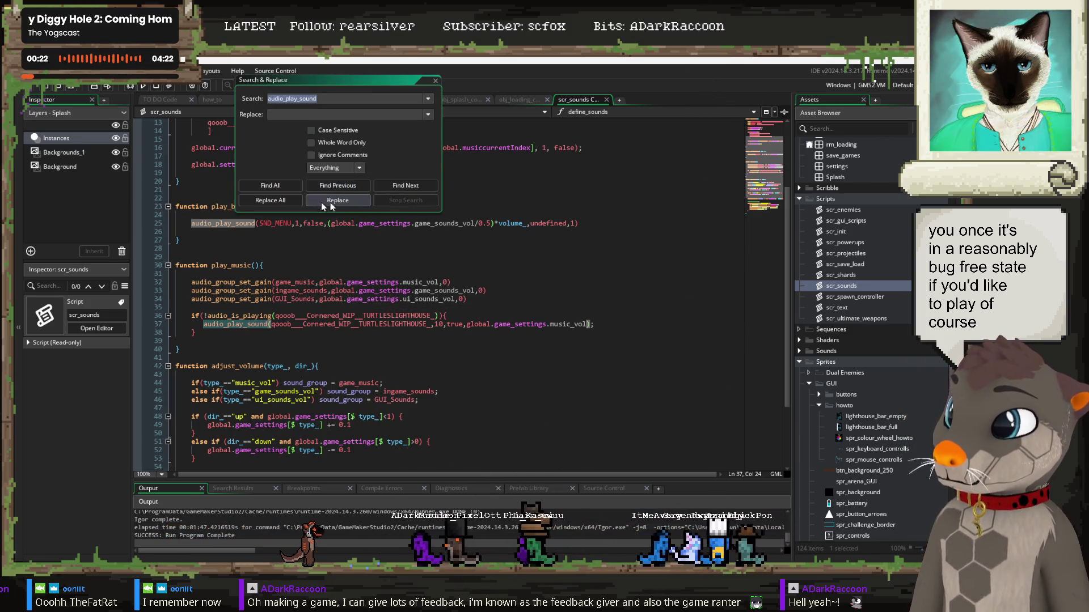
{"action": "left_click", "coordinate": [271, 186]}
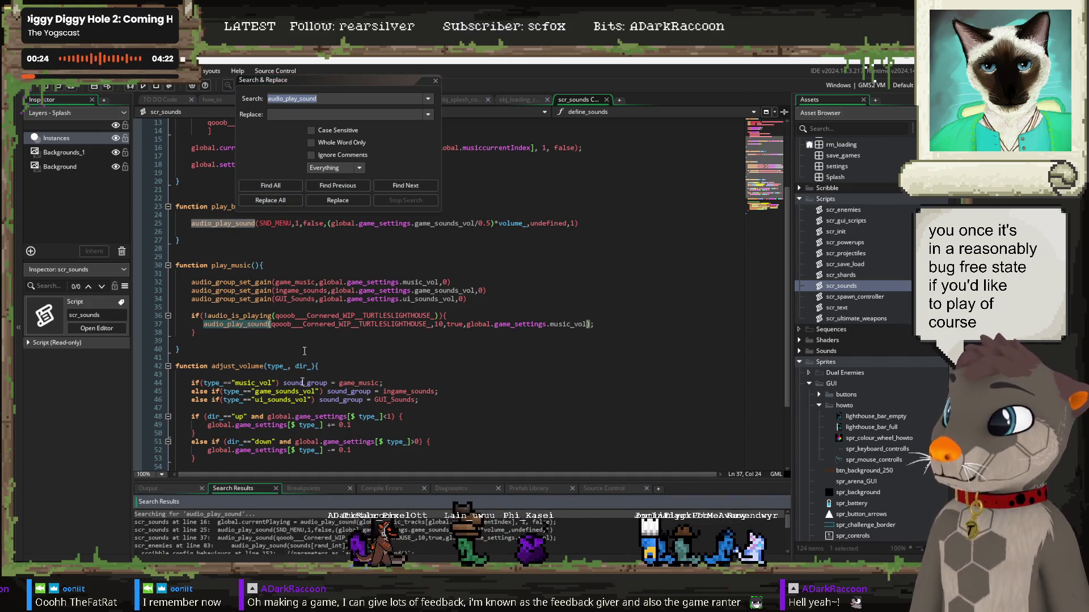
{"action": "mouse_move", "coordinate": [344, 479]}
{"action": "left_mouse_down"}
{"action": "mouse_move", "coordinate": [400, 365]}
{"action": "mouse_move", "coordinate": [427, 347]}
{"action": "left_mouse_up"}
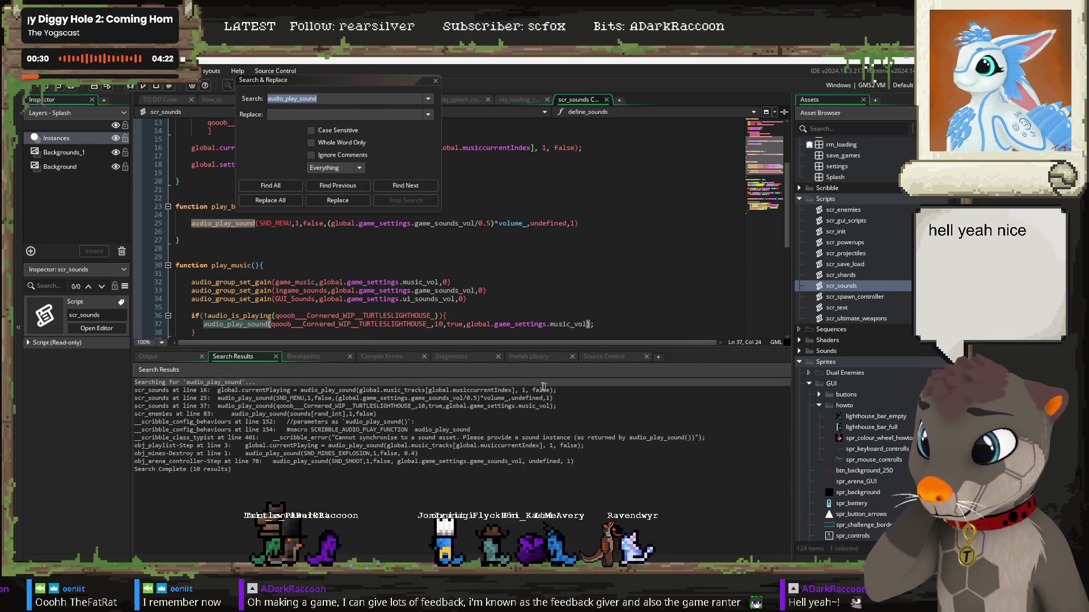
{"action": "left_click", "coordinate": [241, 391]}
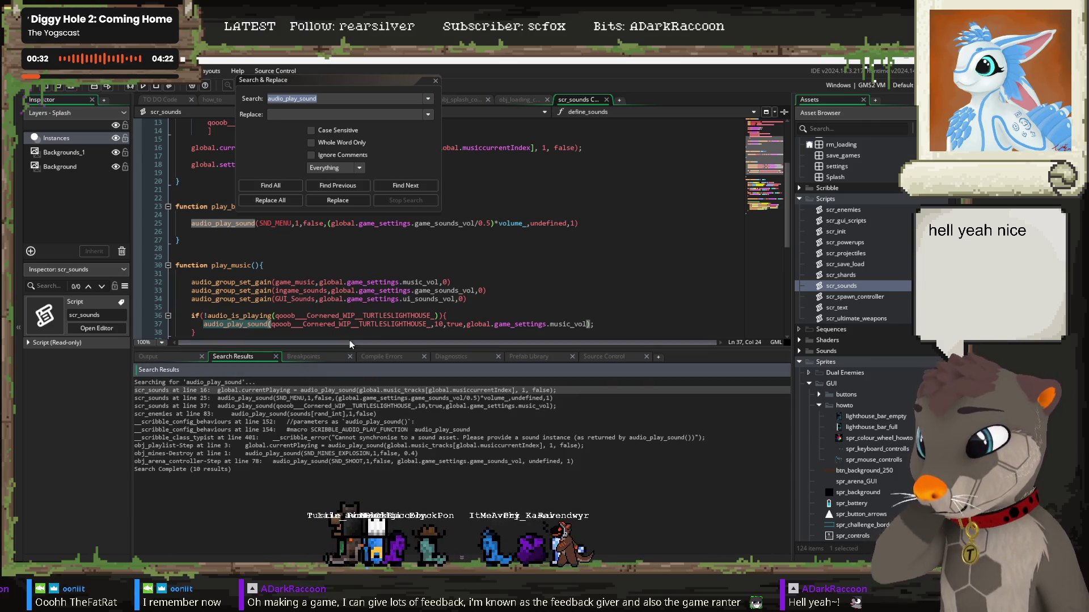
Step: Close the search dialog and select global.game_settings.music_vol on scr_sounds line 37
{"action": "left_click", "coordinate": [434, 82]}
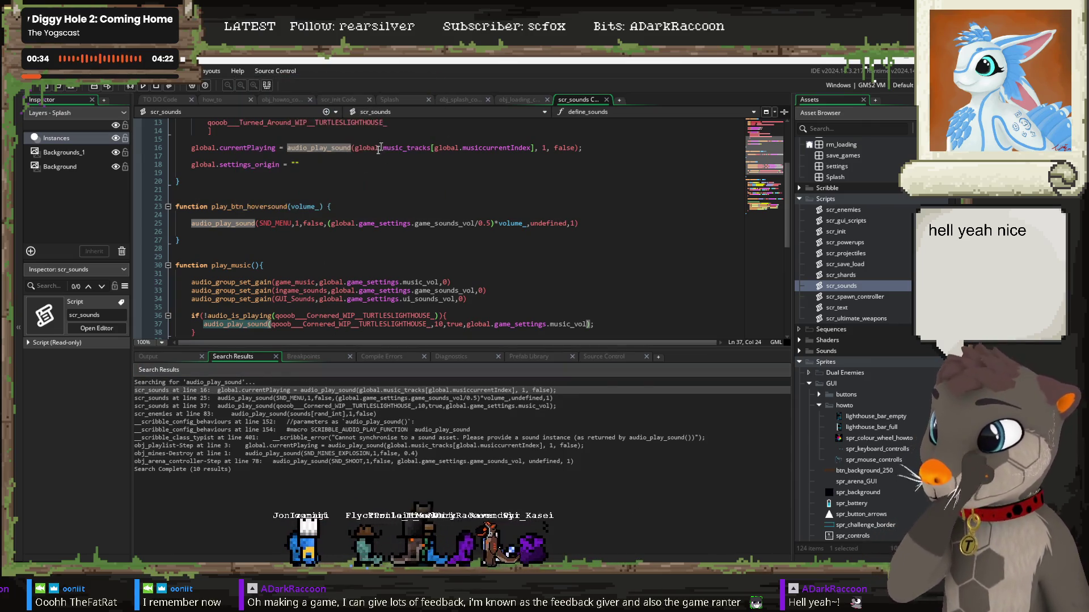
{"action": "scroll", "coordinate": [358, 223], "scroll_direction": "up", "scroll_amount": 4}
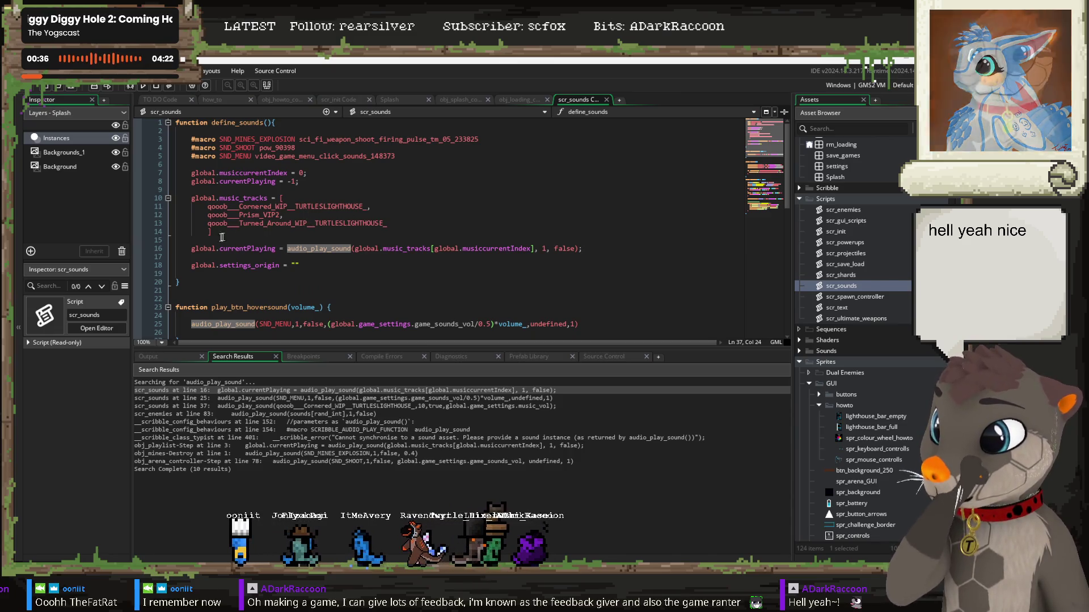
{"action": "left_click", "coordinate": [400, 215]}
{"action": "mouse_move", "coordinate": [321, 248]}
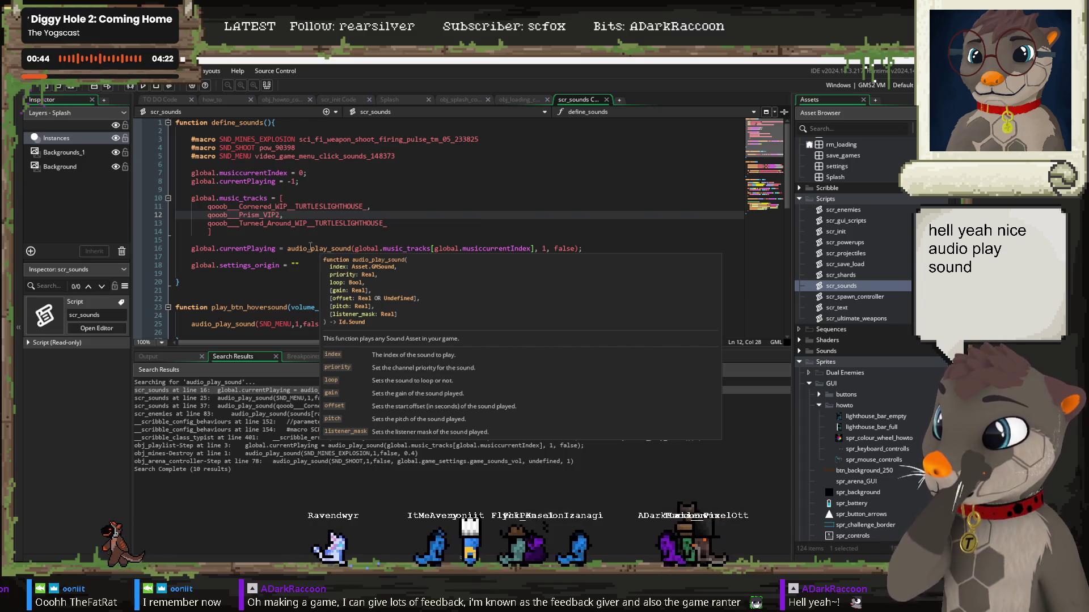
{"action": "mouse_move", "coordinate": [257, 161]}
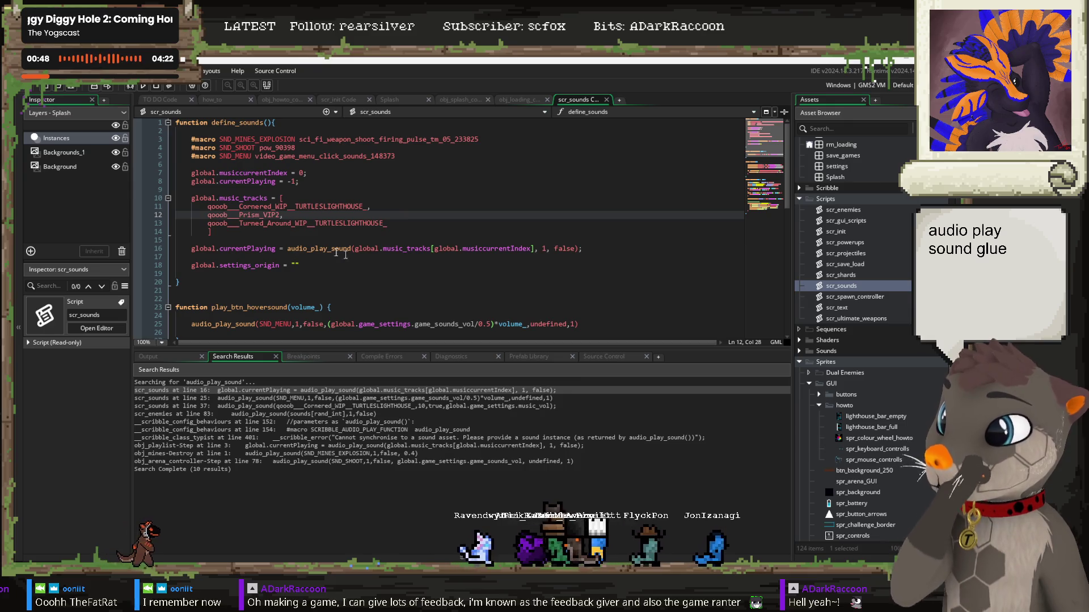
{"action": "left_click", "coordinate": [576, 249]}
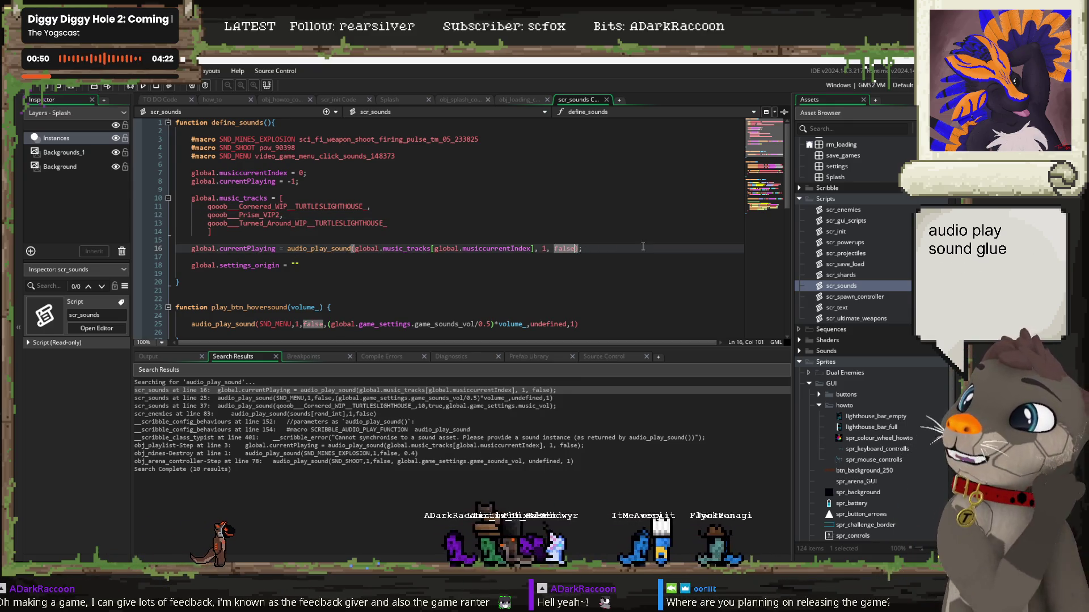
{"action": "scroll", "coordinate": [525, 255], "scroll_direction": "down", "scroll_amount": 4}
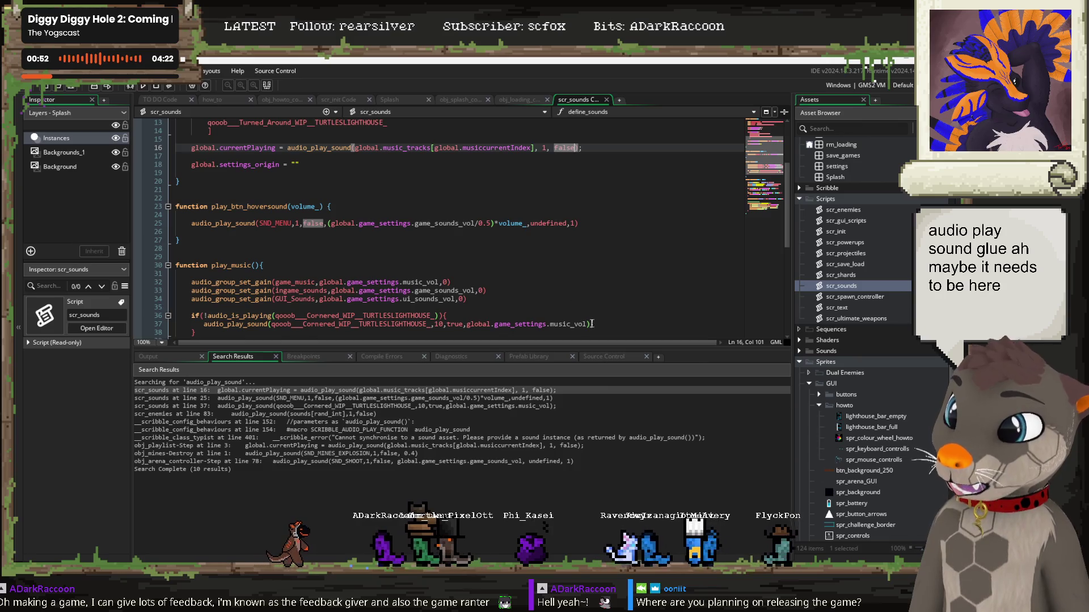
{"action": "left_click_drag", "start_coordinate": [585, 324], "coordinate": [467, 325]}
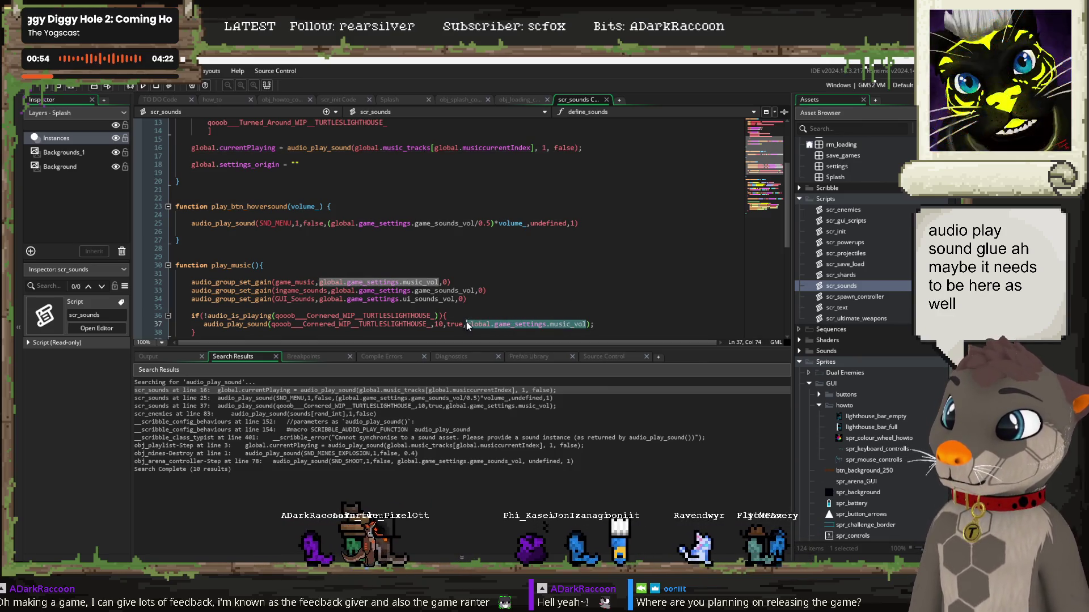
Step: Append global.game_settings.music_vol after false in line 16's audio_play_sound, then save and run
{"action": "scroll", "coordinate": [599, 239], "scroll_direction": "up", "scroll_amount": 2}
{"action": "double_click", "coordinate": [565, 198]}
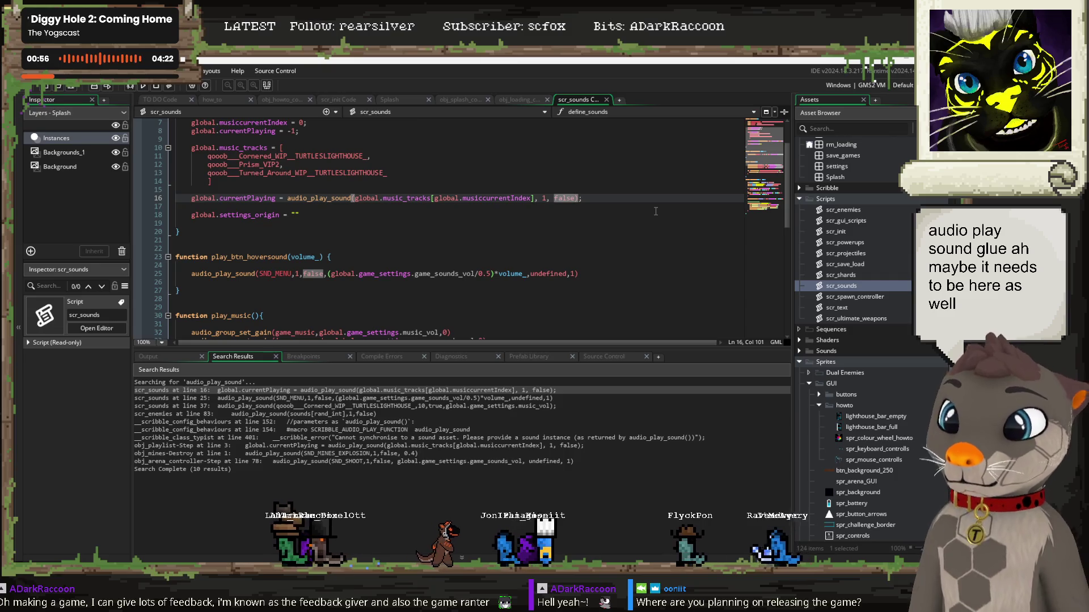
{"action": "key", "text": "Right"}
{"action": "type", "text": ",global.game_settings.music_vol"}
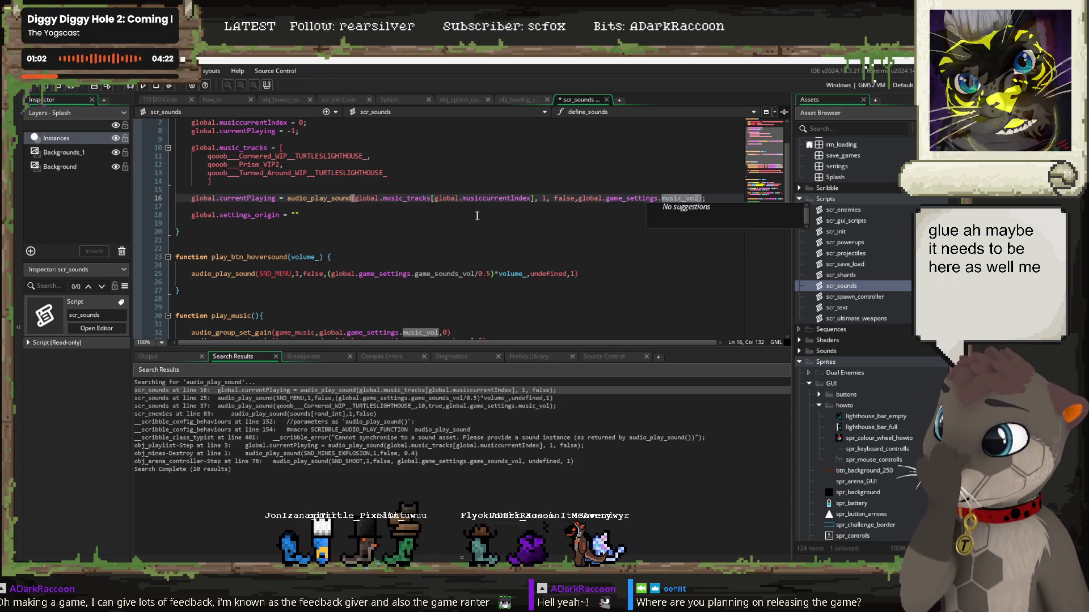
{"action": "left_click", "coordinate": [350, 234]}
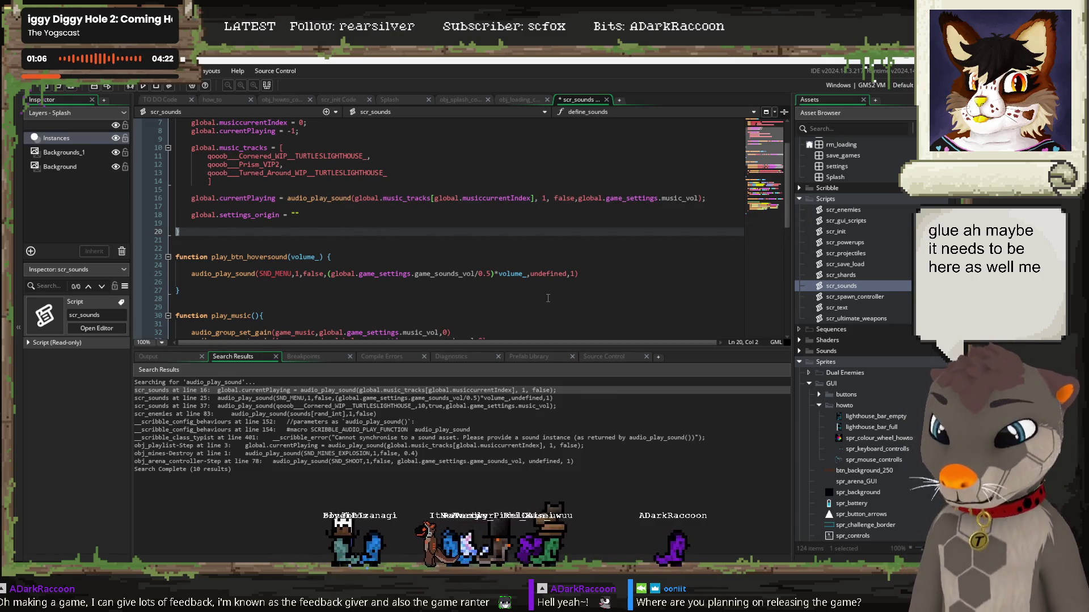
{"action": "key", "text": "F5"}
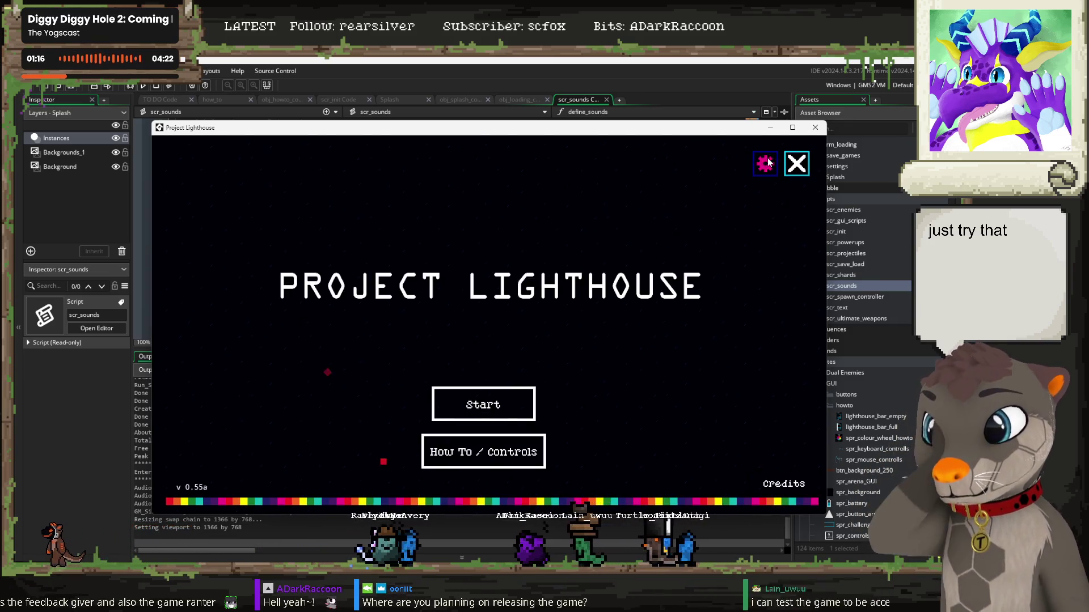
Step: In the running game, raise the music volume to 1, return to the title, and close the test
{"action": "left_click", "coordinate": [765, 164]}
{"action": "left_click", "coordinate": [375, 233]}
{"action": "left_click", "coordinate": [374, 234]}
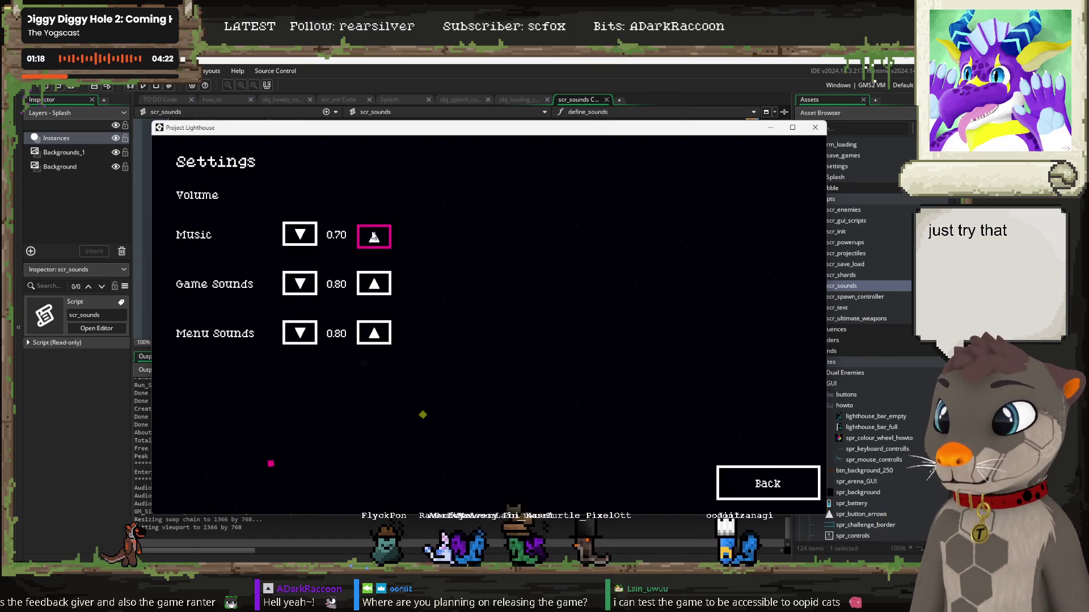
{"action": "left_click", "coordinate": [374, 234]}
{"action": "left_click", "coordinate": [374, 235]}
{"action": "left_click", "coordinate": [374, 235]}
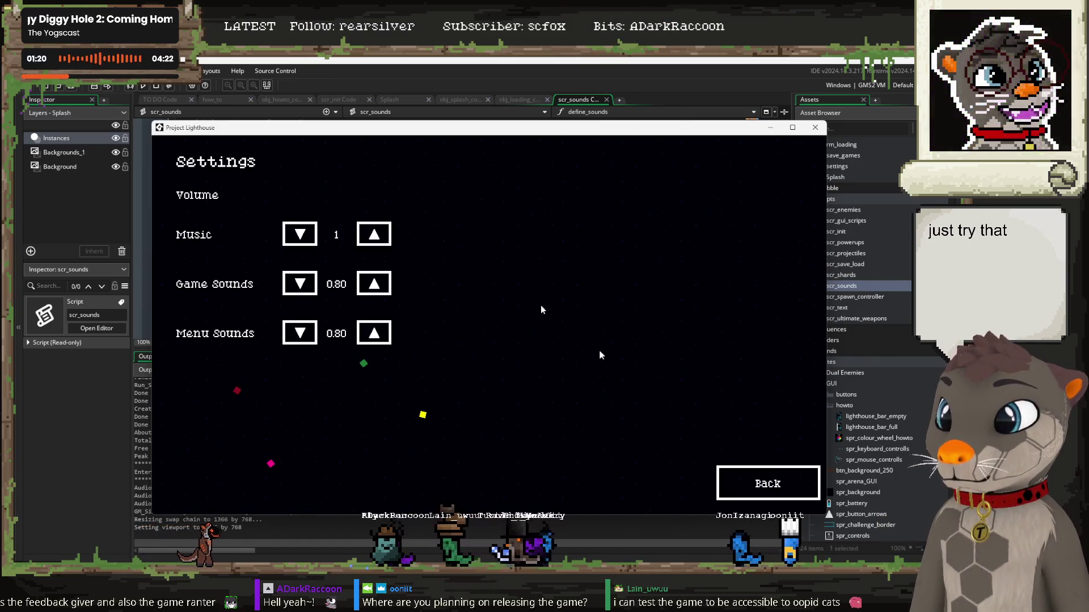
{"action": "left_click", "coordinate": [763, 487]}
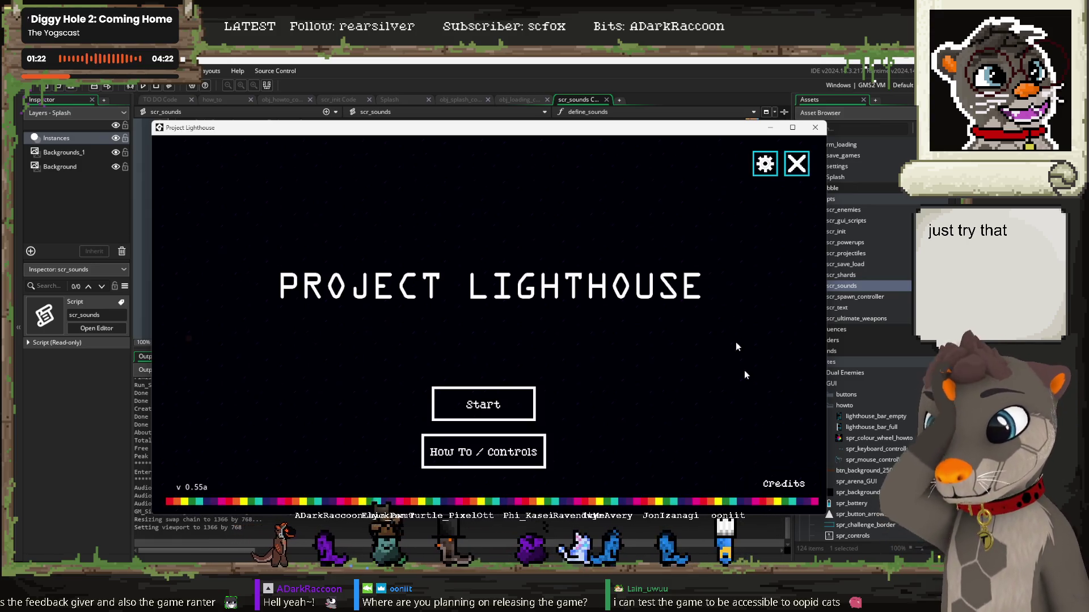
{"action": "left_click", "coordinate": [796, 167]}
{"action": "left_click", "coordinate": [358, 249]}
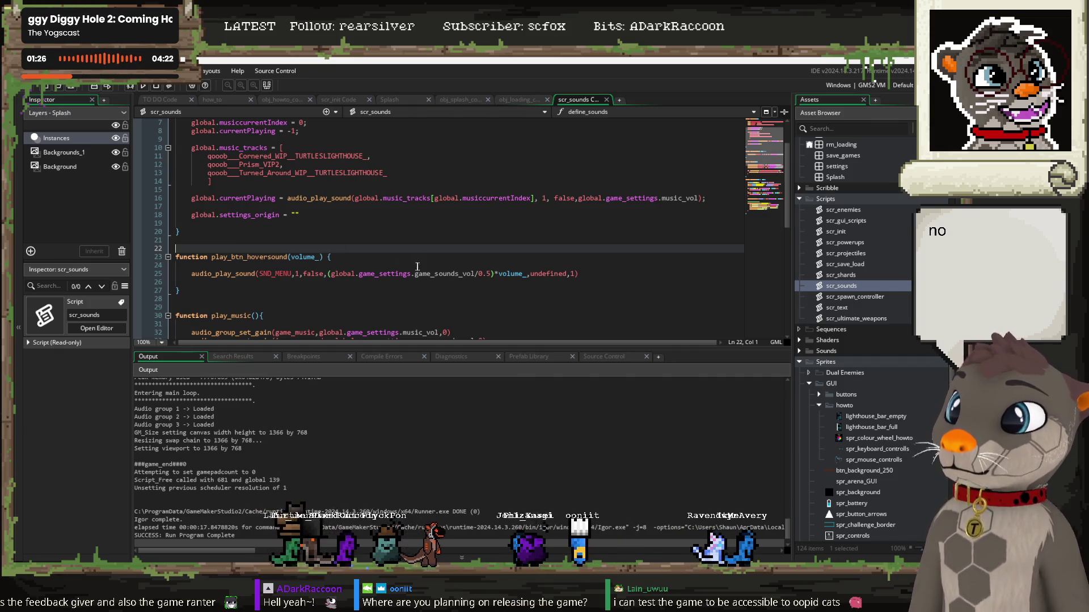
Step: Rebuild and relaunch Project Lighthouse with F5
{"action": "scroll", "coordinate": [417, 267], "scroll_direction": "up", "scroll_amount": 2}
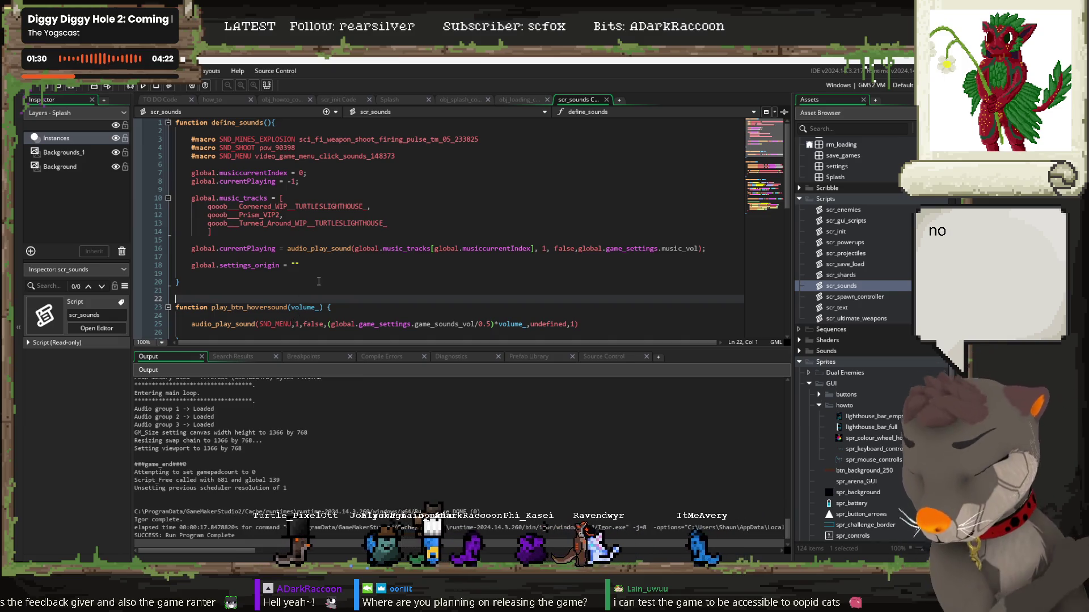
{"action": "key", "text": "F5"}
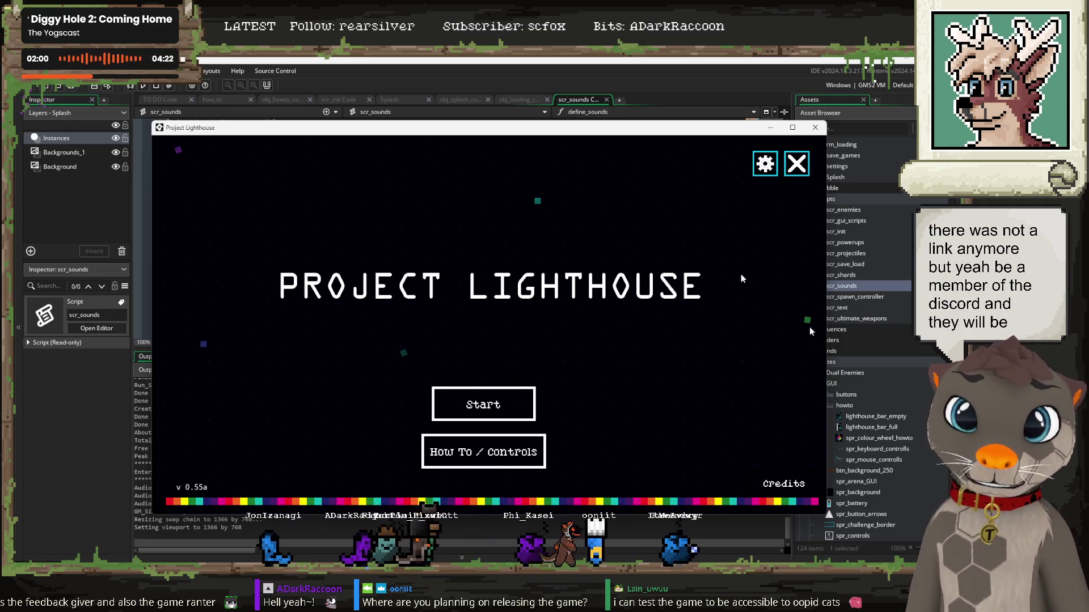
Step: Close the game and search the project for the audio_play_sound( call selected on line 16
{"action": "left_click", "coordinate": [816, 129]}
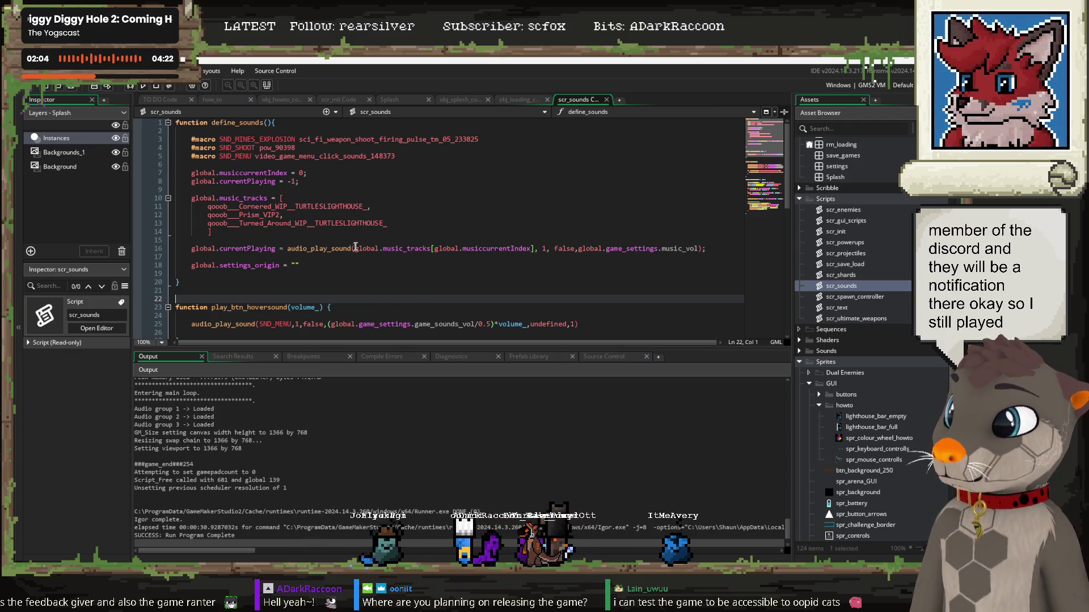
{"action": "left_click_drag", "start_coordinate": [355, 248], "coordinate": [327, 246]}
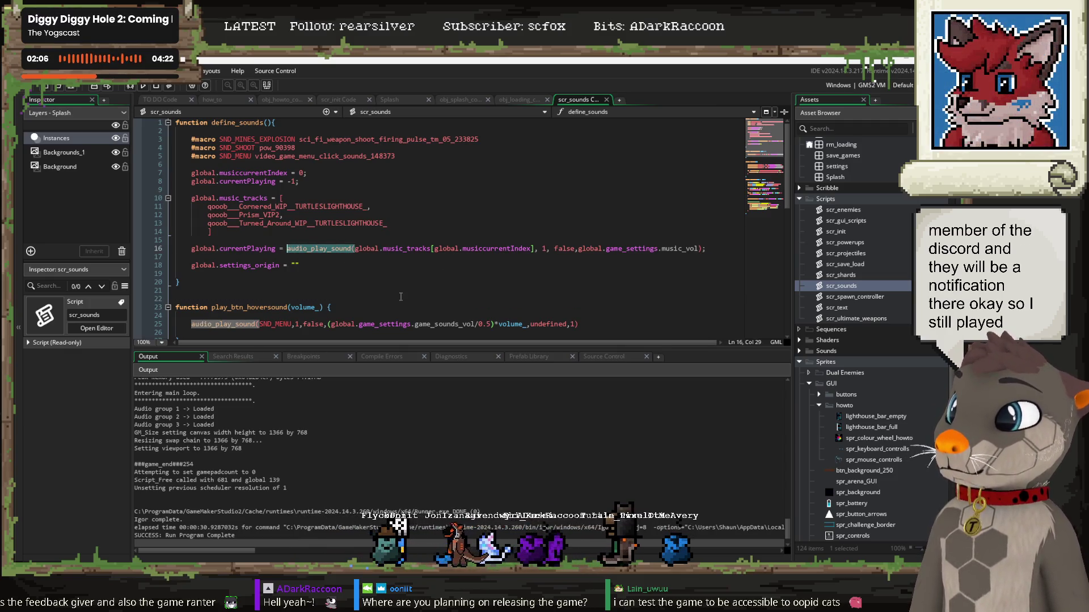
{"action": "scroll", "coordinate": [423, 280], "scroll_direction": "down", "scroll_amount": 2}
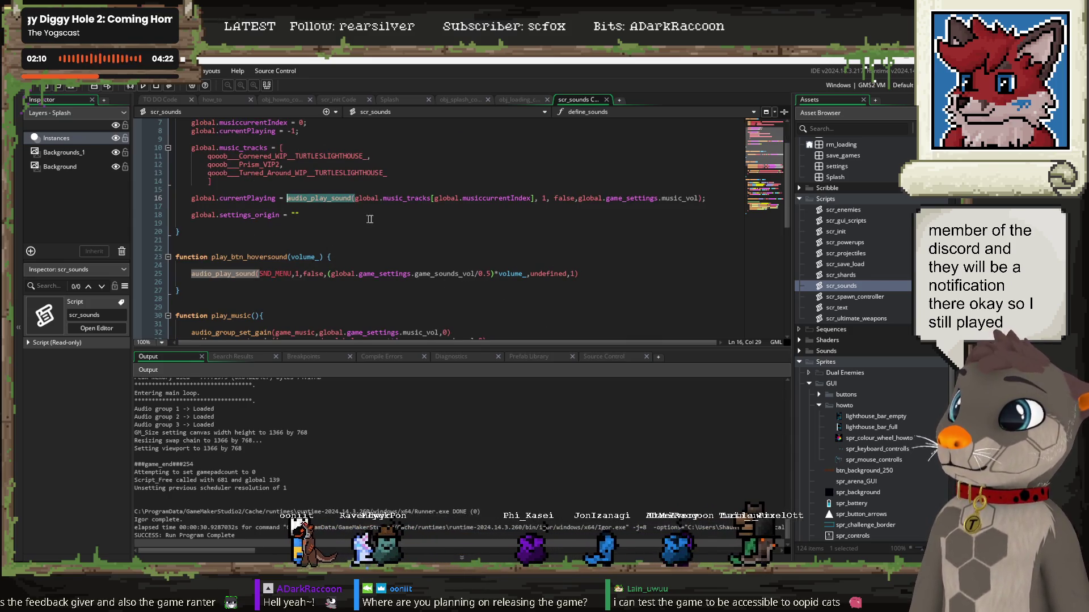
{"action": "scroll", "coordinate": [409, 216], "scroll_direction": "up", "scroll_amount": 2}
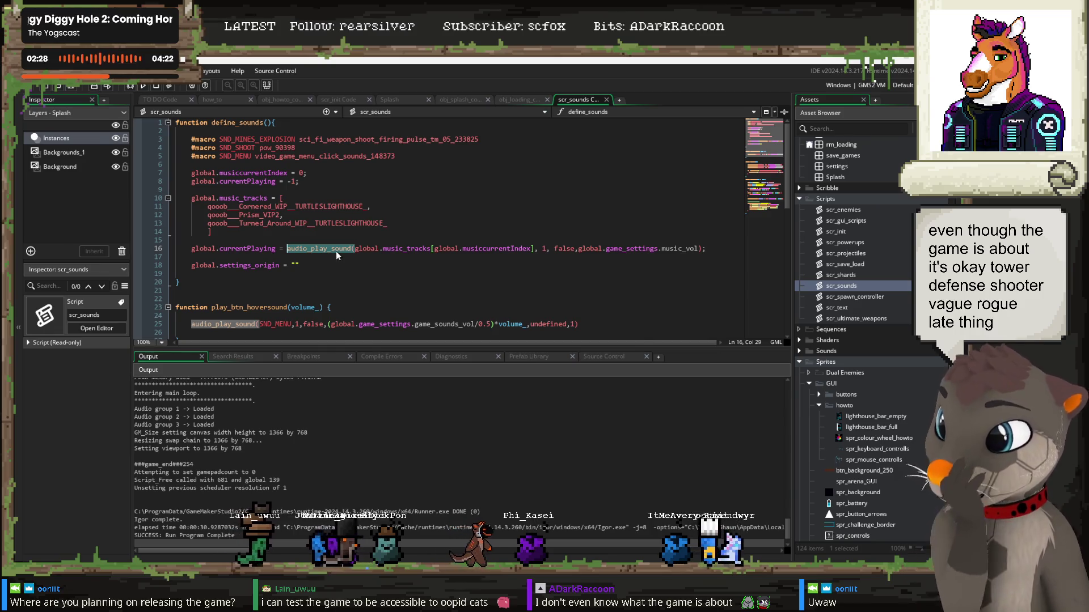
{"action": "key", "text": "ctrl+shift+f"}
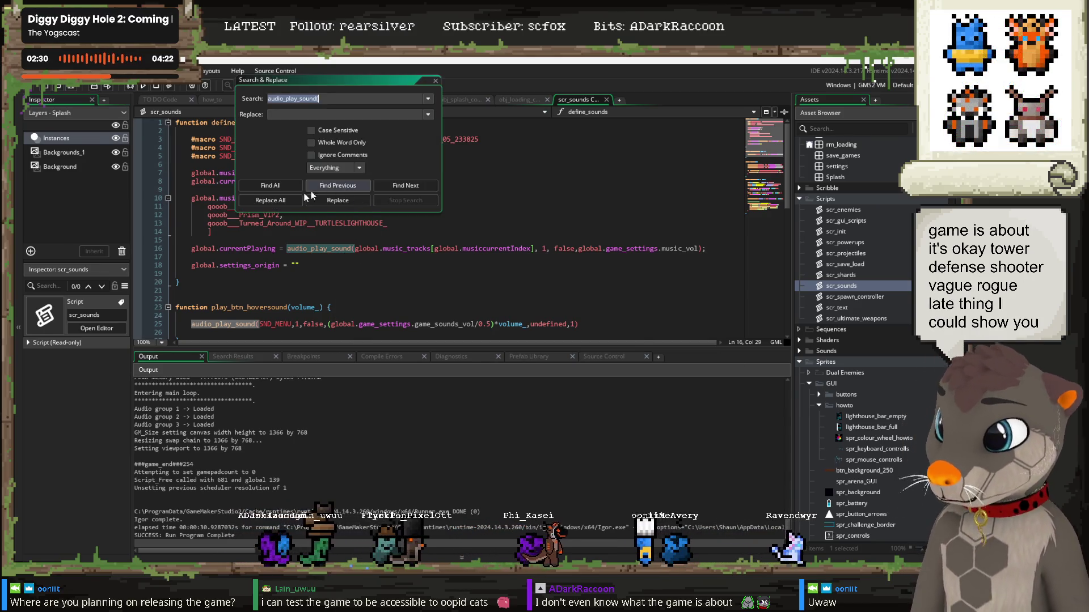
Step: List all nine audio_play_sound( matches and step through them to the obj_playlist Step event
{"action": "left_click", "coordinate": [281, 187]}
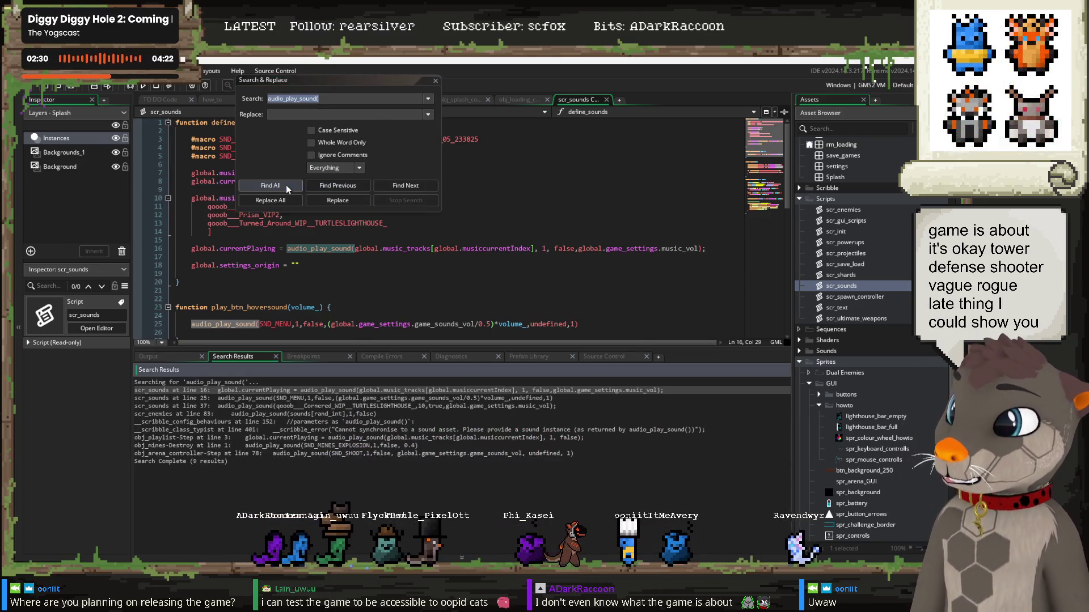
{"action": "left_click", "coordinate": [229, 398]}
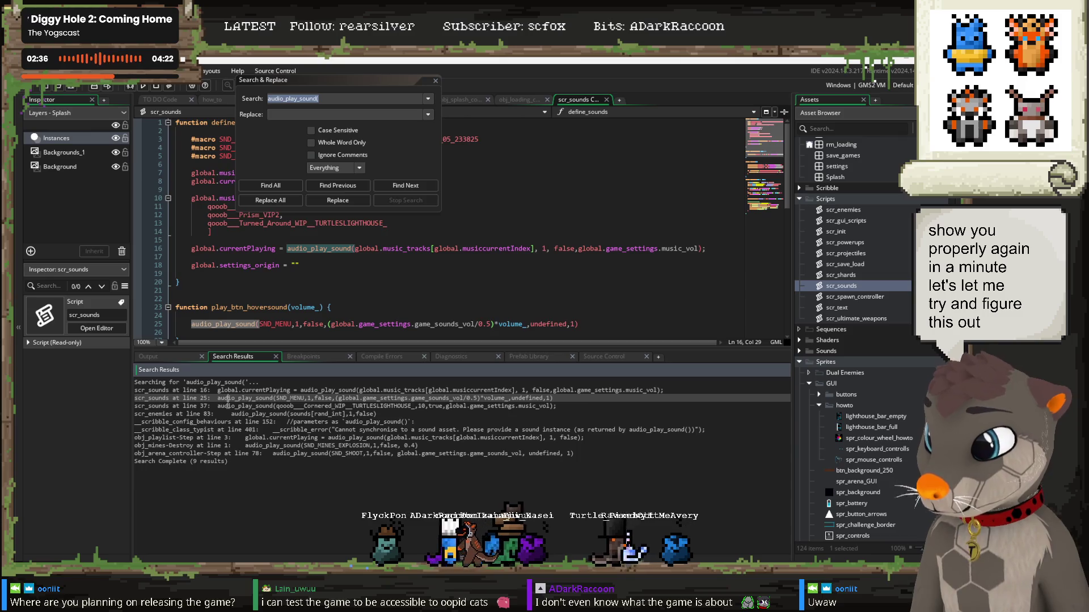
{"action": "left_click", "coordinate": [227, 406]}
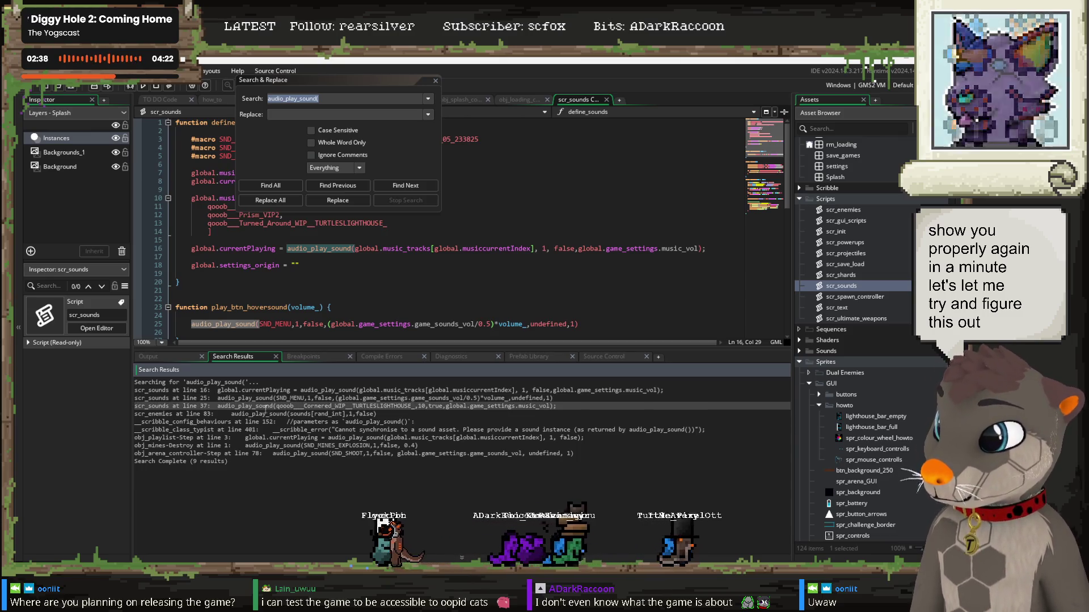
{"action": "left_click", "coordinate": [273, 413]}
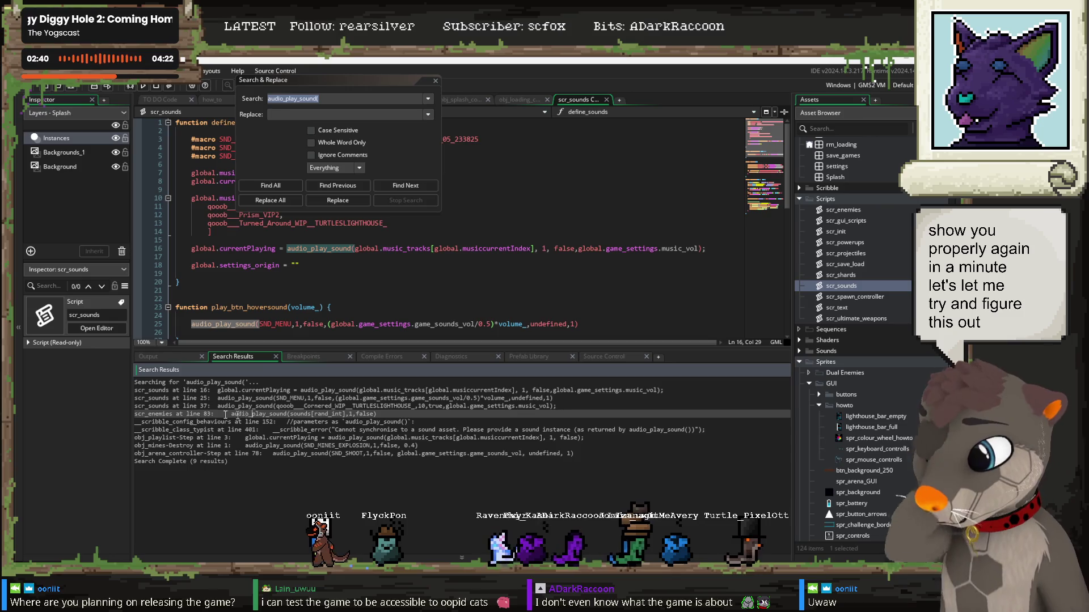
{"action": "left_click", "coordinate": [184, 437]}
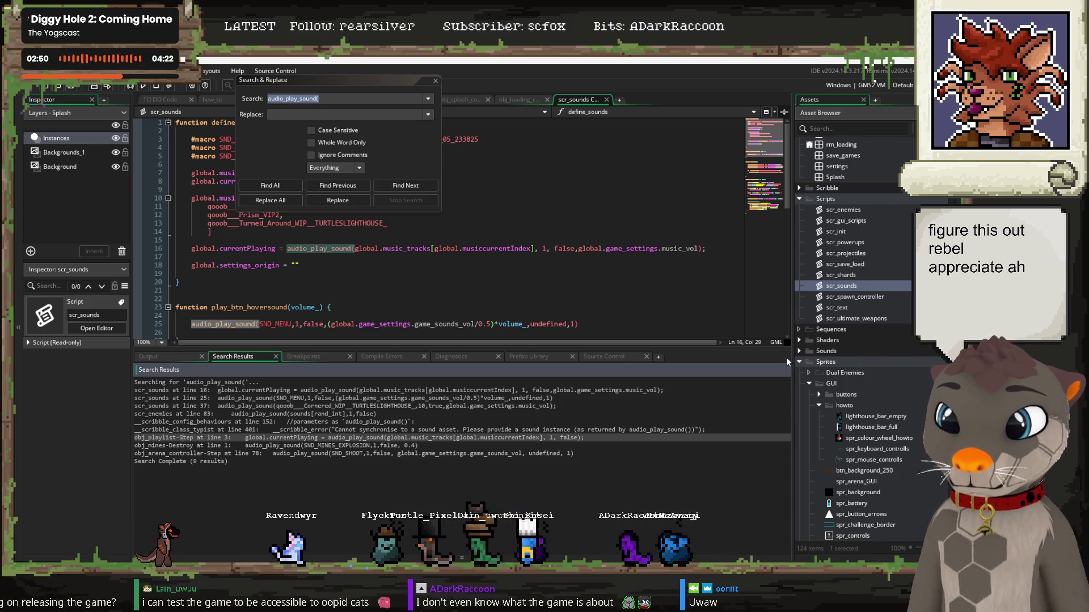
Step: Expand and collapse the Sounds asset folder, then move the search window off the code
{"action": "left_click", "coordinate": [800, 351]}
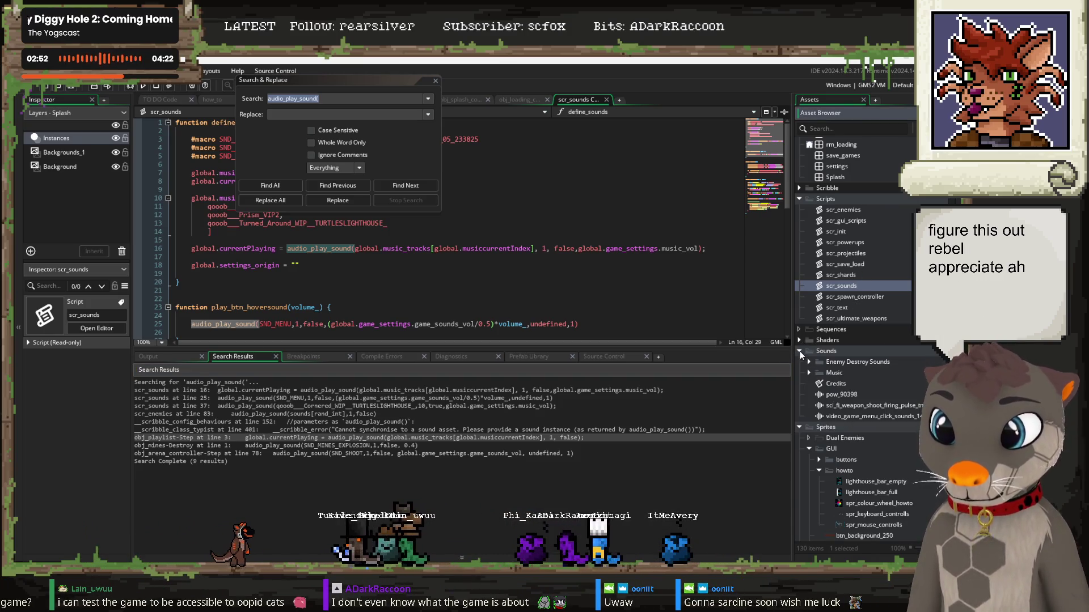
{"action": "left_click", "coordinate": [799, 352]}
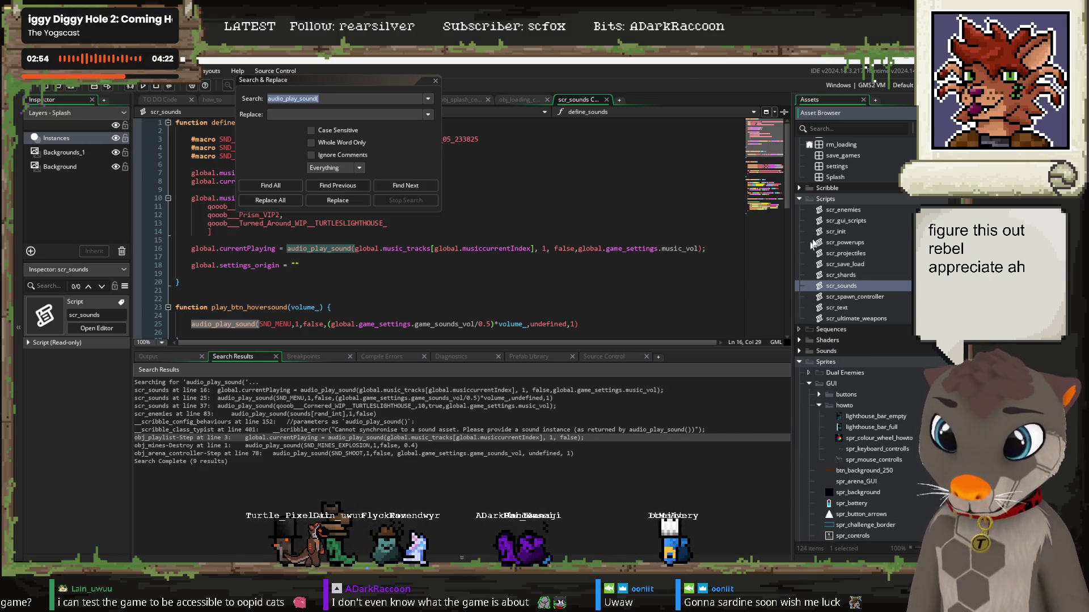
{"action": "scroll", "coordinate": [890, 283], "scroll_direction": "up", "scroll_amount": 3}
{"action": "scroll", "coordinate": [890, 284], "scroll_direction": "up", "scroll_amount": 10}
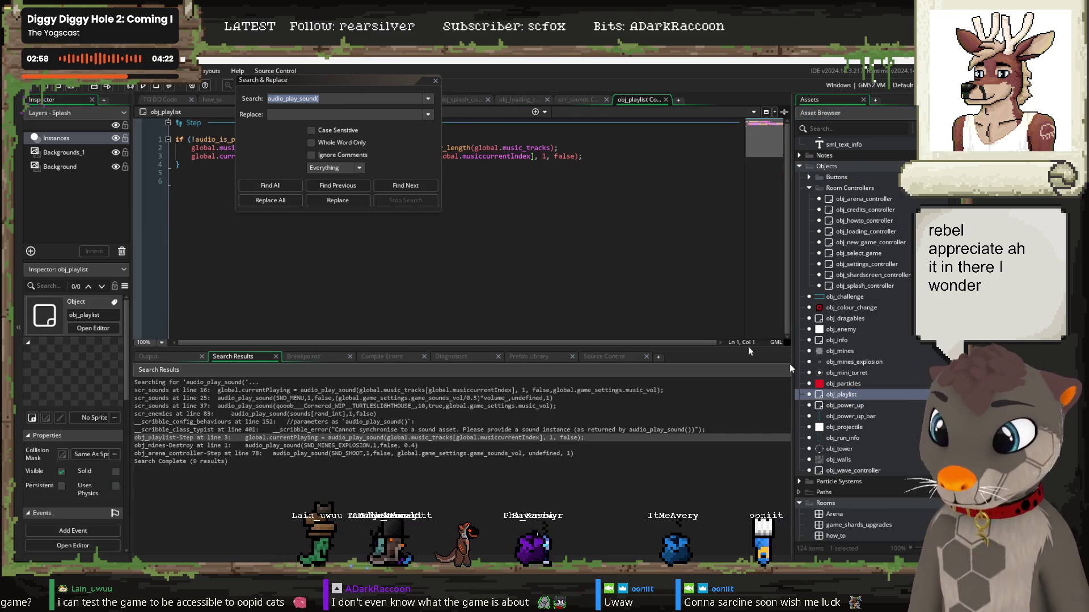
{"action": "left_click_drag", "start_coordinate": [304, 84], "coordinate": [432, 204]}
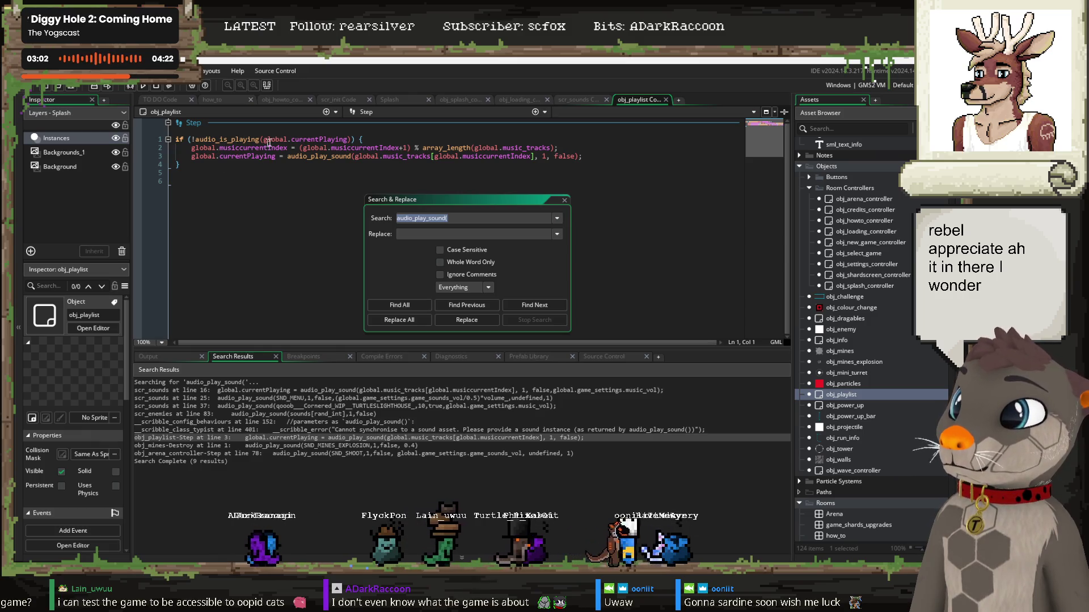
Step: Add a comma after false in the obj_playlist Step line 3 audio_play_sound call
{"action": "left_click", "coordinate": [576, 156]}
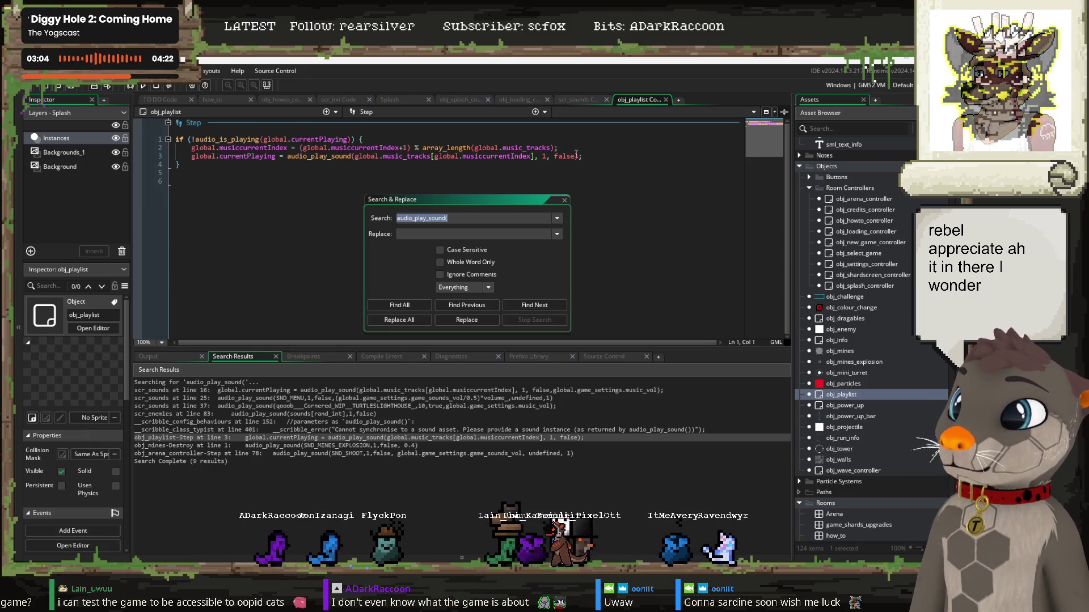
{"action": "type", "text": ","}
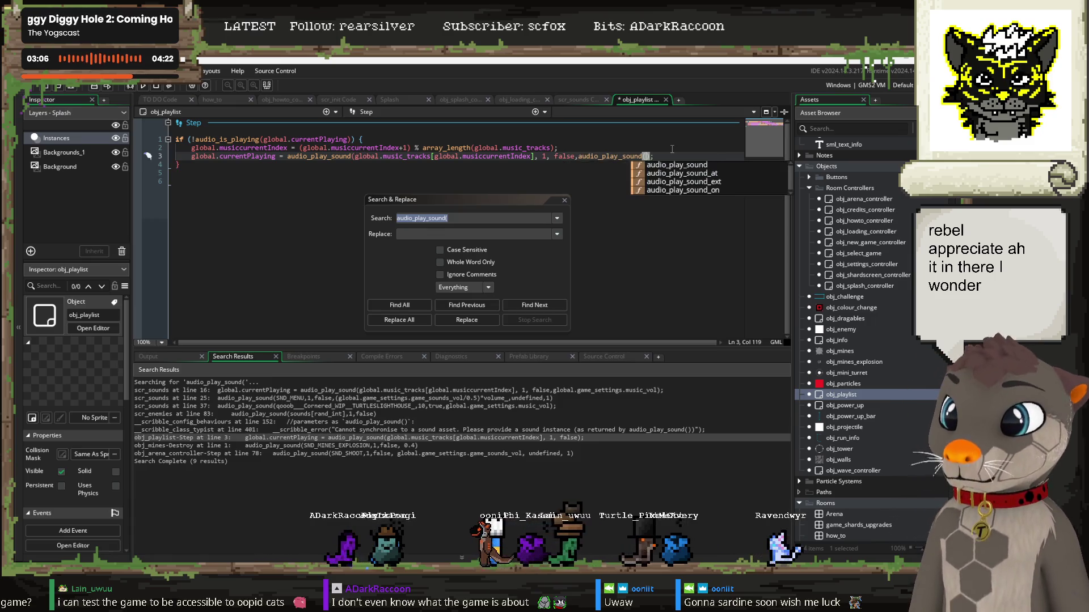
{"action": "key", "text": "super+v"}
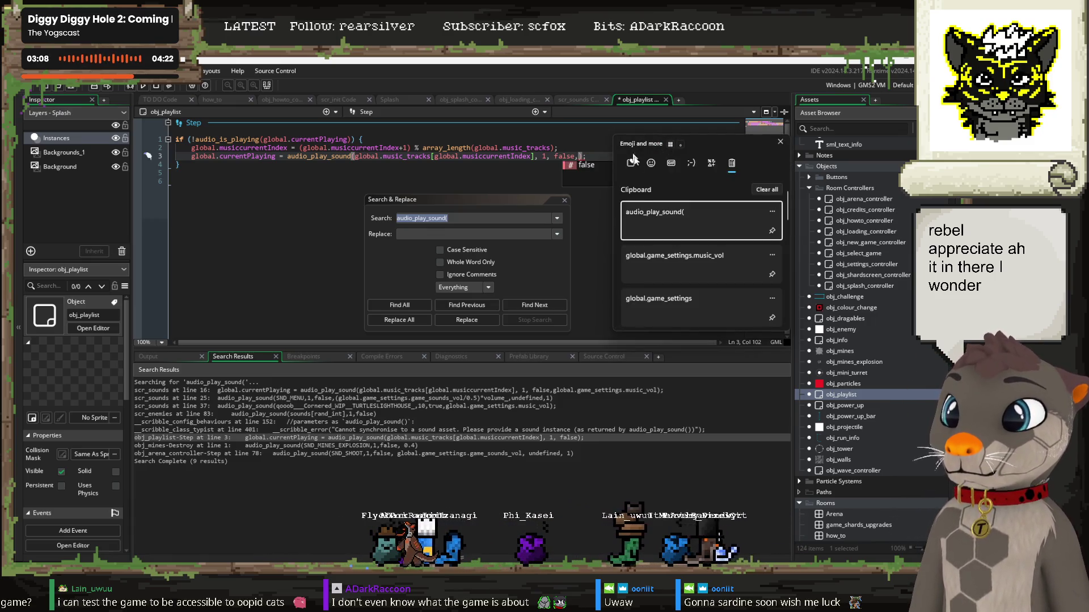
{"action": "left_click", "coordinate": [675, 257]}
{"action": "left_click", "coordinate": [644, 219]}
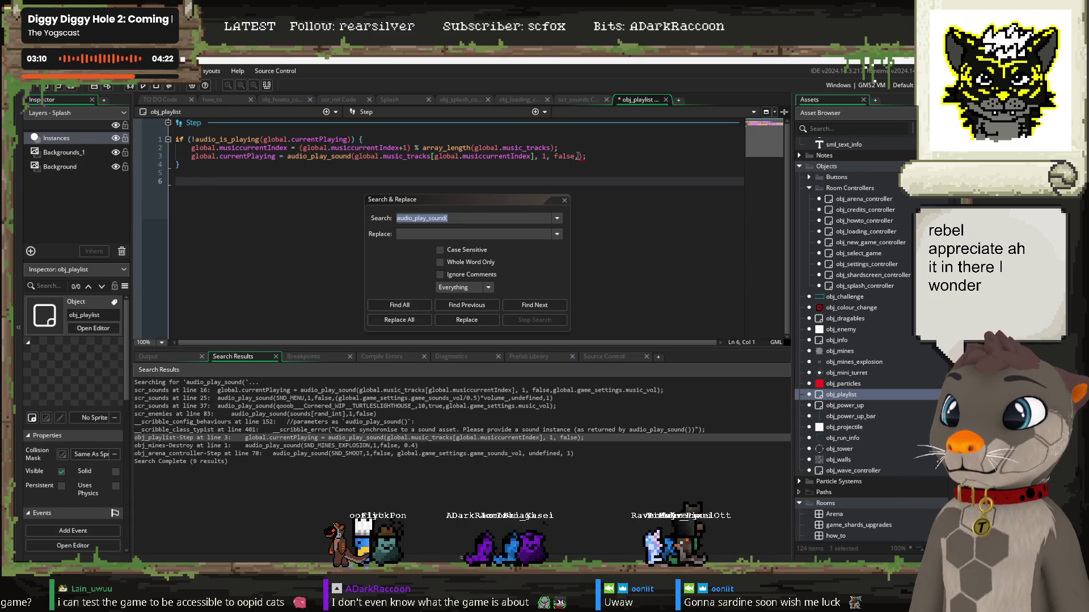
Step: Copy global.game_settings.music_vol from scr_sounds line 16 and paste it as line 3's gain argument
{"action": "left_click", "coordinate": [584, 99]}
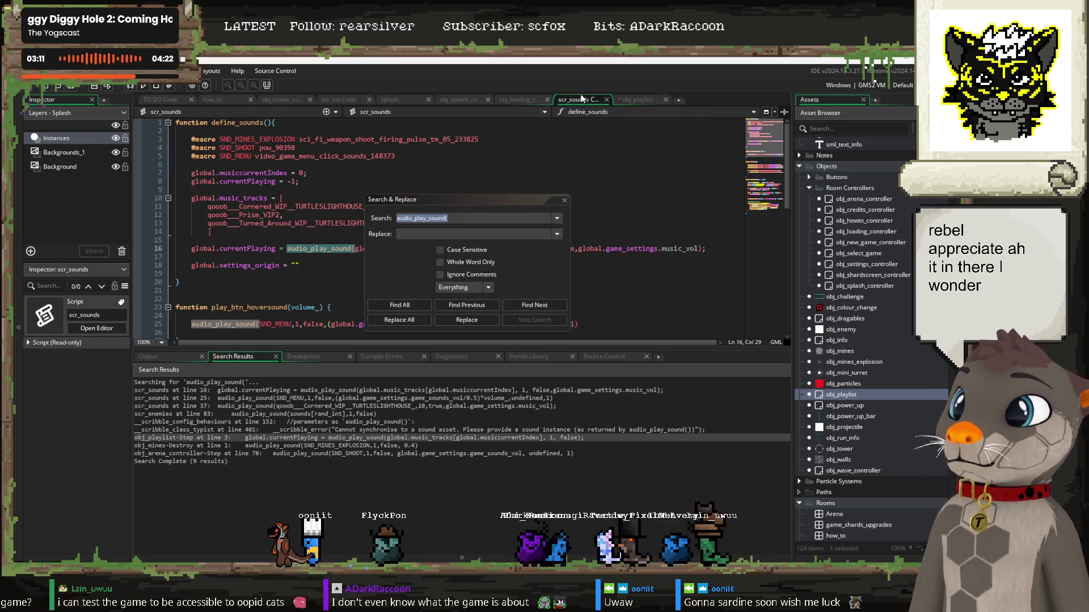
{"action": "left_click", "coordinate": [564, 200]}
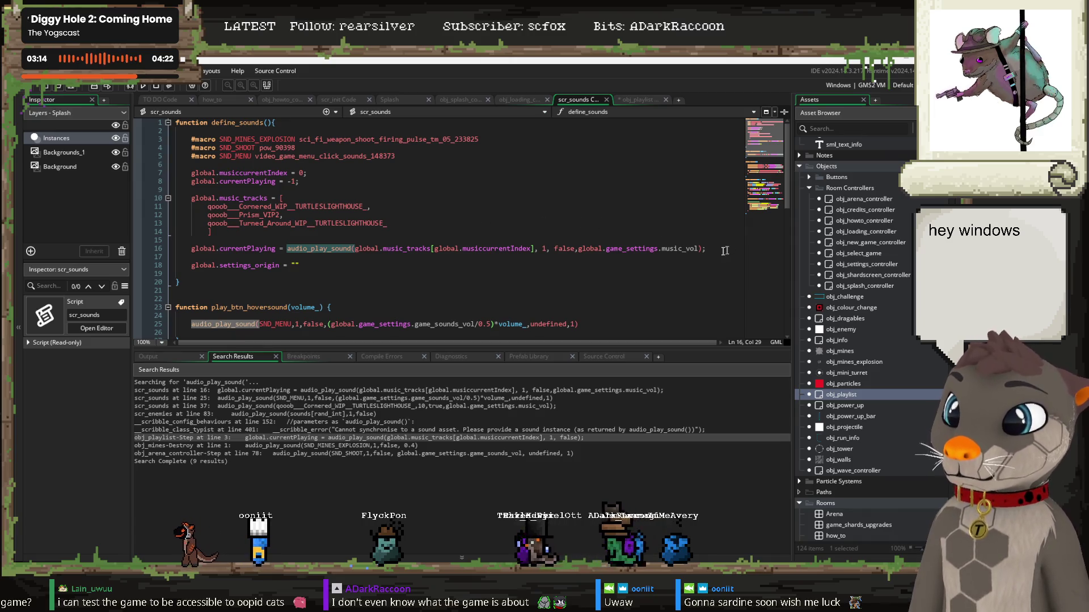
{"action": "left_click_drag", "start_coordinate": [699, 248], "coordinate": [581, 249]}
{"action": "key", "text": "ctrl+c"}
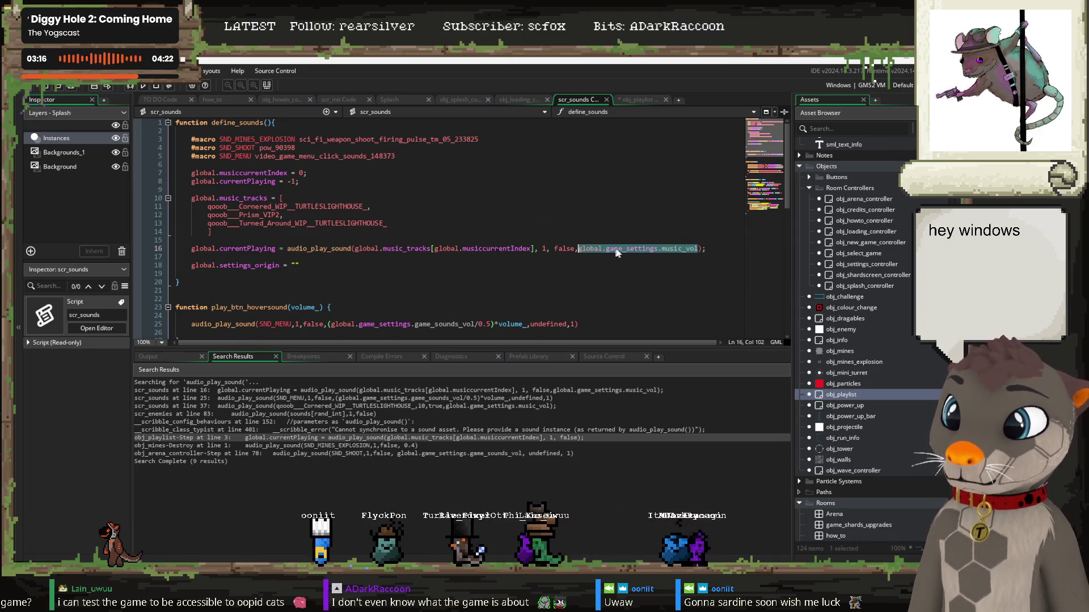
{"action": "left_click", "coordinate": [638, 101]}
{"action": "left_click", "coordinate": [578, 156]}
{"action": "key", "text": "ctrl+v"}
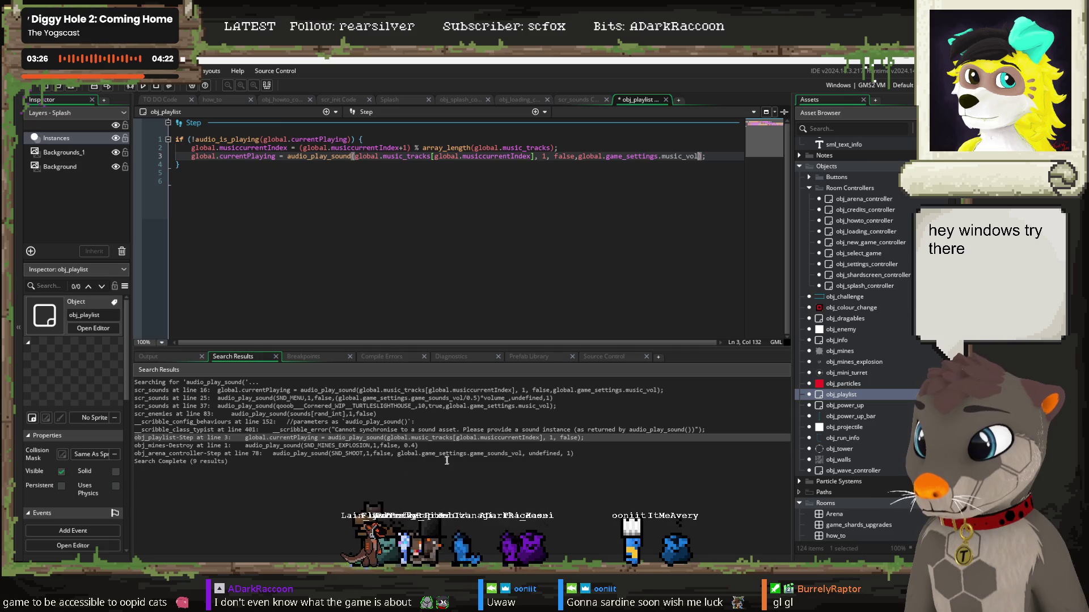
{"action": "left_click", "coordinate": [358, 454]}
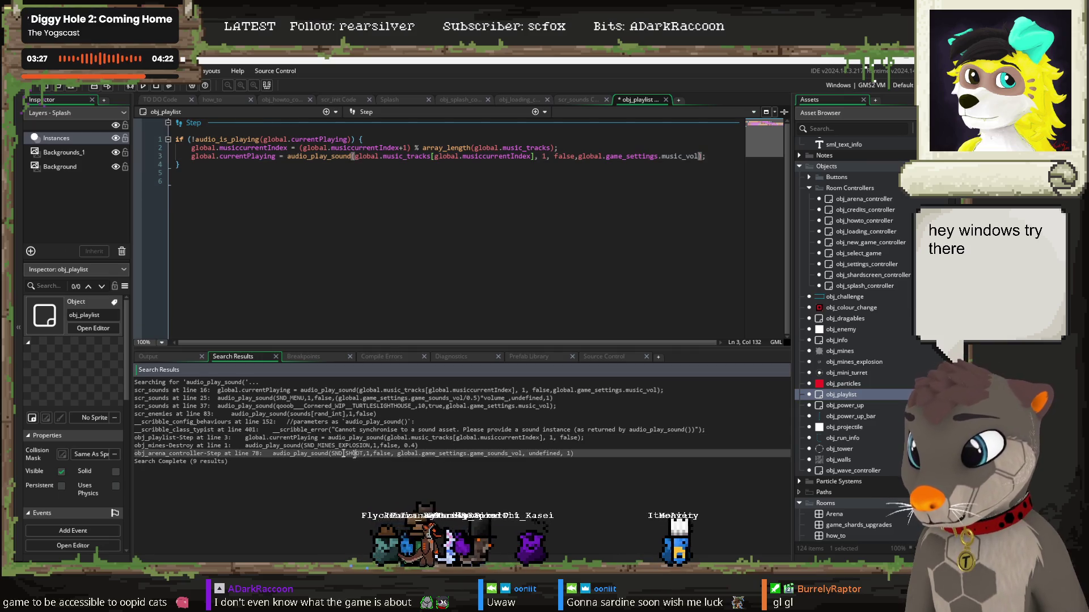
{"action": "left_click", "coordinate": [304, 156]}
Step: Run the game with F5, look at the volume settings screen, and close it
{"action": "key", "text": "F5"}
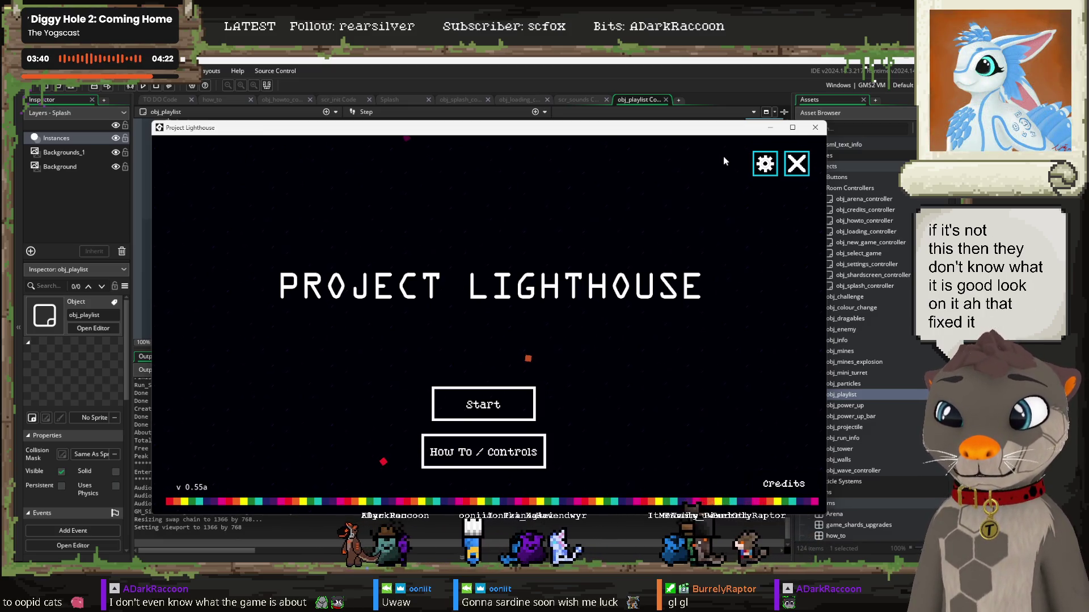
{"action": "left_click", "coordinate": [765, 166]}
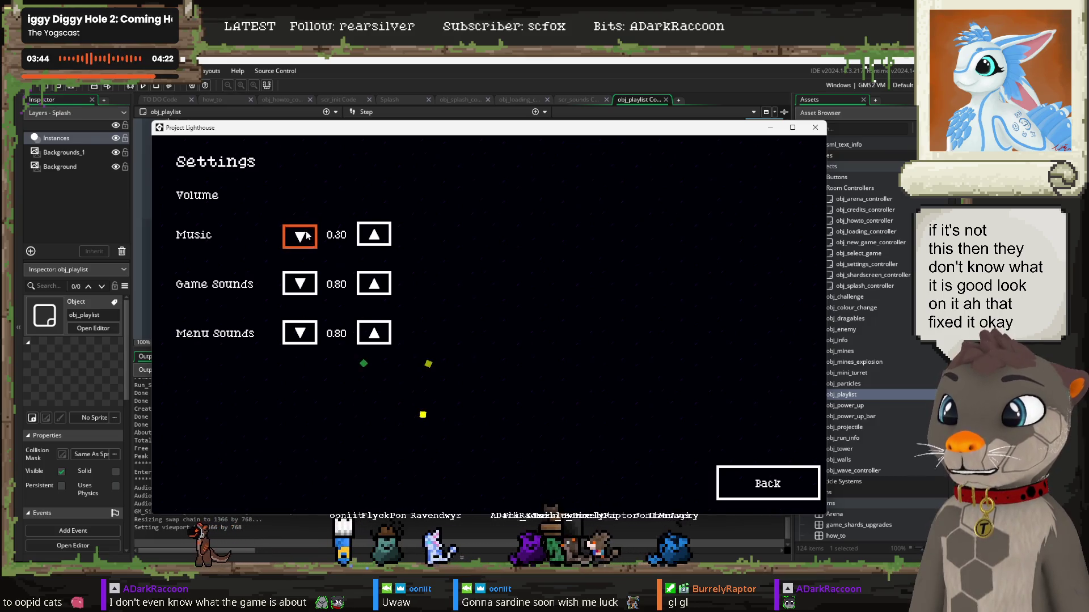
{"action": "left_click", "coordinate": [760, 486]}
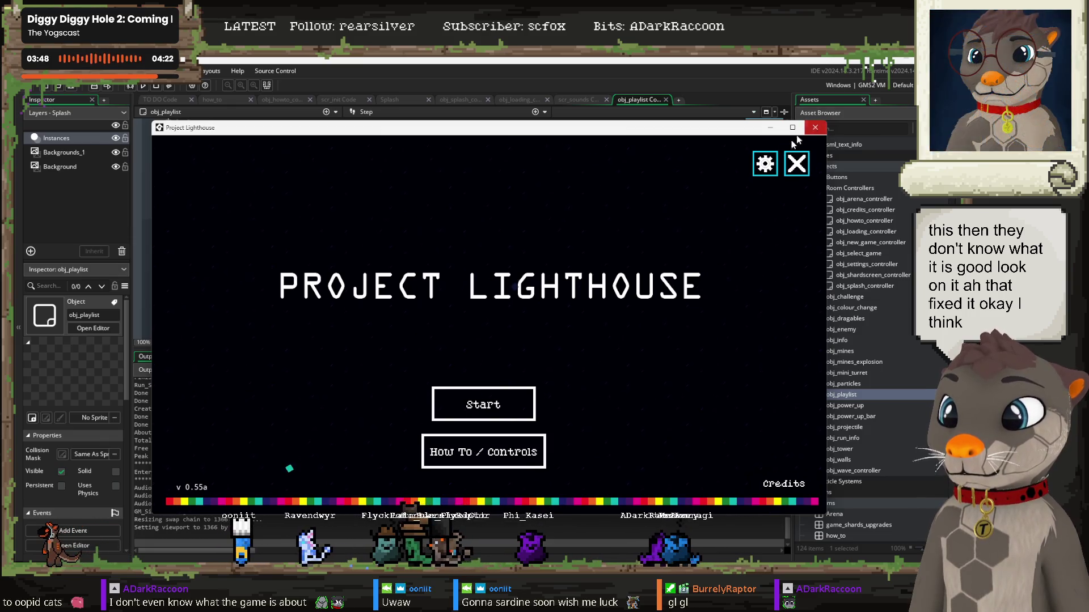
{"action": "left_click", "coordinate": [815, 127]}
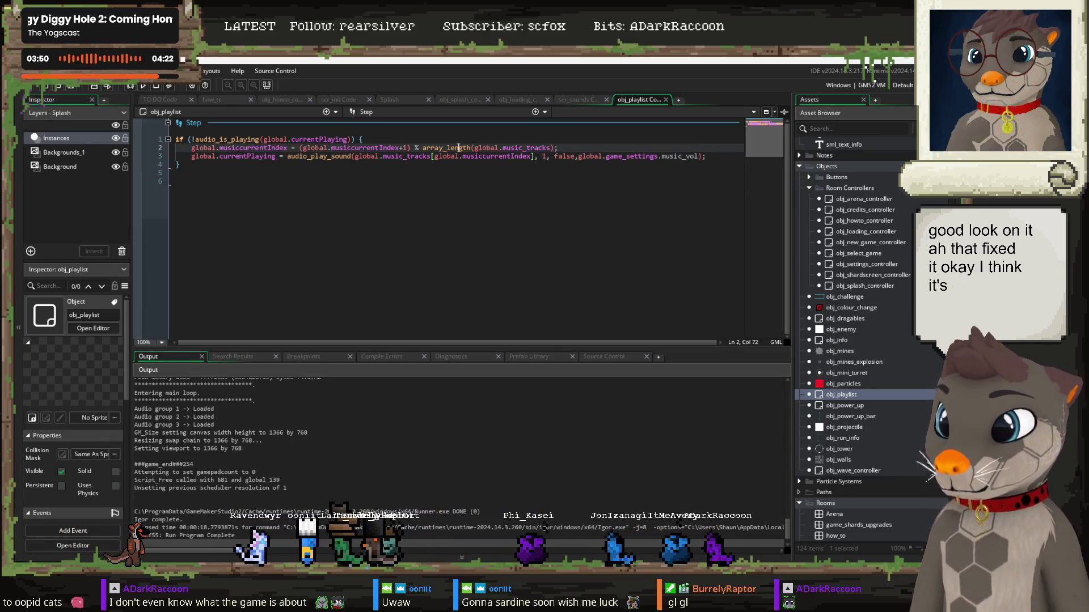
Step: Rerun the game, raise the music volume twice to 1, return to the menu, and close it
{"action": "key", "text": "F5"}
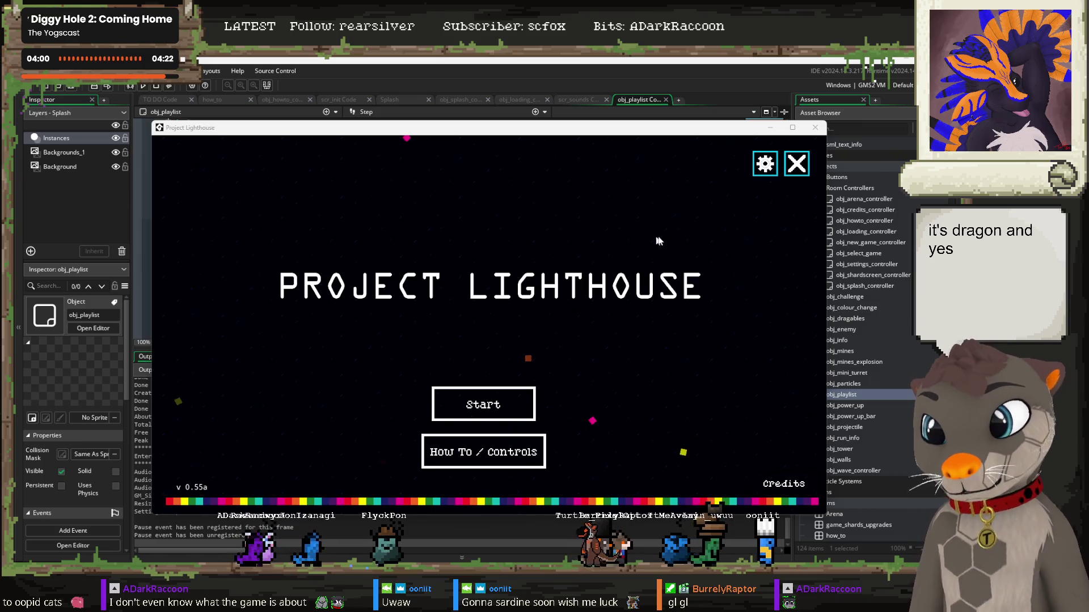
{"action": "left_click", "coordinate": [763, 165]}
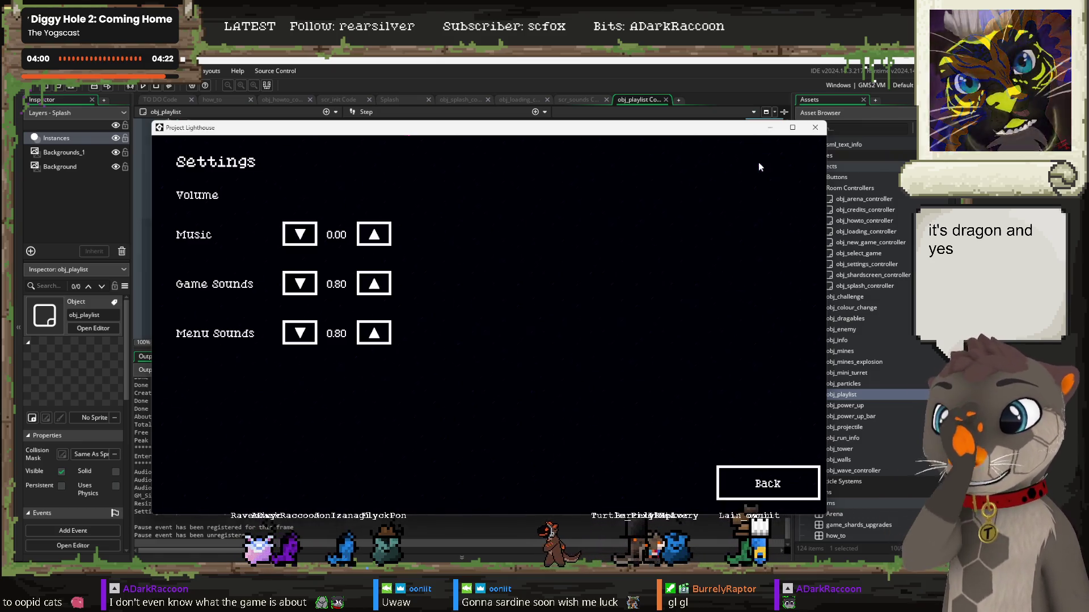
{"action": "left_click", "coordinate": [373, 234]}
{"action": "left_click", "coordinate": [373, 235]}
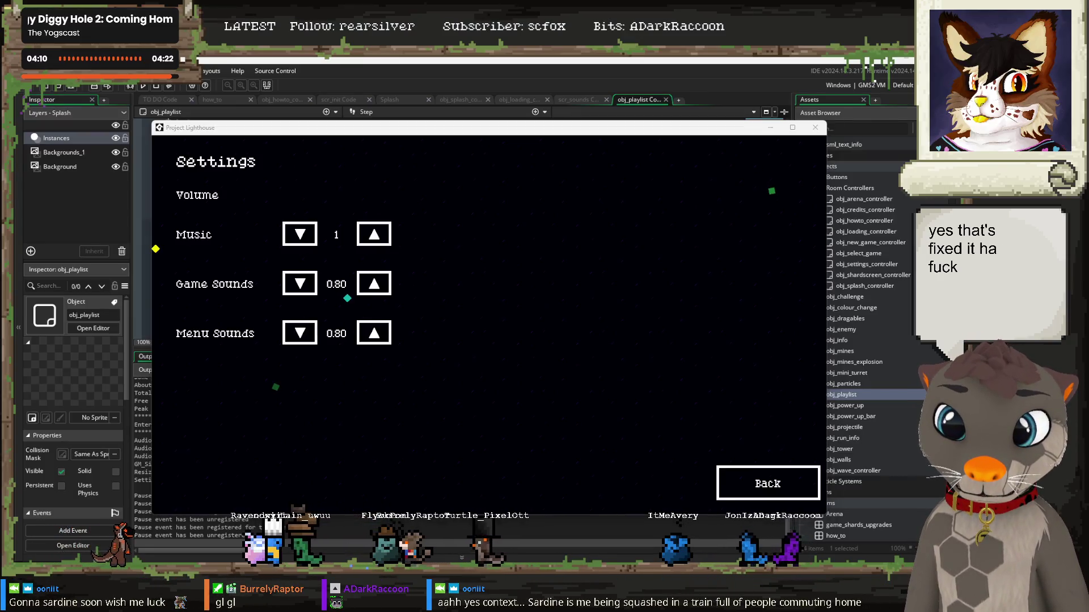
{"action": "left_click", "coordinate": [768, 484]}
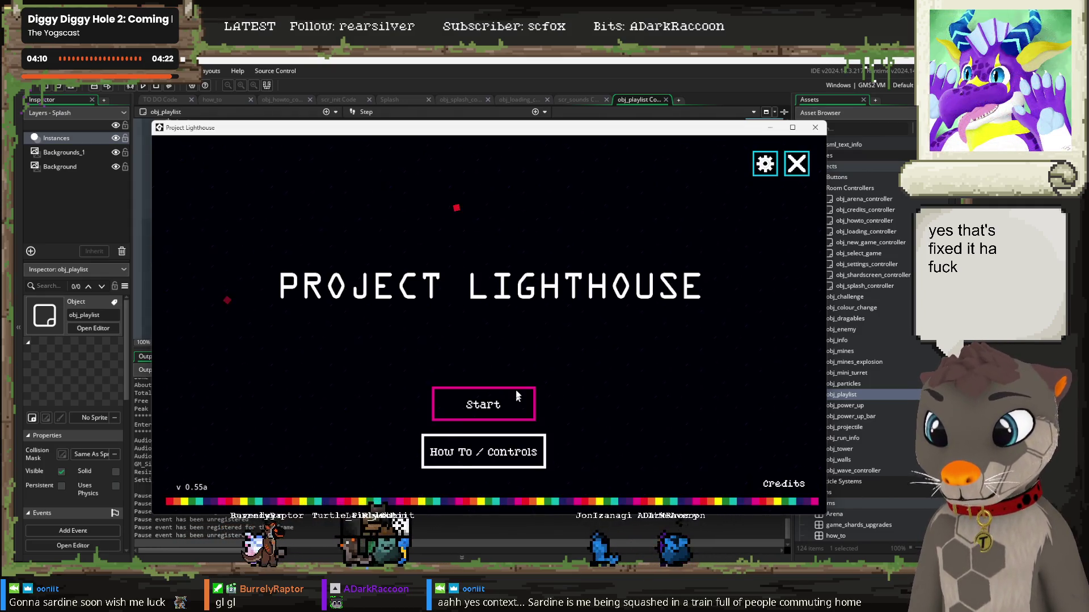
{"action": "left_click", "coordinate": [817, 129]}
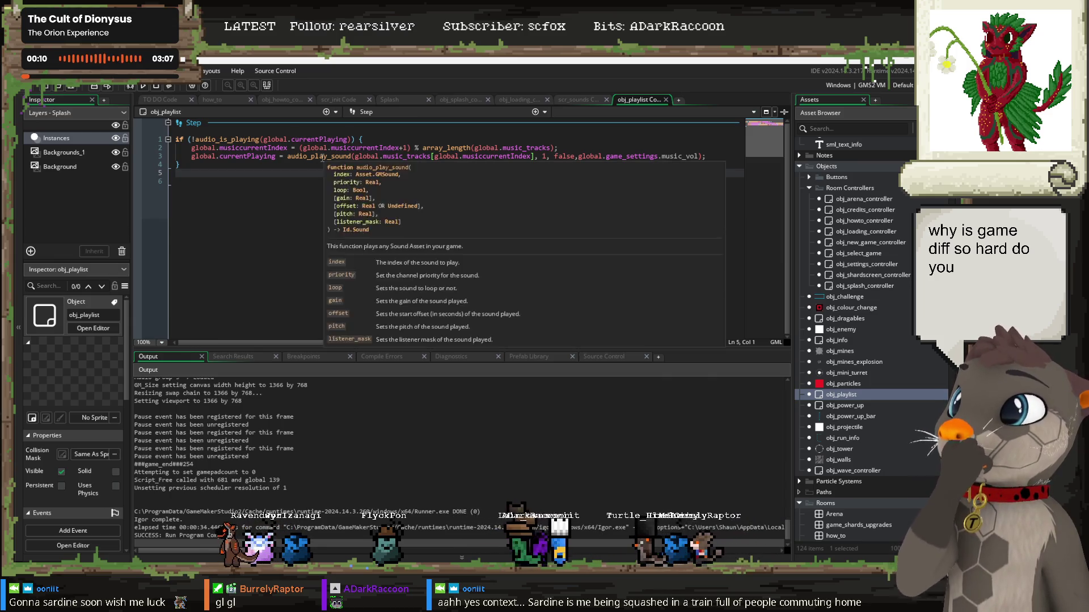
Step: Delete ', global.game_settings.music_vol' from obj_playlist Step line 3, save, and switch to scr_sounds
{"action": "key", "text": "Down"}
{"action": "mouse_move", "coordinate": [317, 156]}
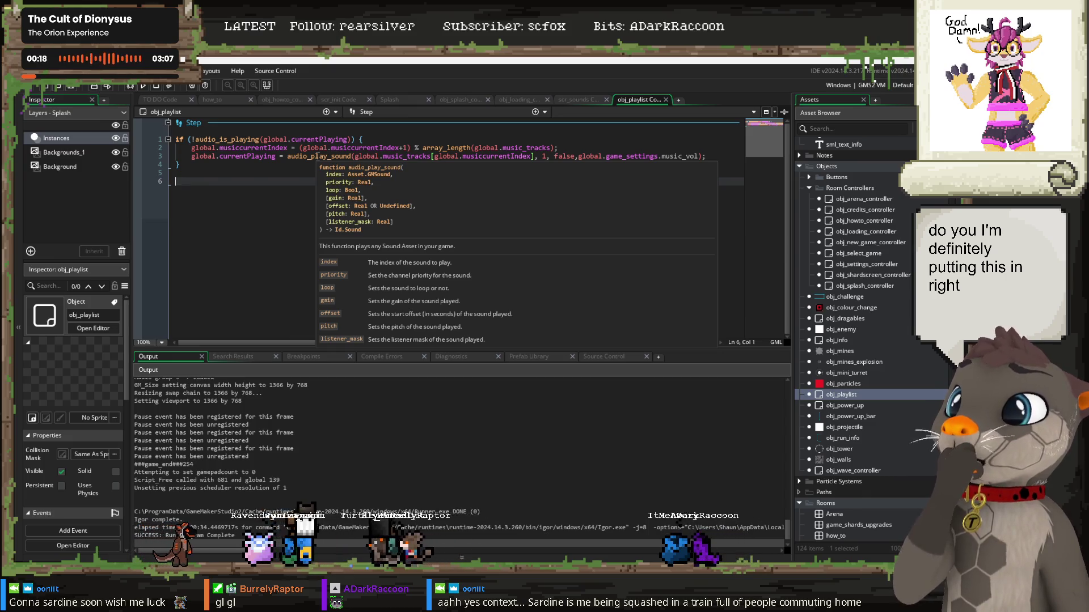
{"action": "left_click", "coordinate": [701, 156]}
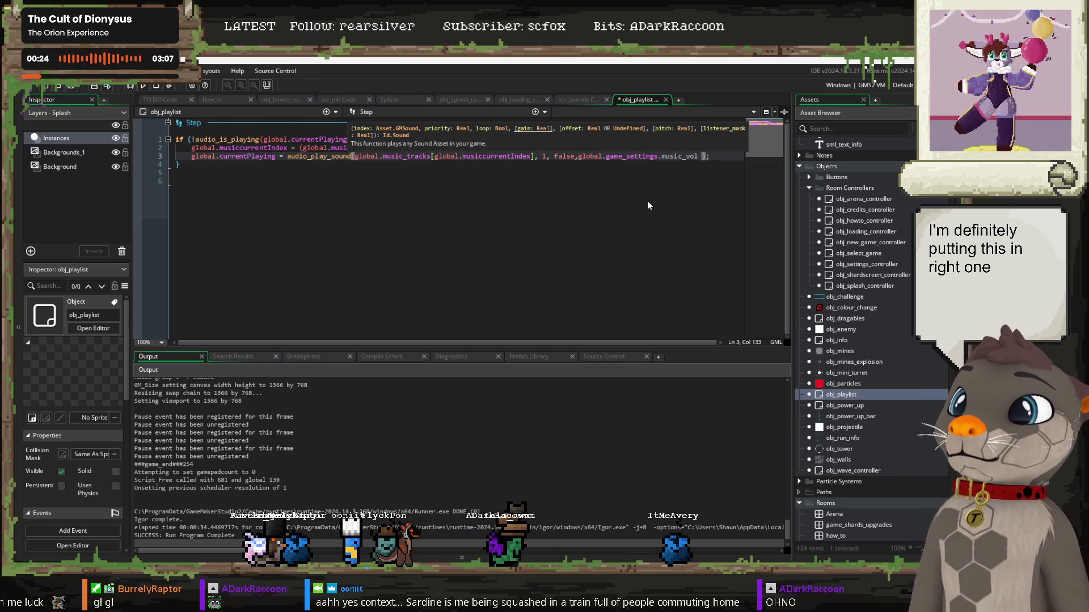
{"action": "key", "text": "BackSpace"}
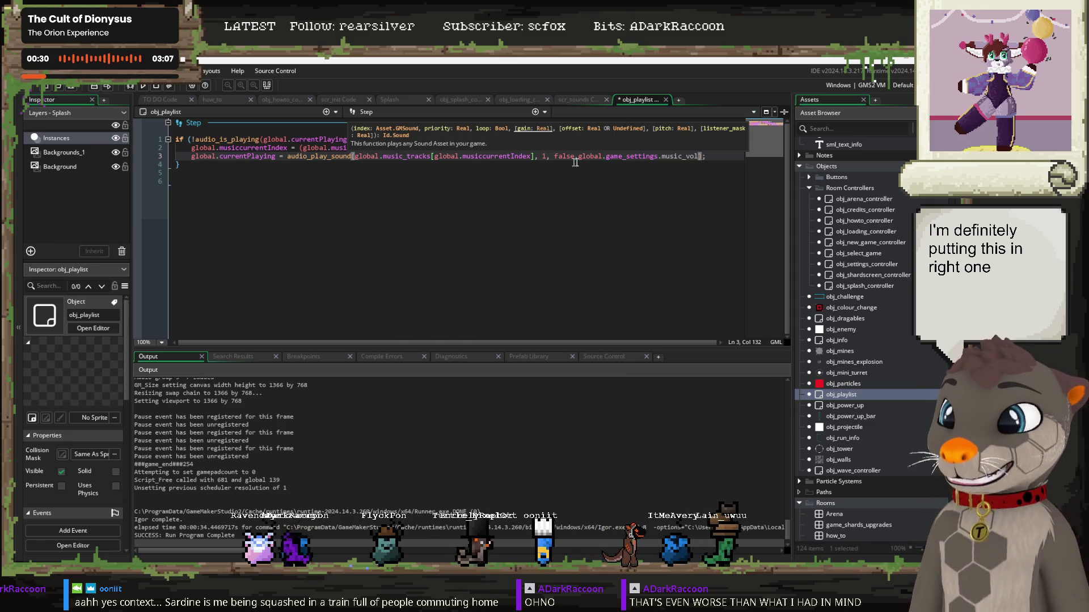
{"action": "key", "text": "ctrl+shift+Left"}
{"action": "key", "text": "ctrl+shift+Left"}
{"action": "key", "text": "ctrl+shift+Left"}
{"action": "key", "text": "BackSpace"}
{"action": "key", "text": "ctrl+s"}
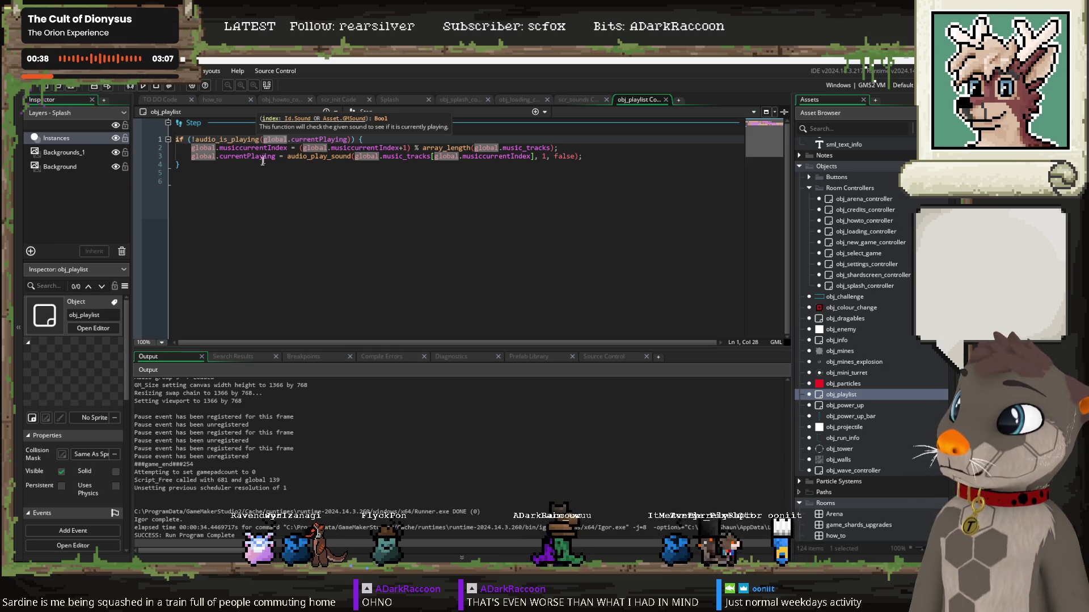
{"action": "key", "text": "ctrl+End"}
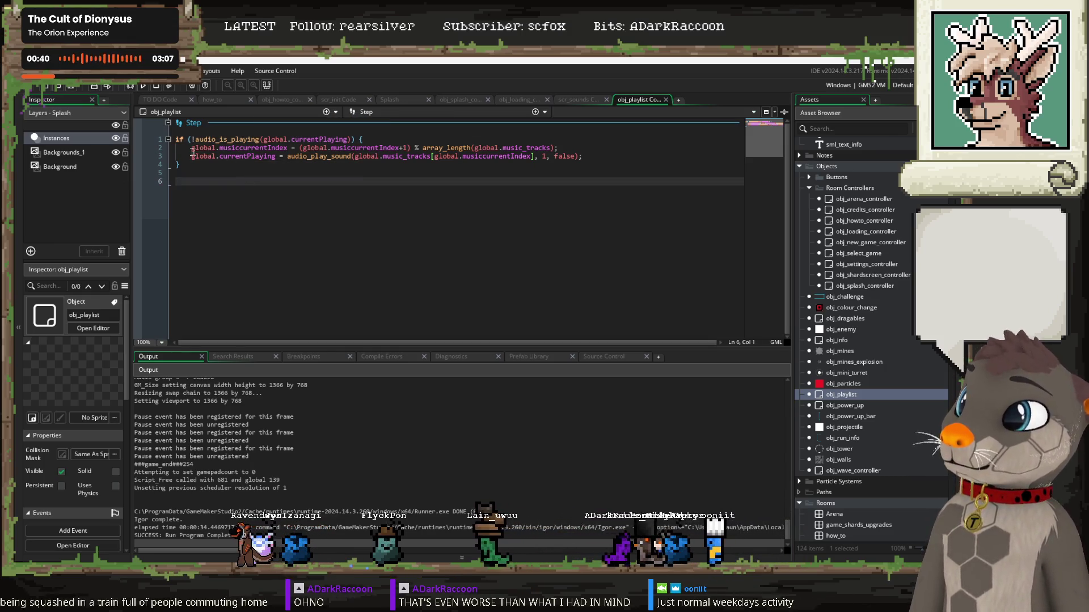
{"action": "left_click", "coordinate": [576, 101]}
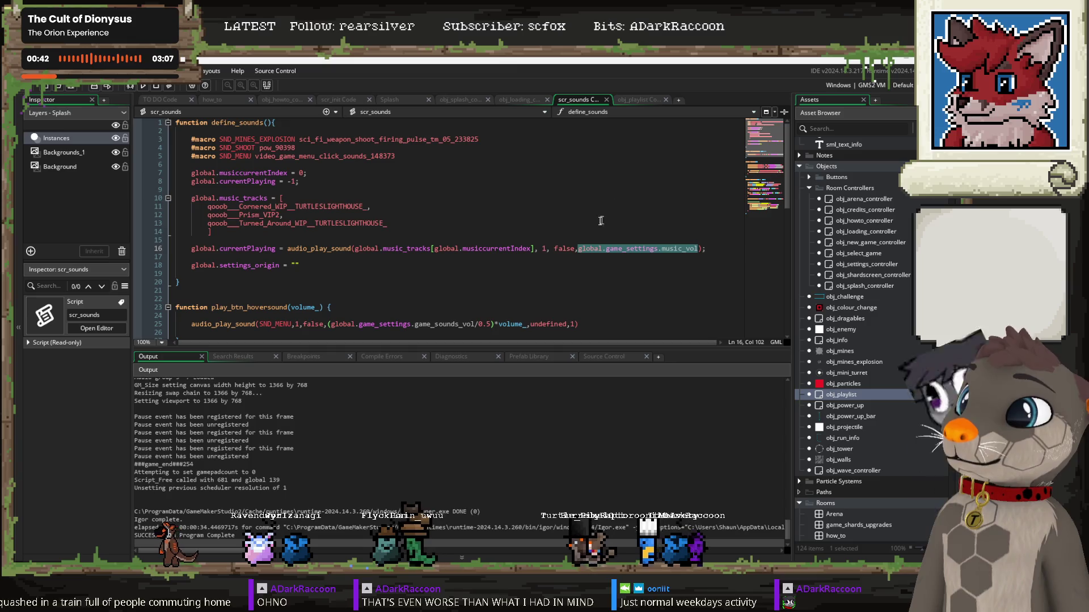
Step: Delete ',global.game_settings.music_vol' from line 16's audio_play_sound, then move down to play_music
{"action": "key", "text": "BackSpace"}
{"action": "key", "text": "BackSpace"}
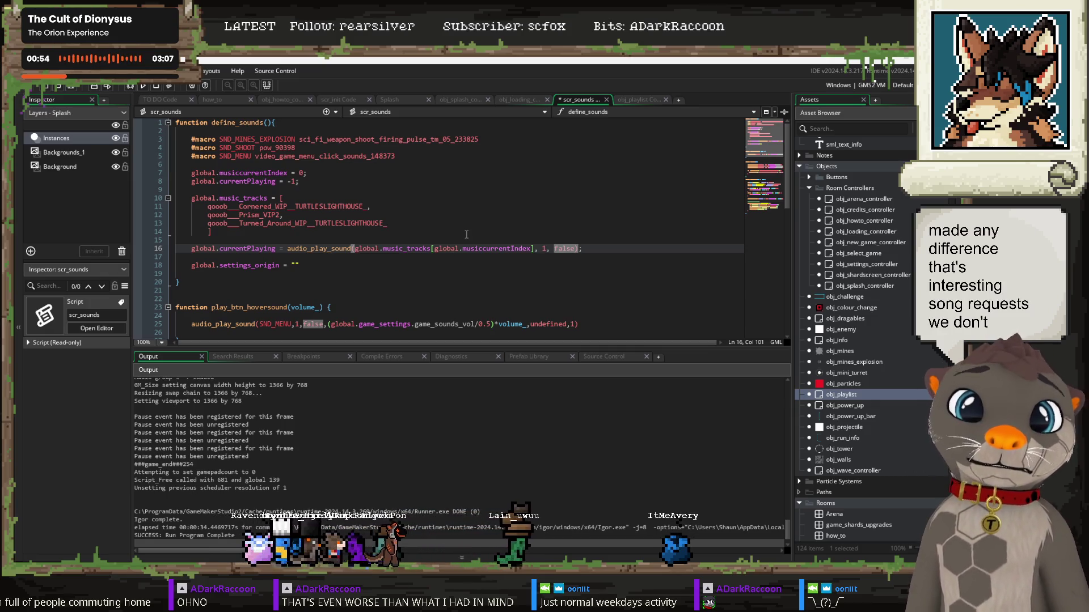
{"action": "left_click", "coordinate": [487, 266]}
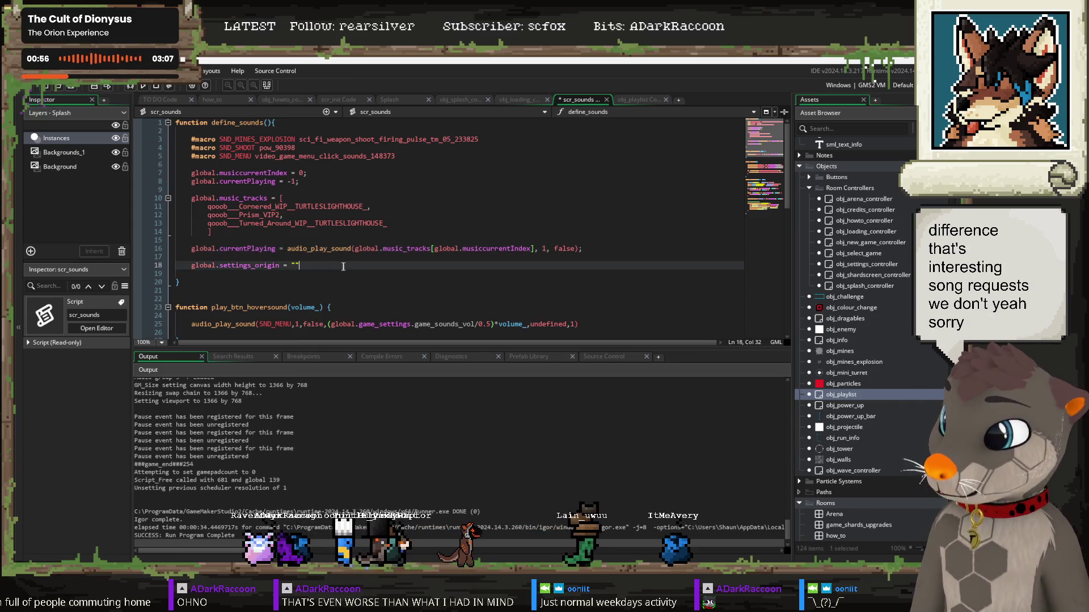
{"action": "scroll", "coordinate": [505, 277], "scroll_direction": "down", "scroll_amount": 2}
{"action": "scroll", "coordinate": [511, 272], "scroll_direction": "down", "scroll_amount": 2}
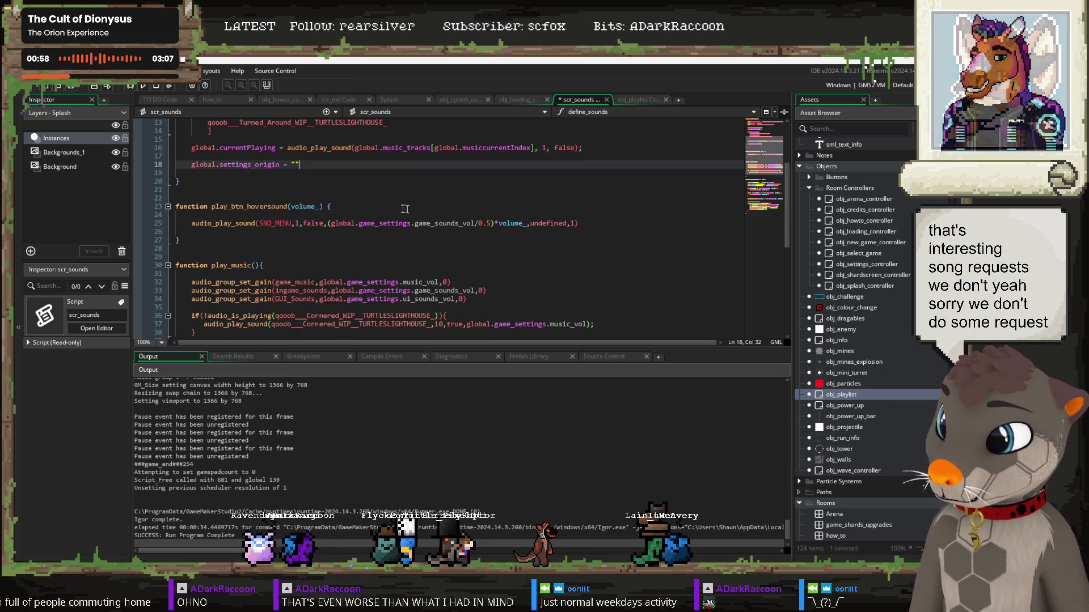
{"action": "scroll", "coordinate": [437, 242], "scroll_direction": "down", "scroll_amount": 2}
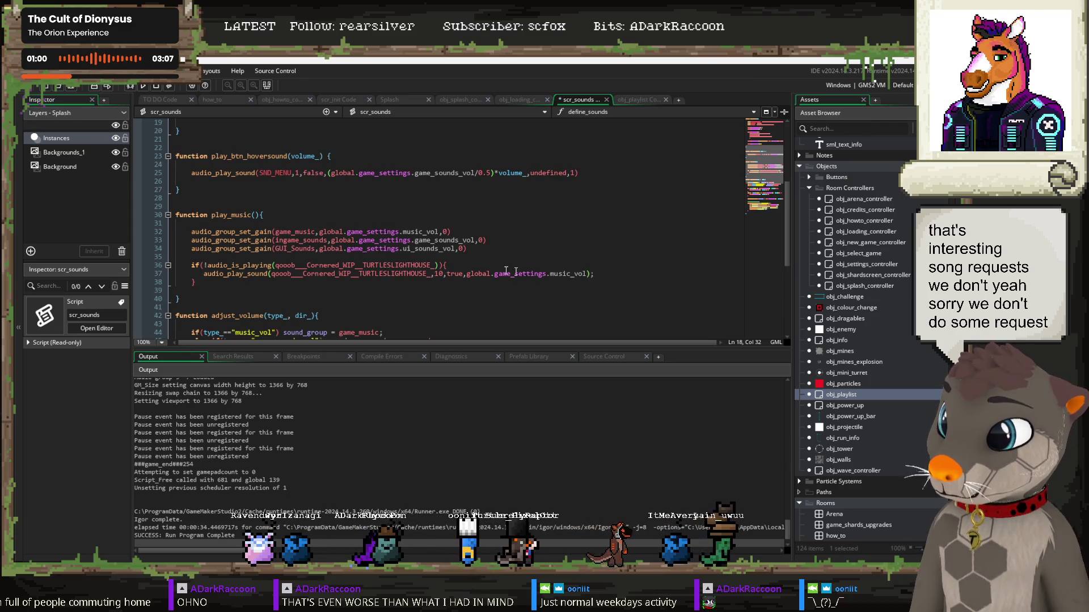
{"action": "left_click", "coordinate": [239, 282]}
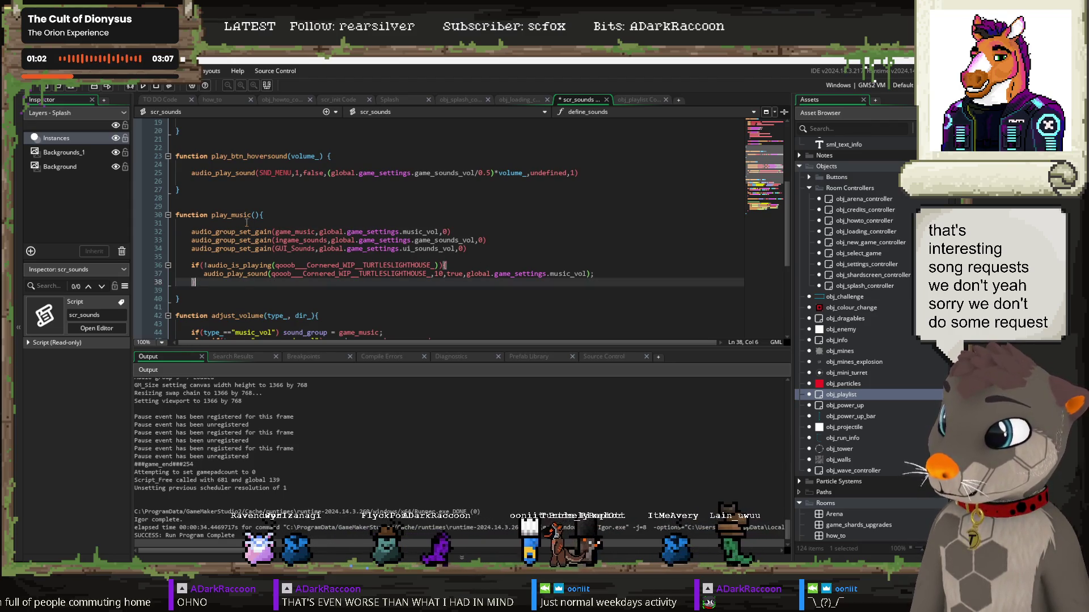
{"action": "left_click", "coordinate": [212, 216]}
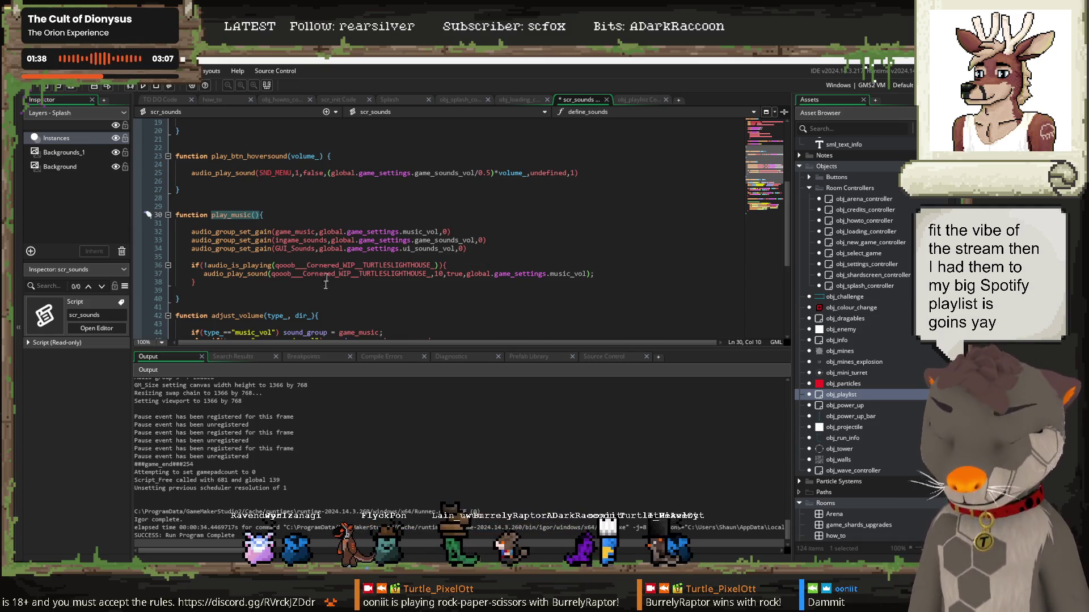
{"action": "left_click", "coordinate": [255, 215]}
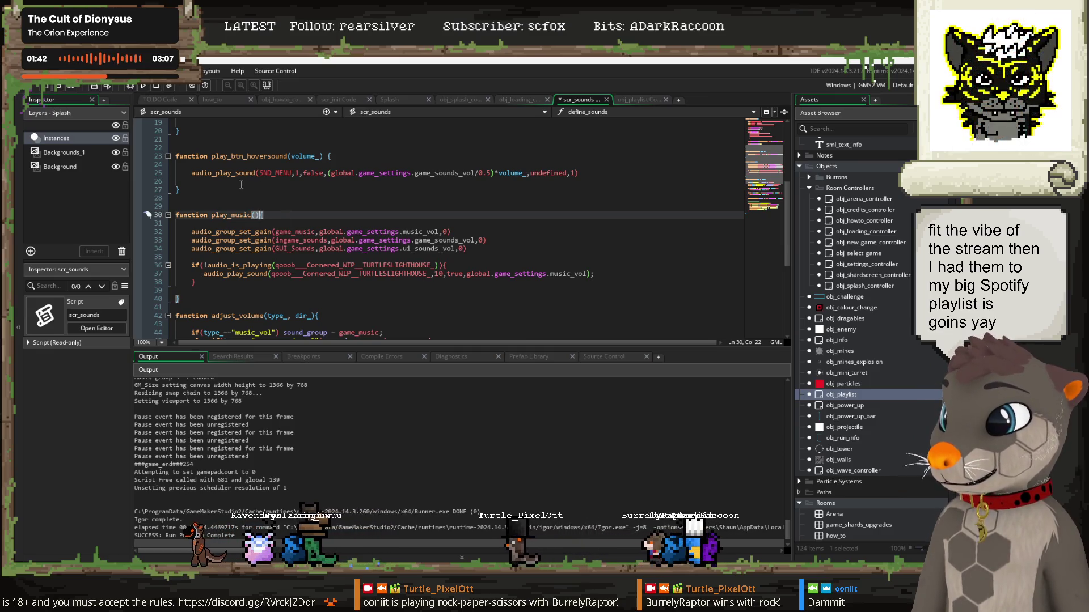
{"action": "double_click", "coordinate": [213, 215]}
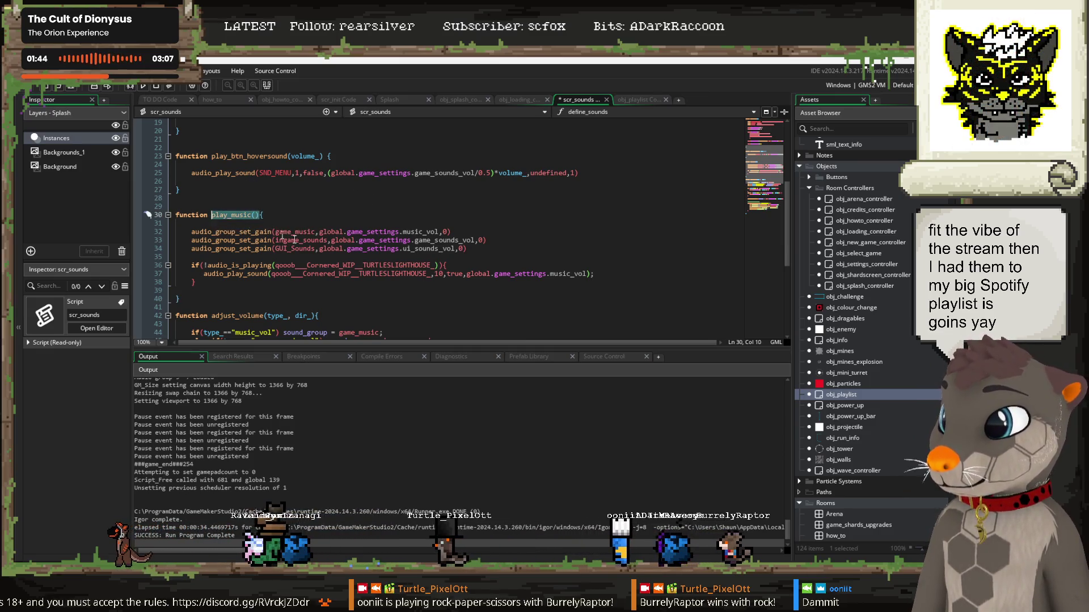
{"action": "scroll", "coordinate": [298, 431], "scroll_direction": "up", "scroll_amount": 2}
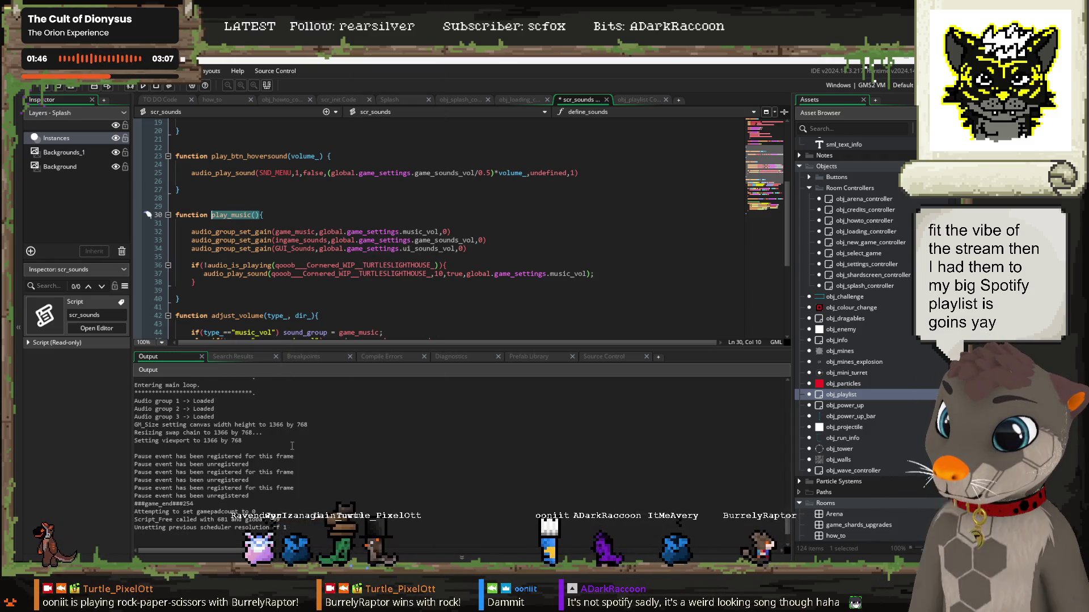
Step: Find all occurrences of play_music() across the project
{"action": "scroll", "coordinate": [335, 459], "scroll_direction": "up", "scroll_amount": 5}
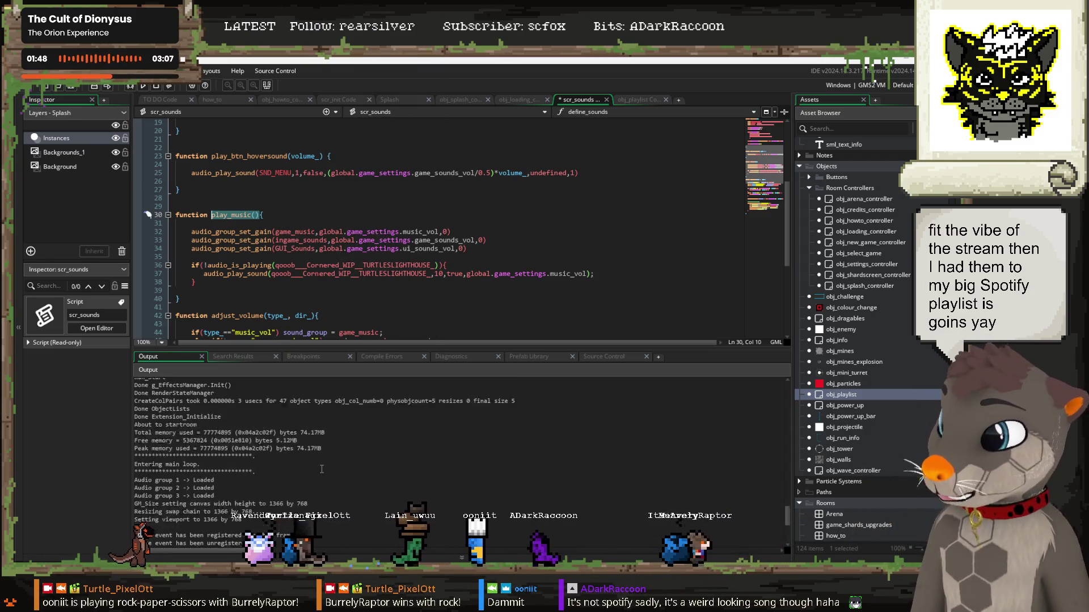
{"action": "scroll", "coordinate": [323, 465], "scroll_direction": "up", "scroll_amount": 8}
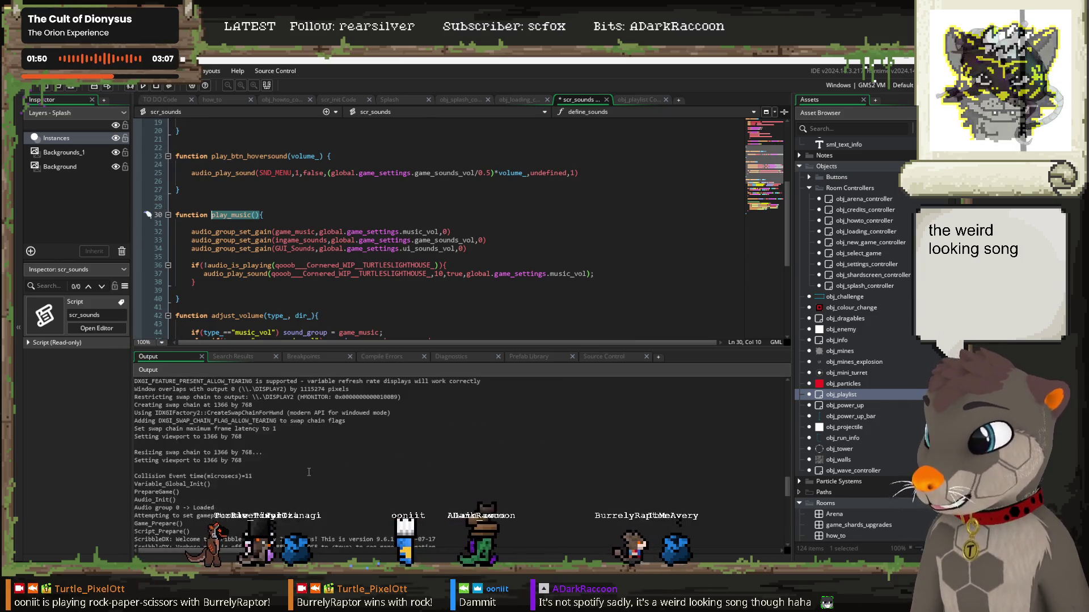
{"action": "scroll", "coordinate": [309, 472], "scroll_direction": "up", "scroll_amount": 10}
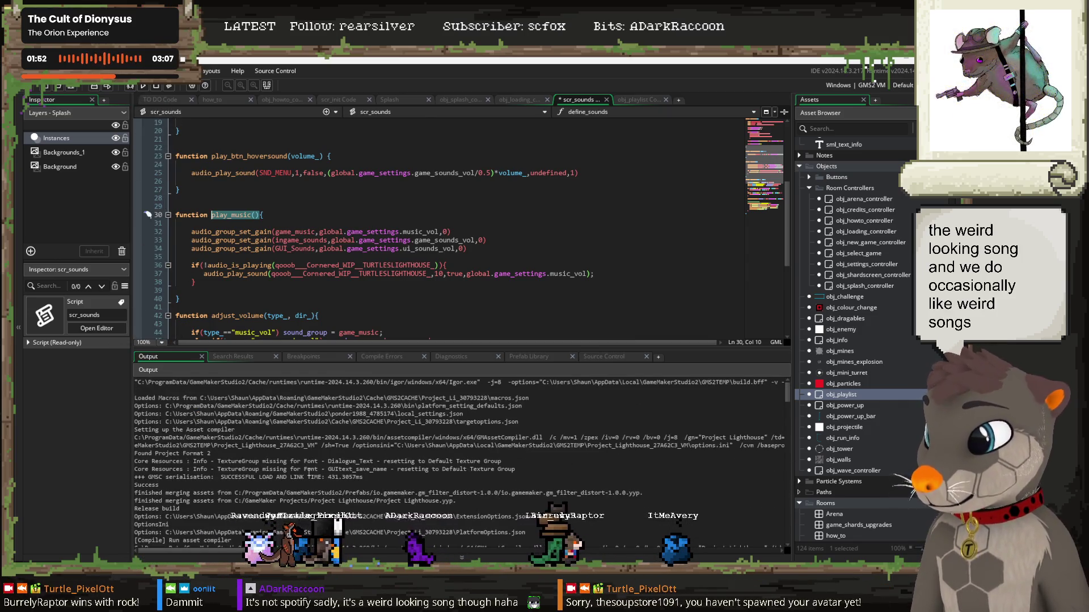
{"action": "scroll", "coordinate": [309, 472], "scroll_direction": "down", "scroll_amount": 10}
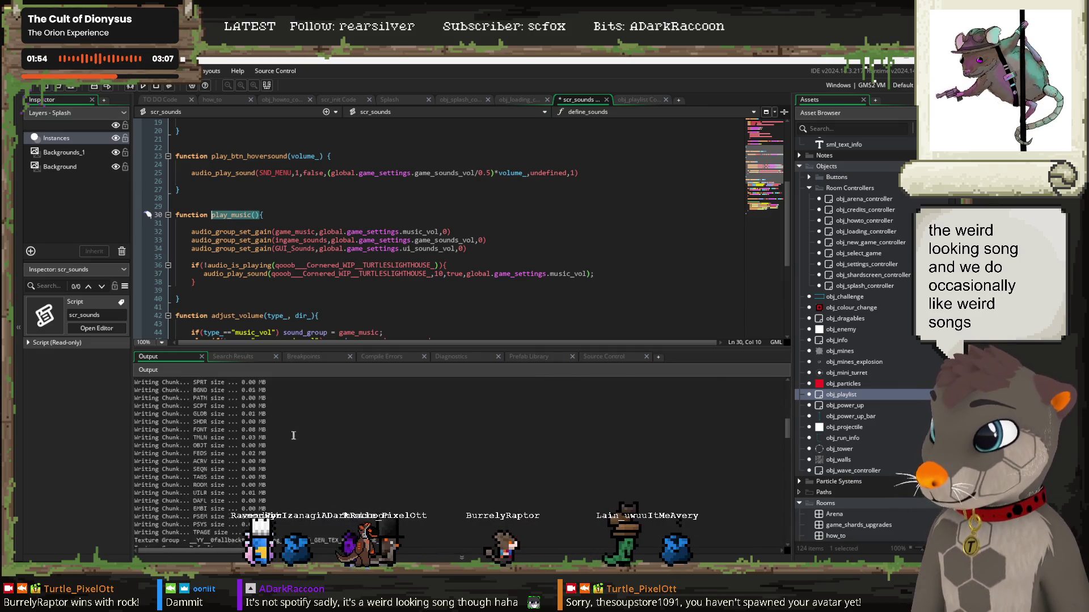
{"action": "left_click", "coordinate": [230, 214]}
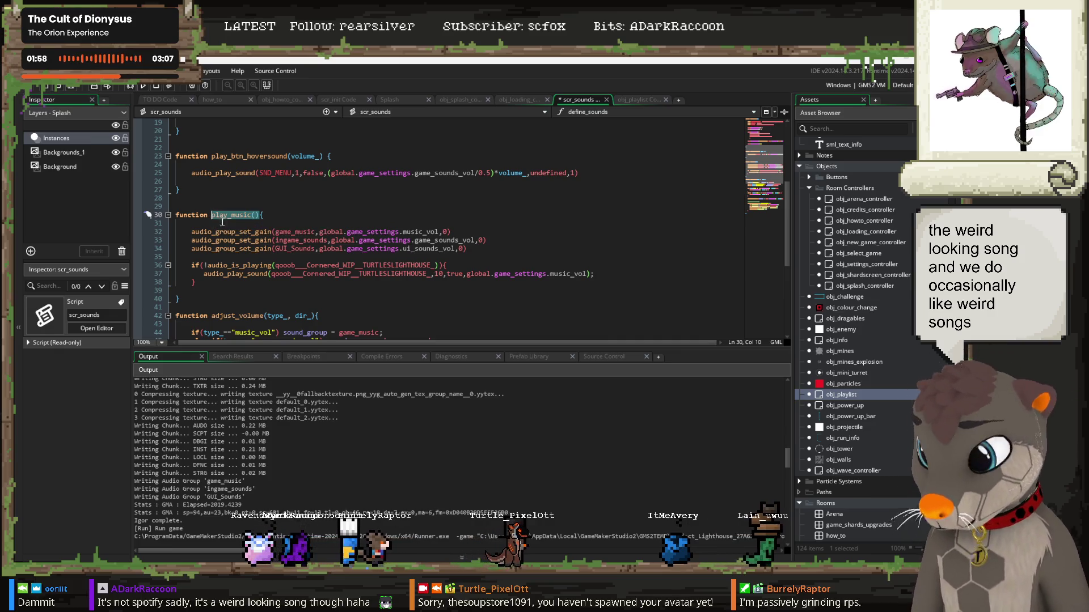
{"action": "key", "text": "ctrl+shift+f"}
{"action": "left_click", "coordinate": [417, 305]}
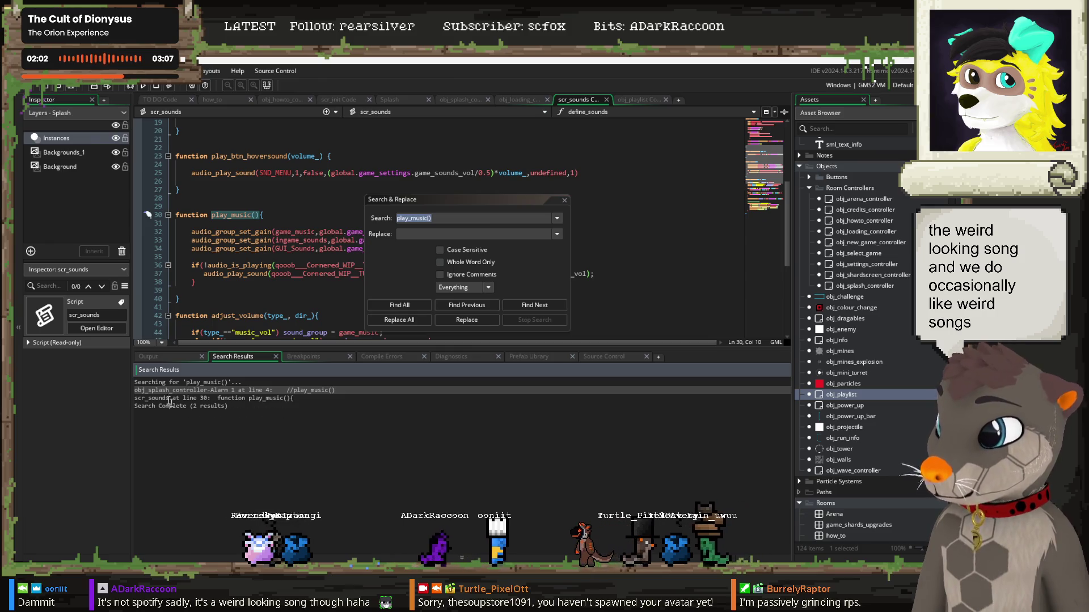
Step: Check the obj_splash_controller match, then close the search and jump to play_music() in scr_sounds
{"action": "left_click", "coordinate": [273, 390]}
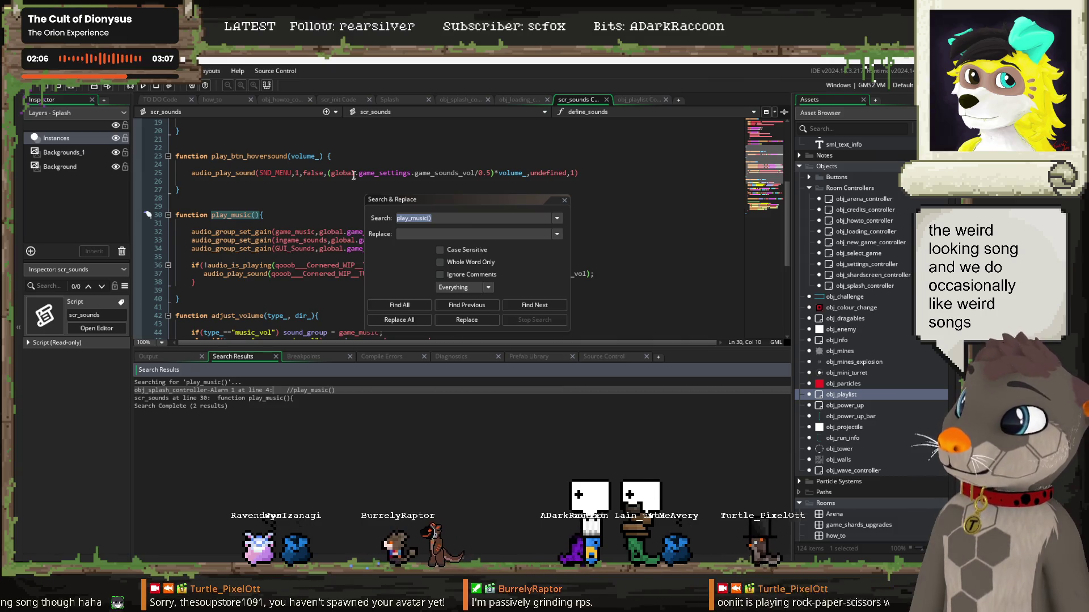
{"action": "left_click_drag", "start_coordinate": [397, 200], "coordinate": [529, 158]}
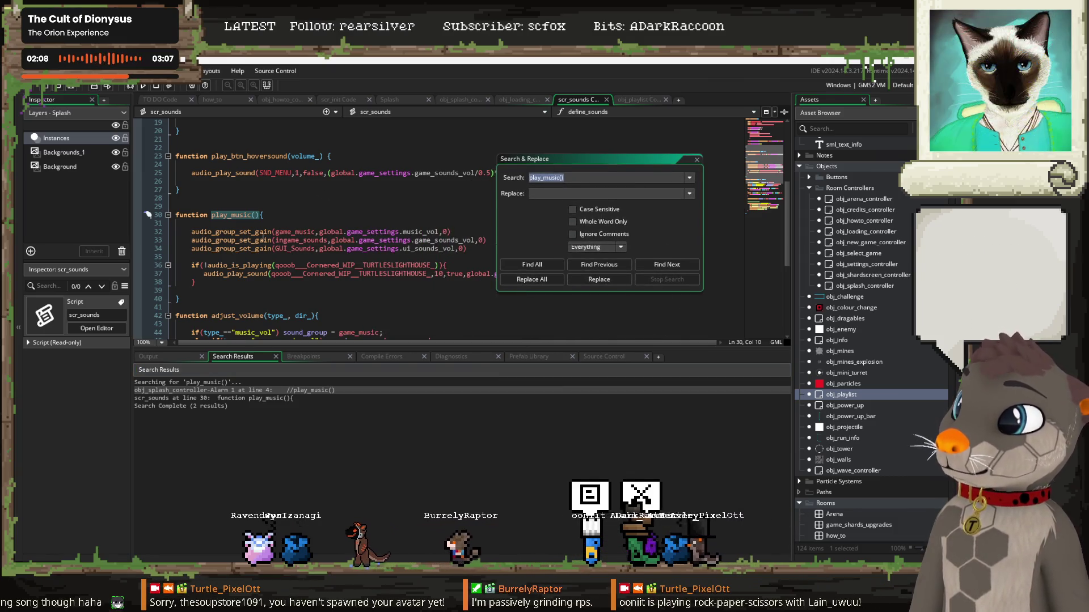
{"action": "scroll", "coordinate": [285, 258], "scroll_direction": "up", "scroll_amount": 6}
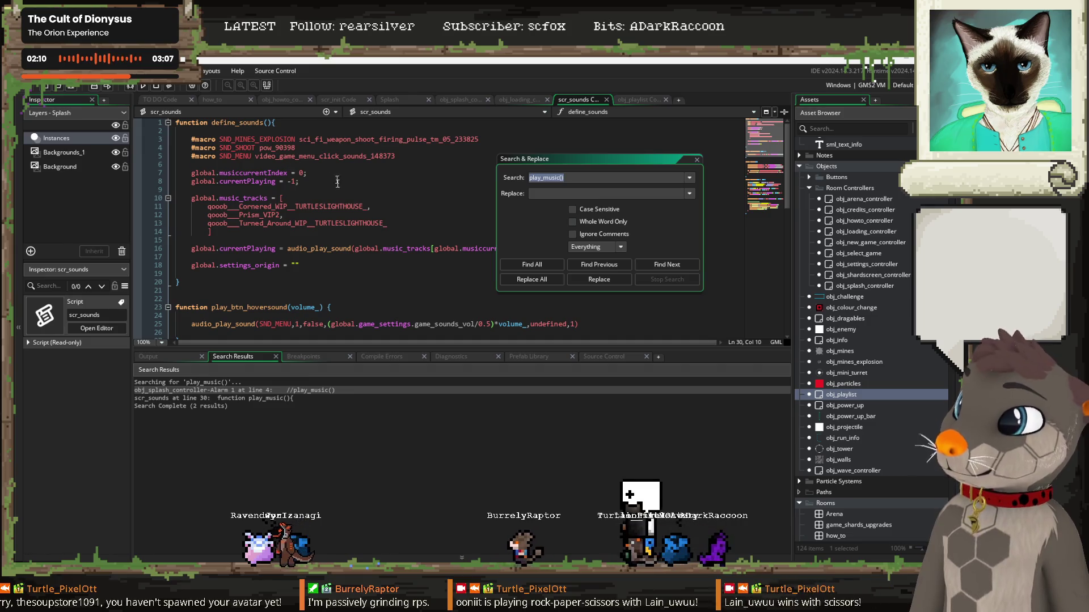
{"action": "left_click", "coordinate": [698, 159]}
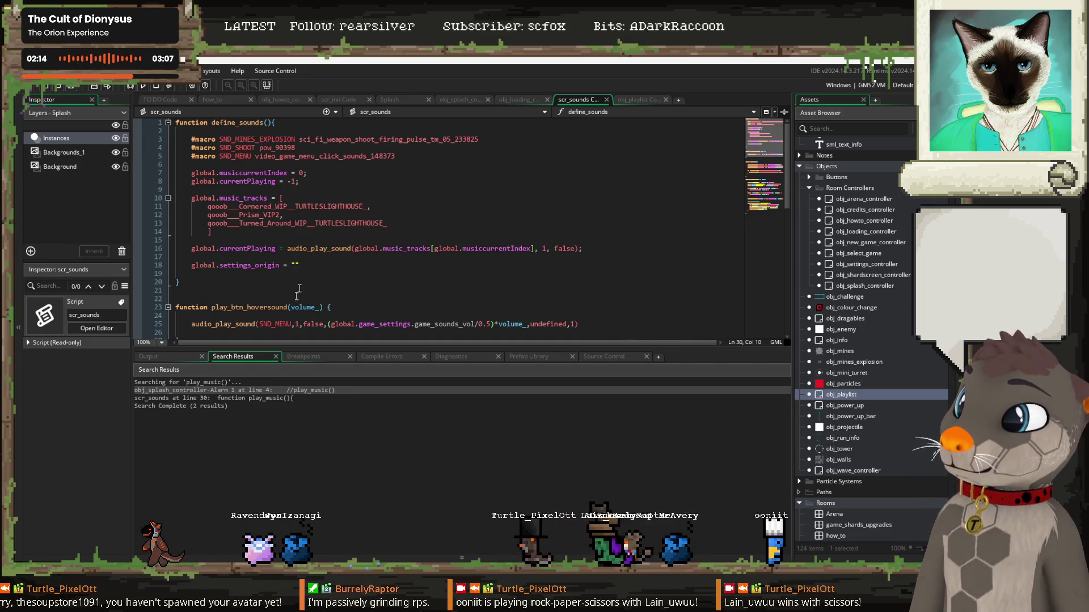
{"action": "double_click", "coordinate": [264, 398]}
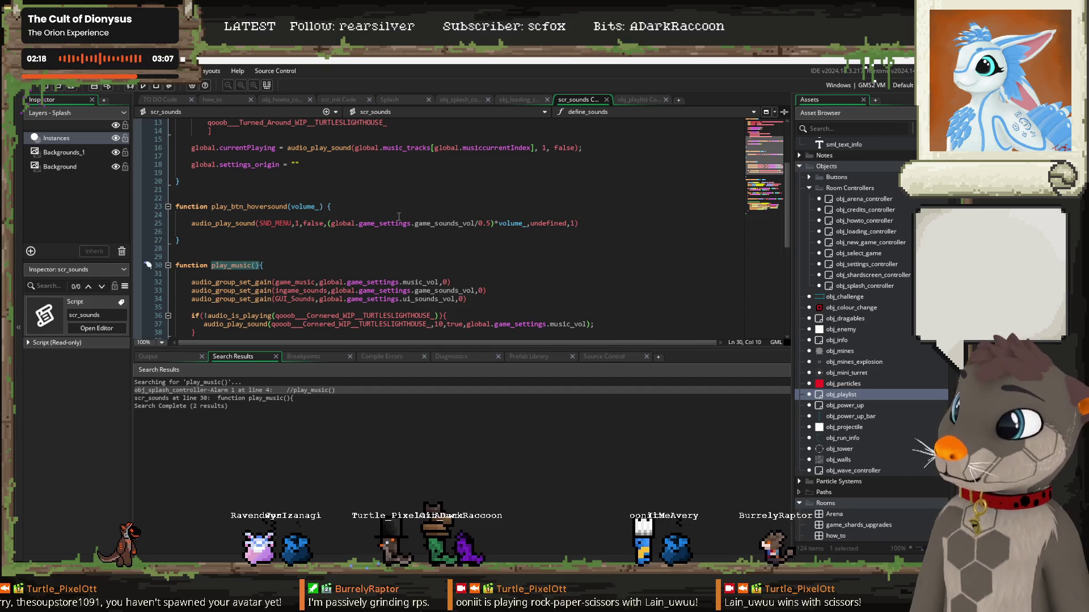
{"action": "left_click", "coordinate": [646, 100]}
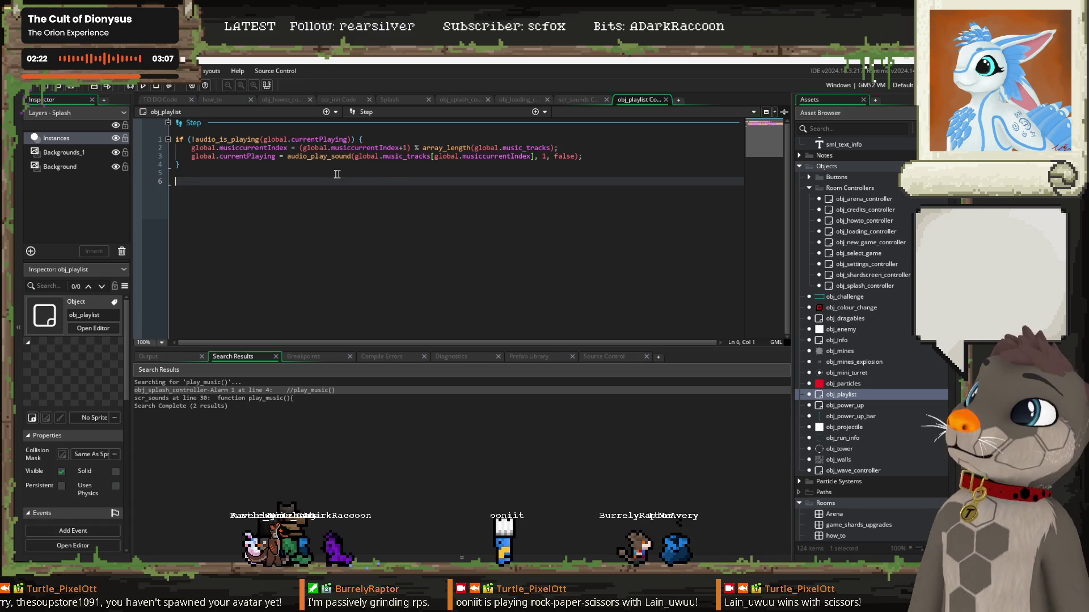
Step: Review the obj_playlist Step event's track-advancing code, then build and run the game
{"action": "left_click", "coordinate": [373, 139]}
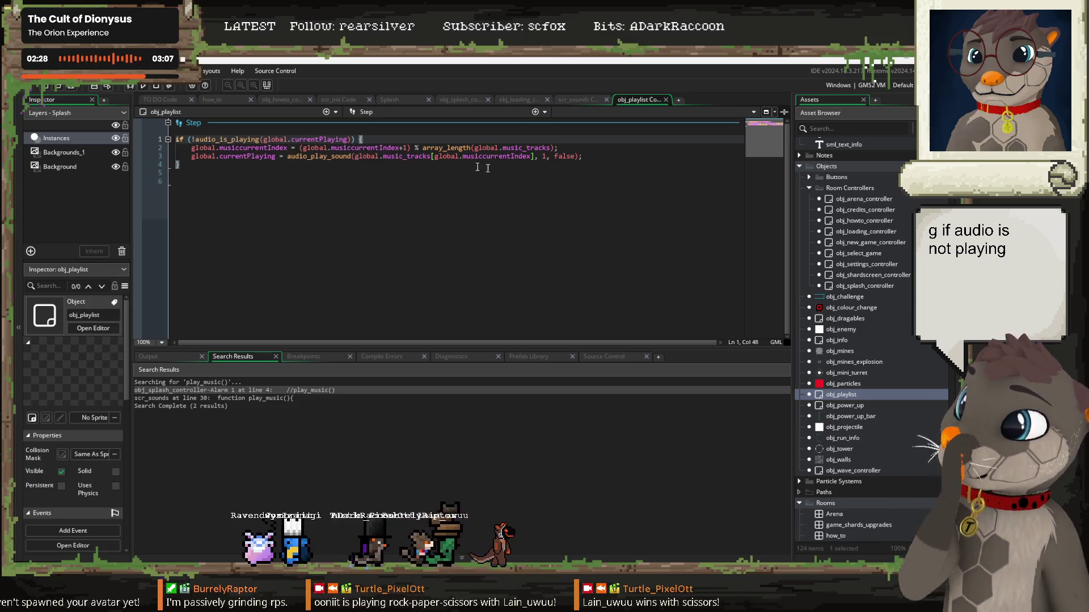
{"action": "left_click", "coordinate": [571, 148]}
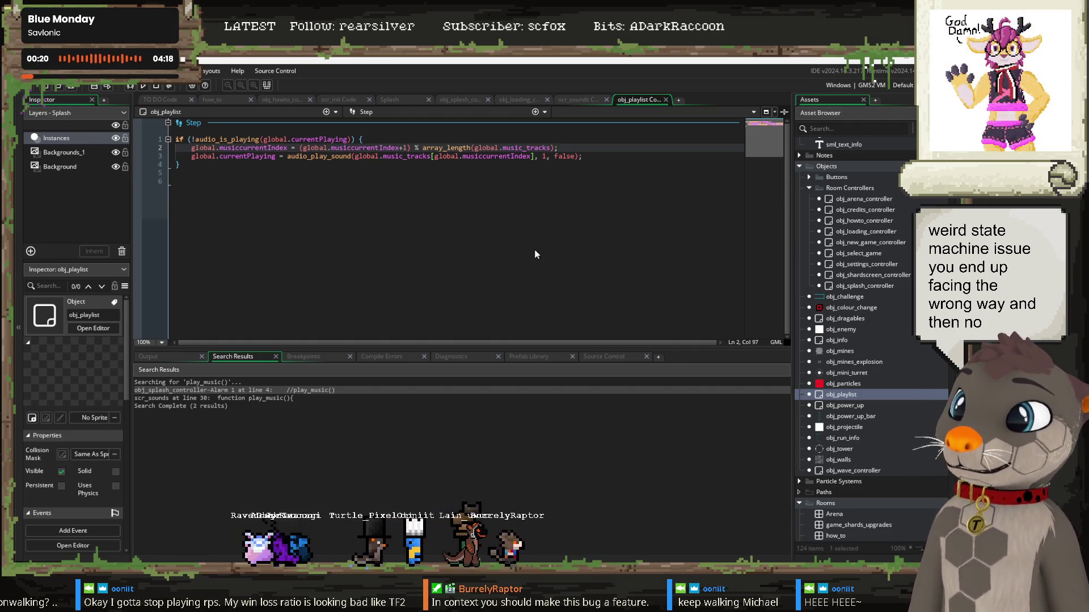
{"action": "left_click", "coordinate": [388, 163]}
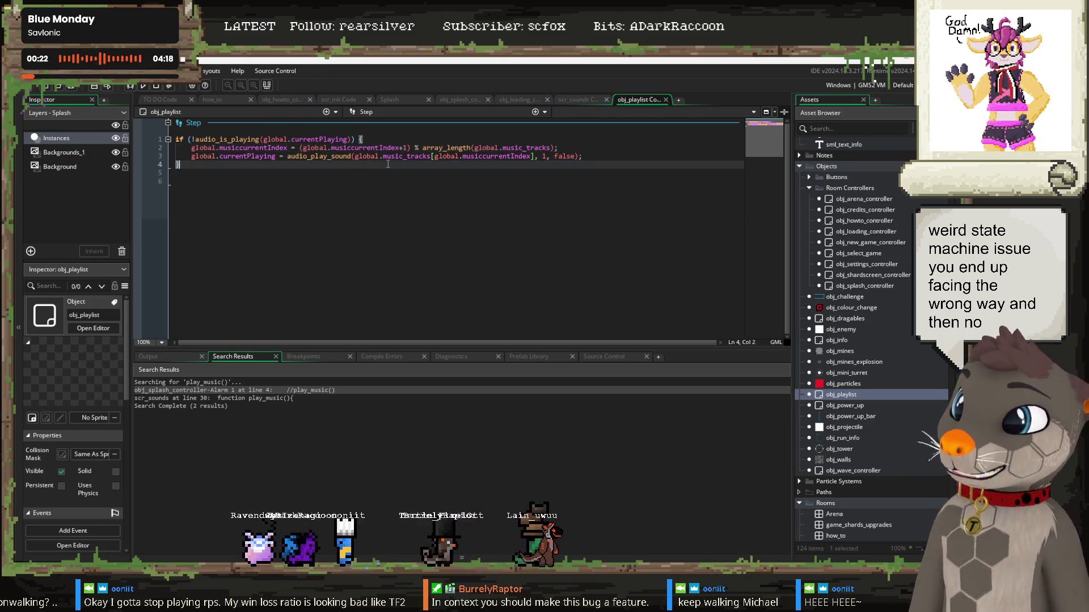
{"action": "key", "text": "F5"}
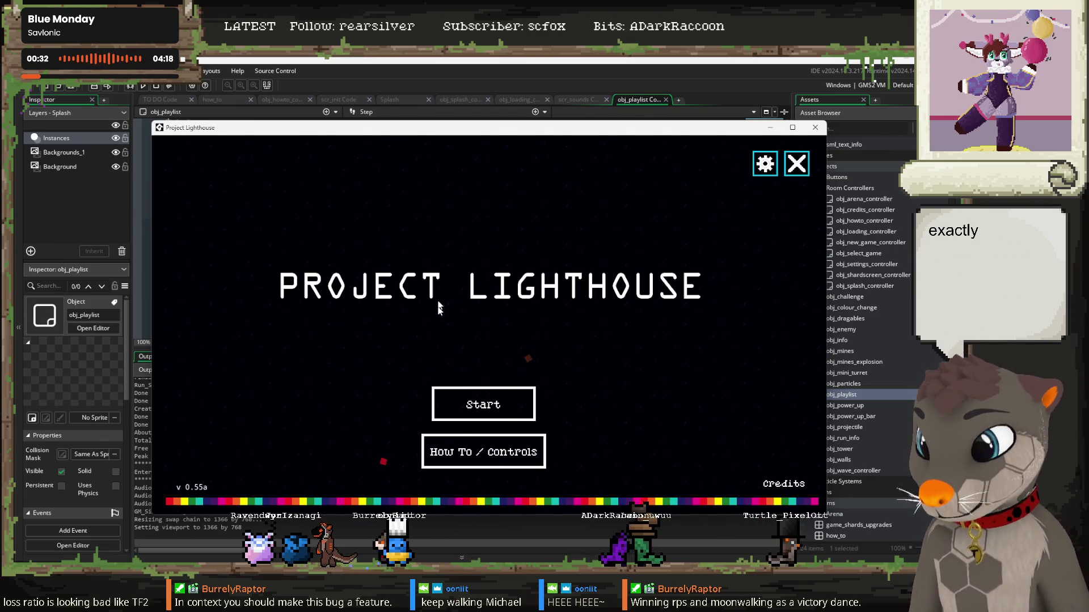
Step: Lower the game's Music volume to 0.00 in Settings and close the game
{"action": "left_click", "coordinate": [767, 168]}
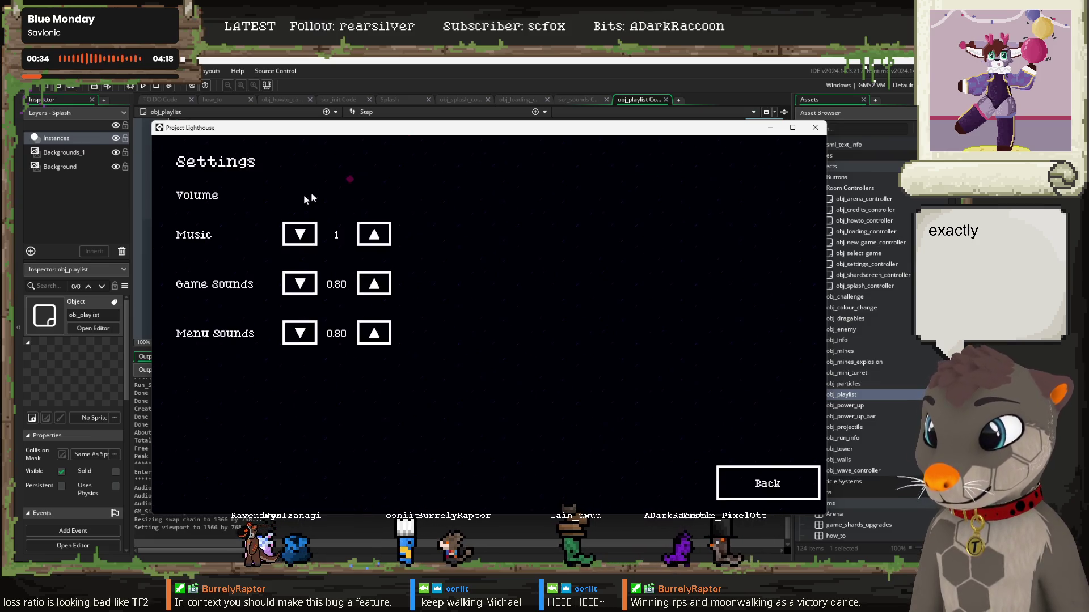
{"action": "left_click", "coordinate": [290, 237]}
{"action": "left_click", "coordinate": [290, 237]}
{"action": "left_click", "coordinate": [290, 237]}
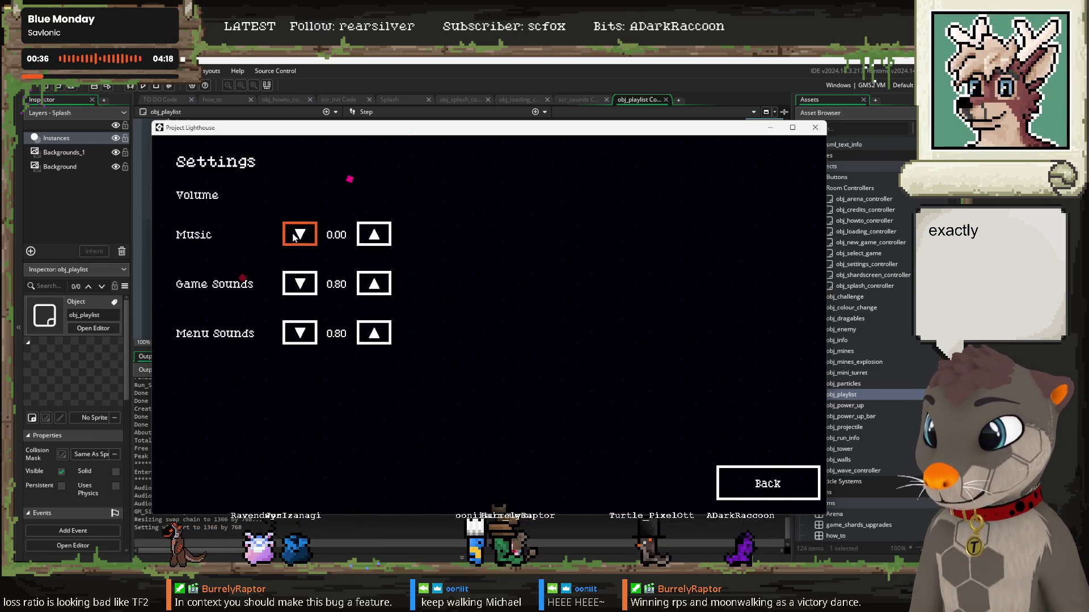
{"action": "left_click", "coordinate": [737, 482]}
{"action": "left_click", "coordinate": [797, 164]}
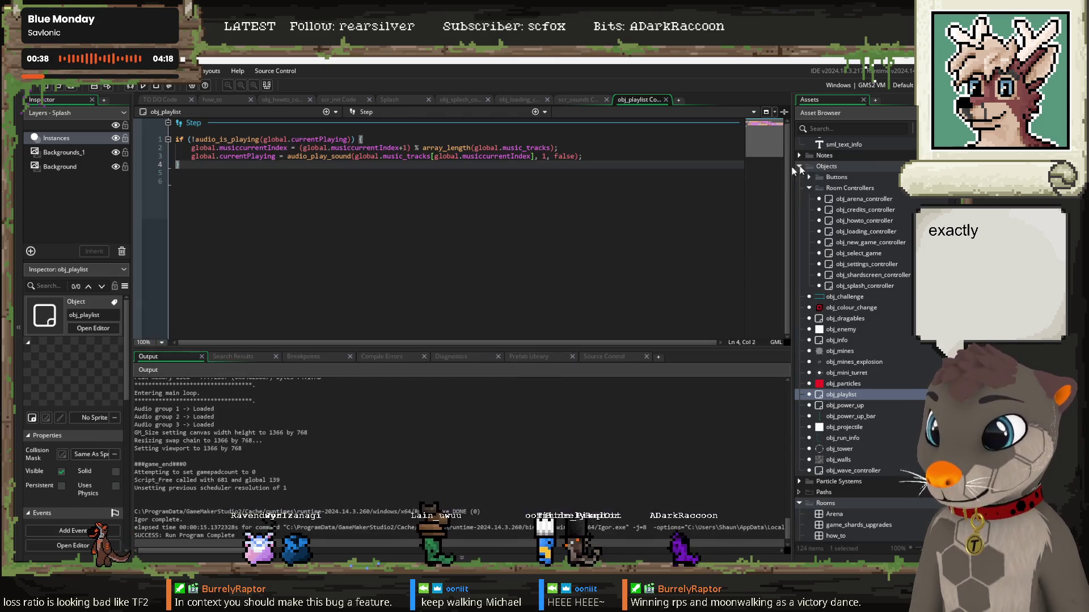
Step: Rerun the game and confirm Settings still shows Music volume 0.00
{"action": "left_click", "coordinate": [439, 207]}
{"action": "key", "text": "F5"}
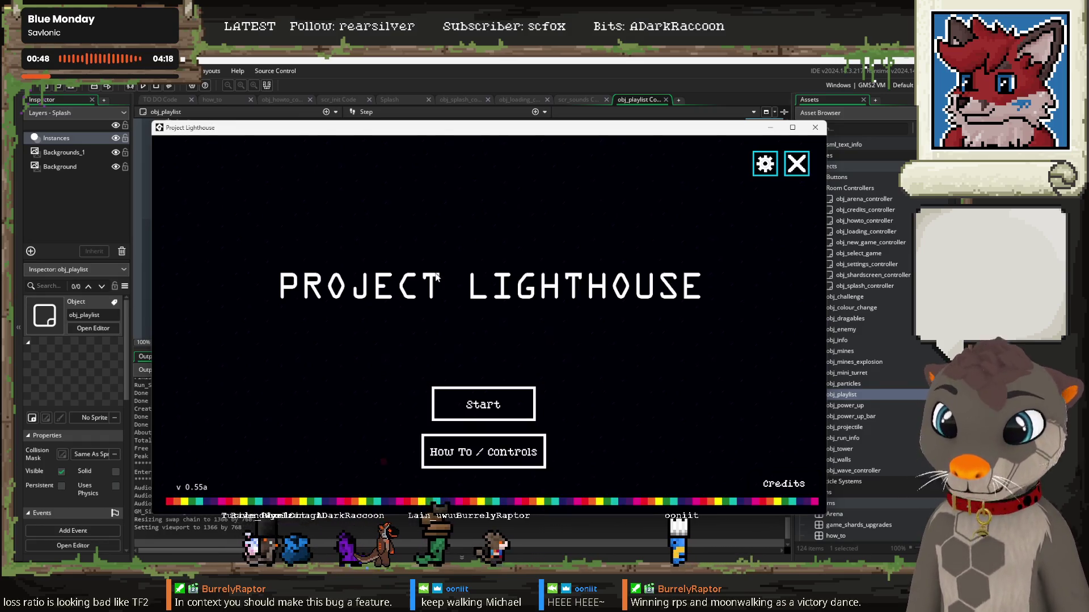
{"action": "left_click", "coordinate": [763, 166]}
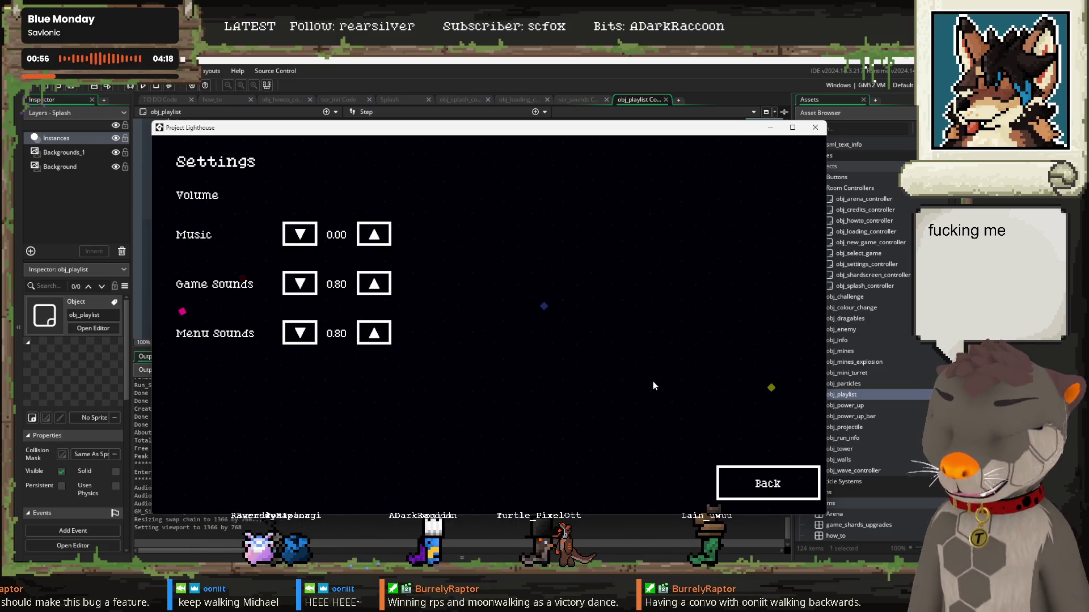
{"action": "left_click", "coordinate": [760, 484]}
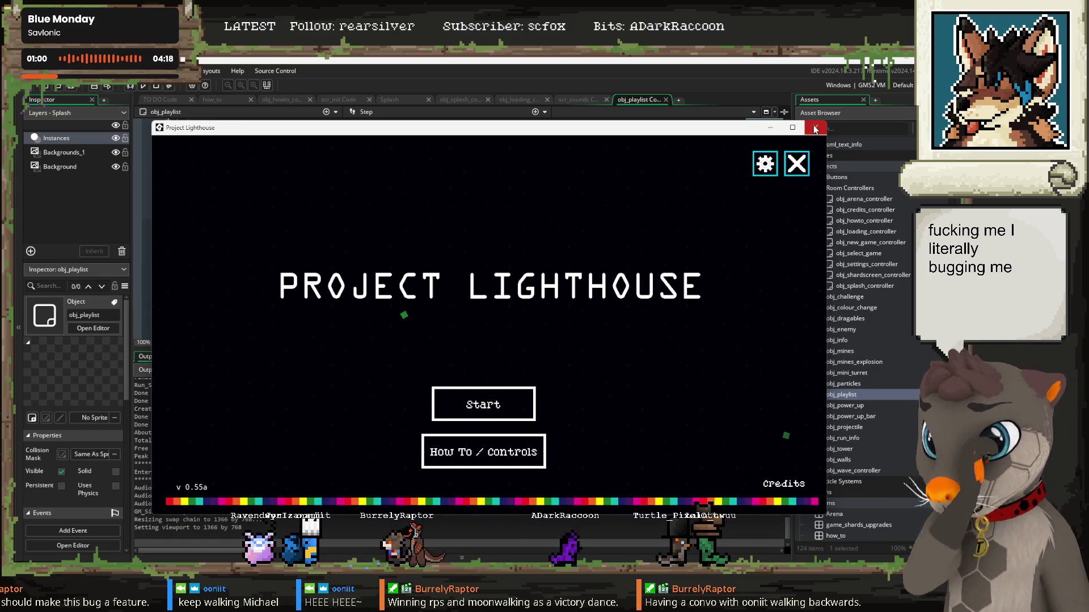
{"action": "left_click", "coordinate": [816, 129]}
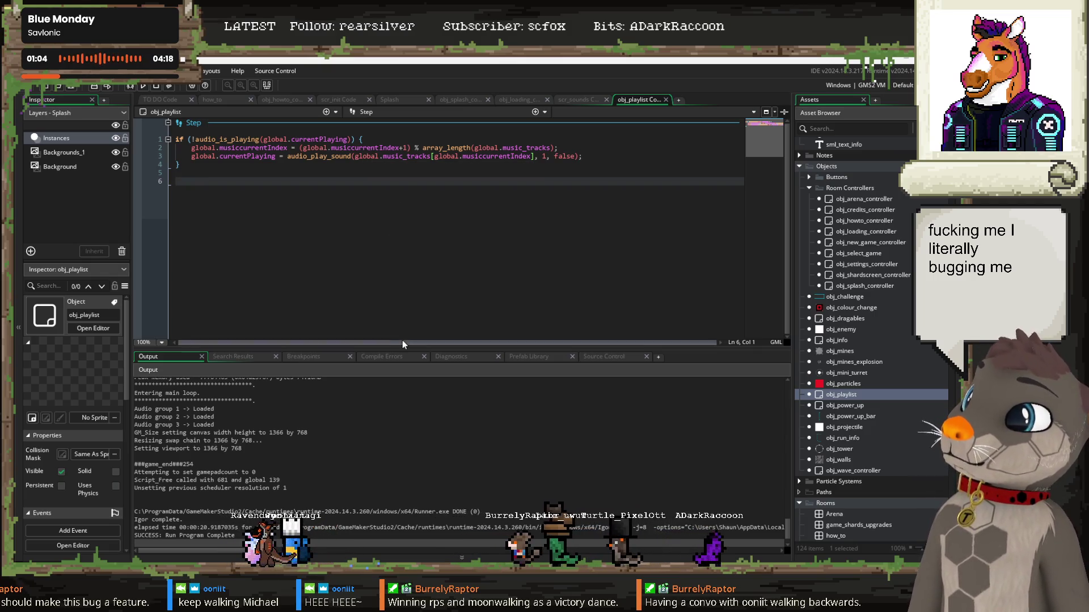
Step: Find all uses of global.music_tracks and open the scr_sounds line 10 result
{"action": "left_click", "coordinate": [234, 165]}
{"action": "left_click", "coordinate": [373, 141]}
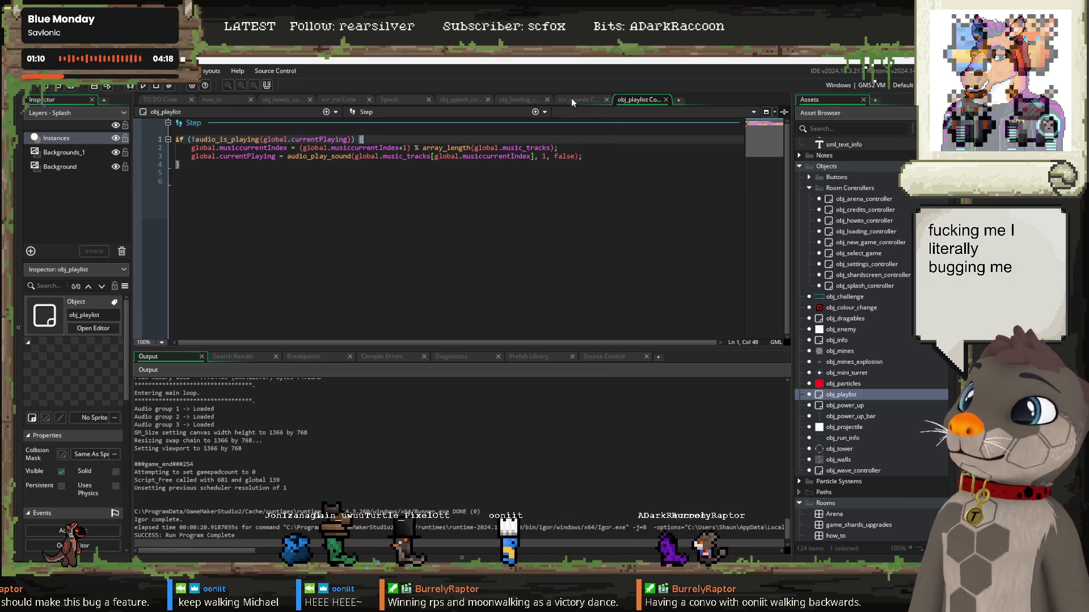
{"action": "double_click", "coordinate": [422, 156]}
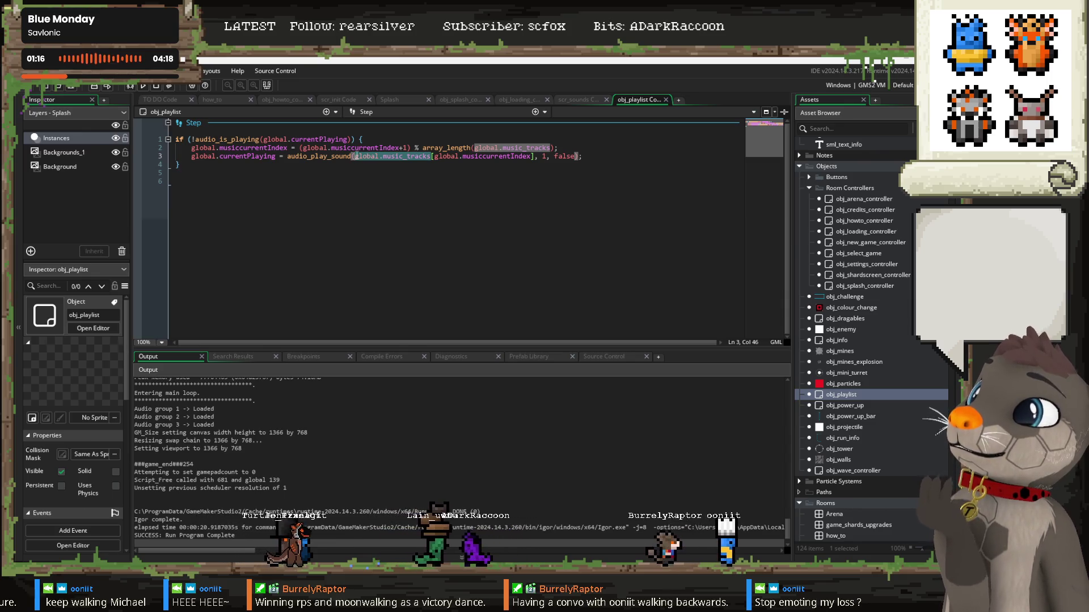
{"action": "key", "text": "ctrl+shift+f"}
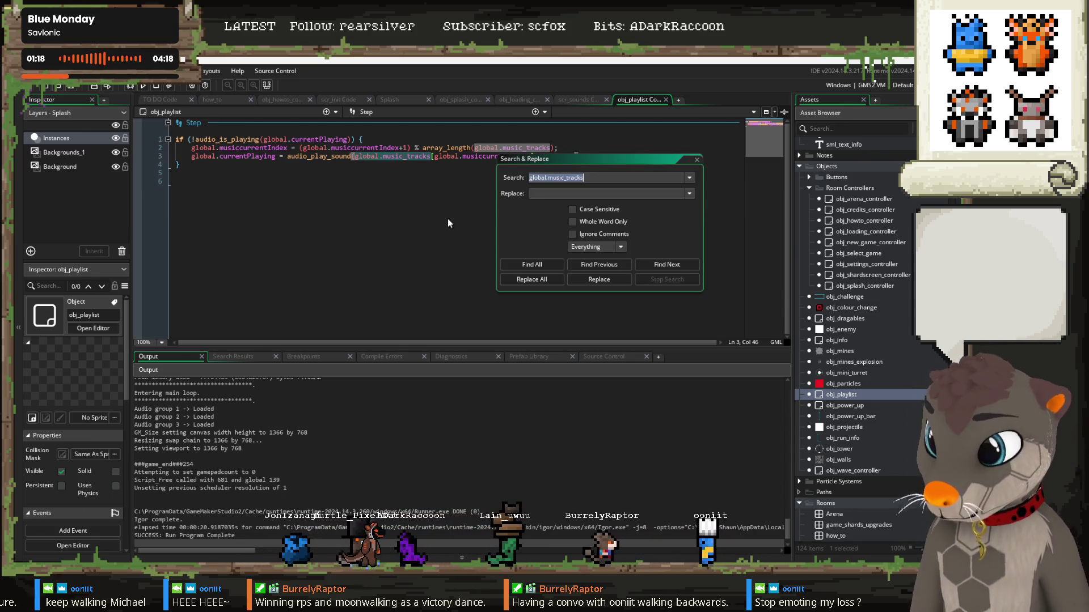
{"action": "left_click", "coordinate": [529, 263]}
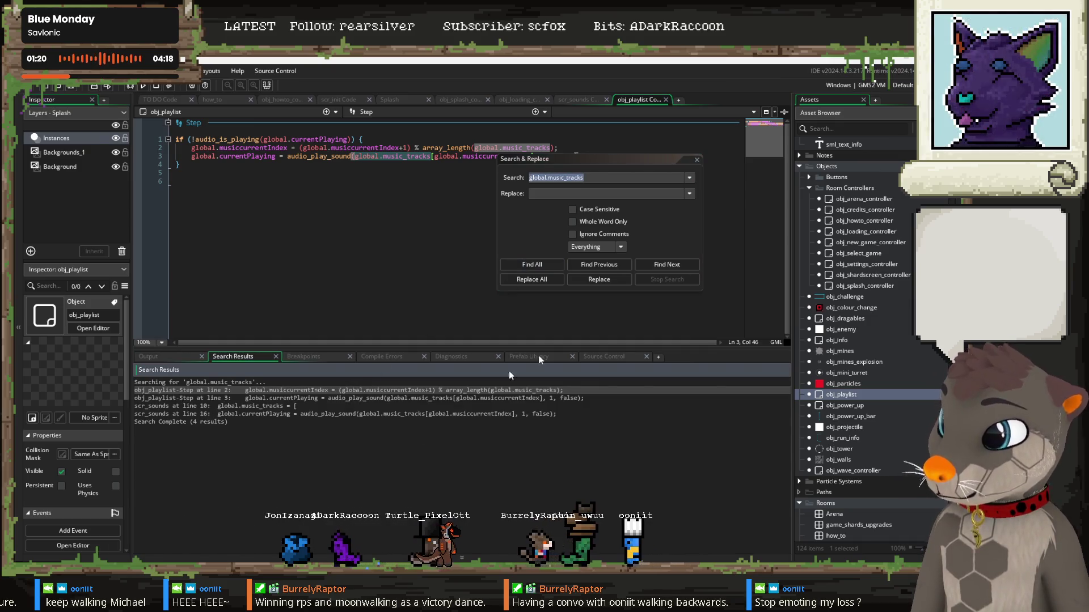
{"action": "left_click", "coordinate": [688, 170]}
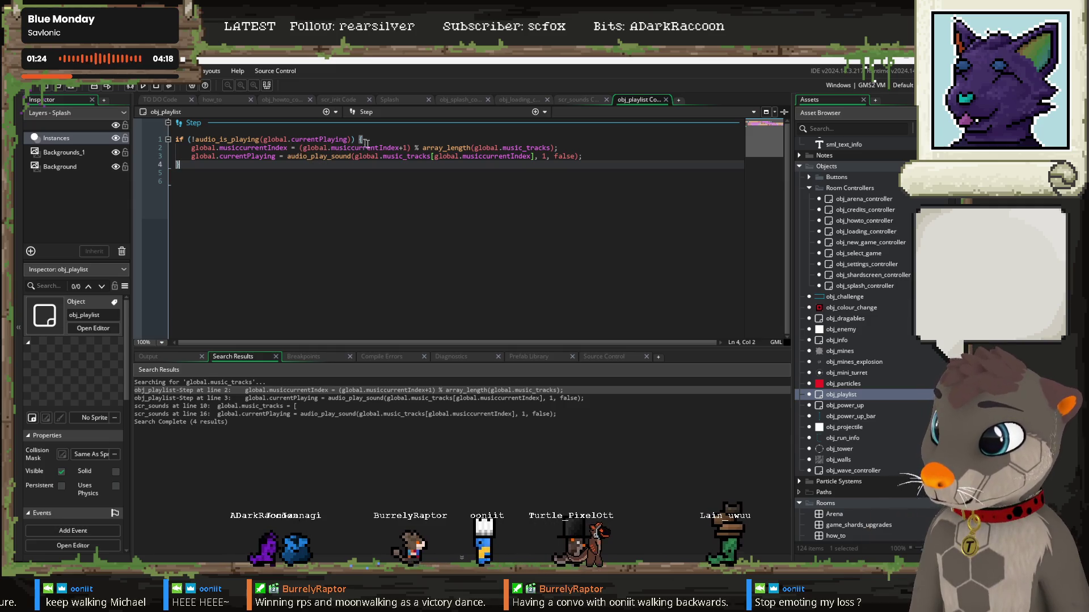
{"action": "left_click", "coordinate": [392, 156]}
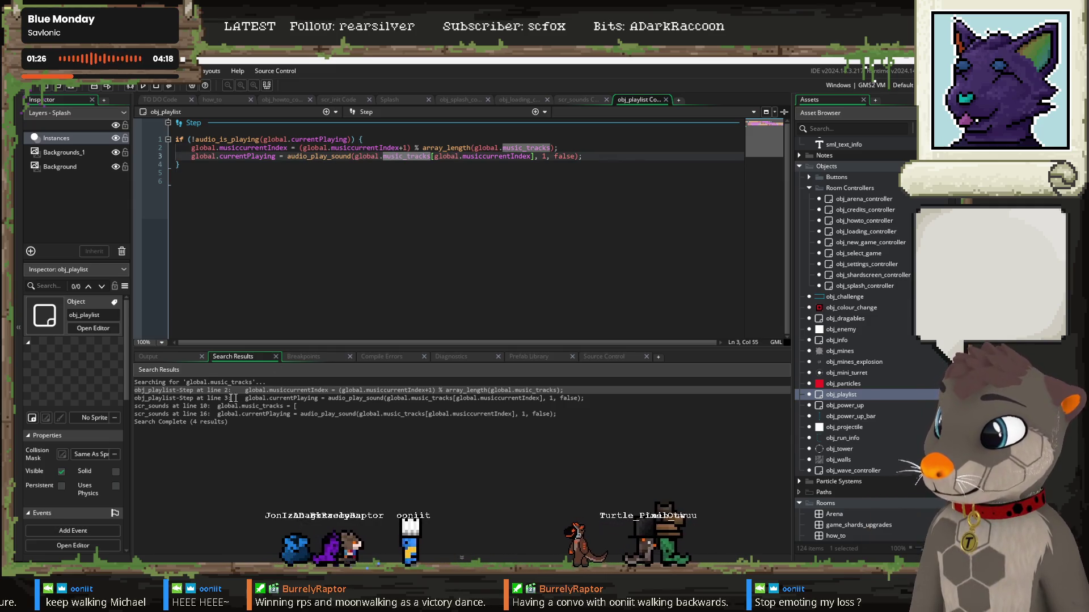
{"action": "left_click", "coordinate": [258, 406]}
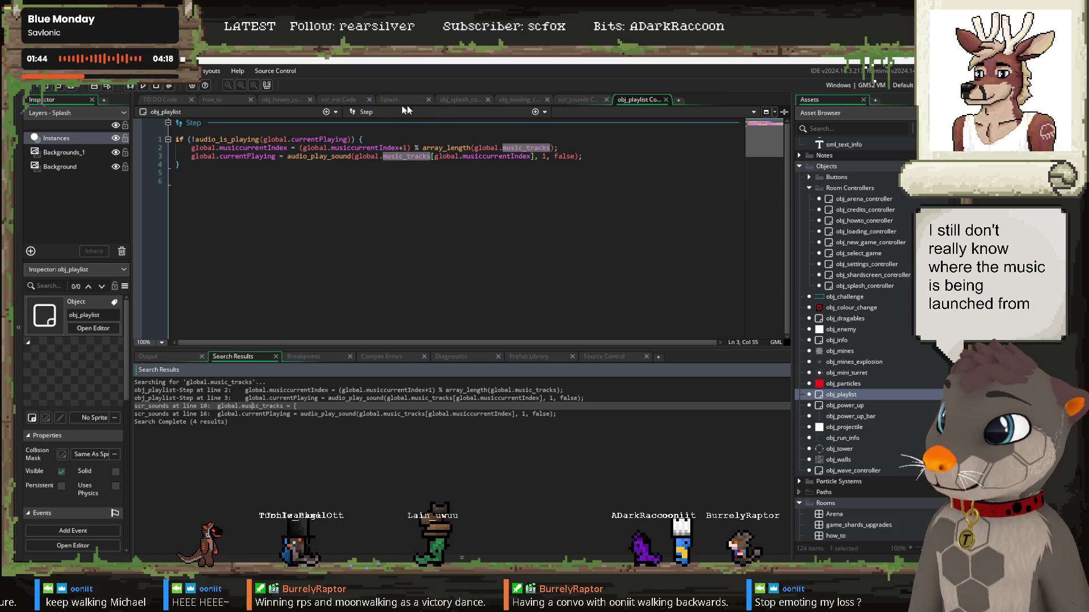
Step: Select global.game_settings.music_vol on line 37 of play_music() in scr_sounds
{"action": "left_click", "coordinate": [579, 100]}
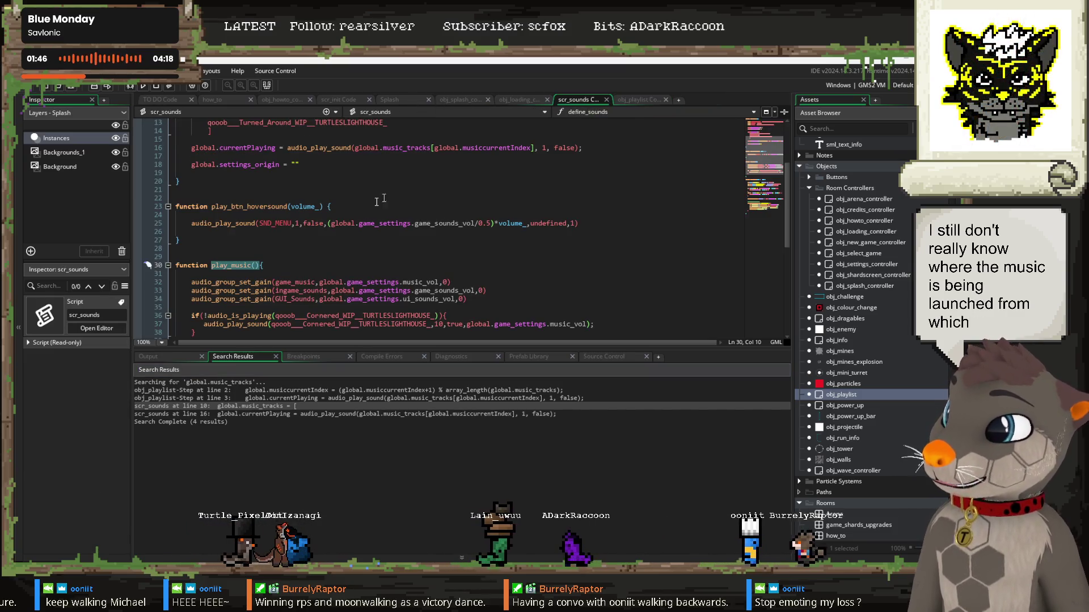
{"action": "scroll", "coordinate": [270, 252], "scroll_direction": "down", "scroll_amount": 2}
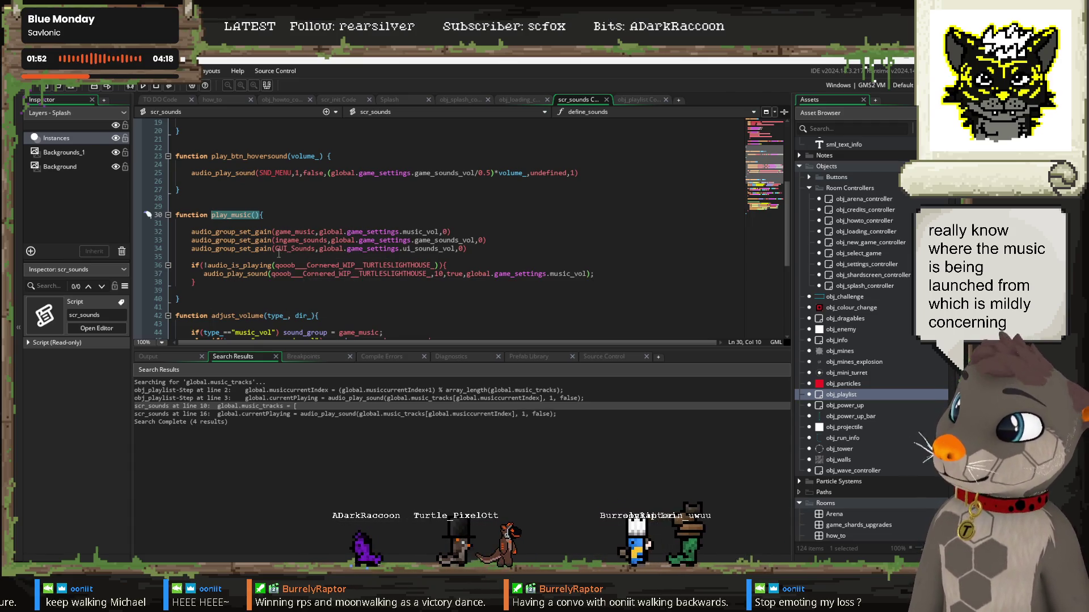
{"action": "scroll", "coordinate": [276, 267], "scroll_direction": "down", "scroll_amount": 2}
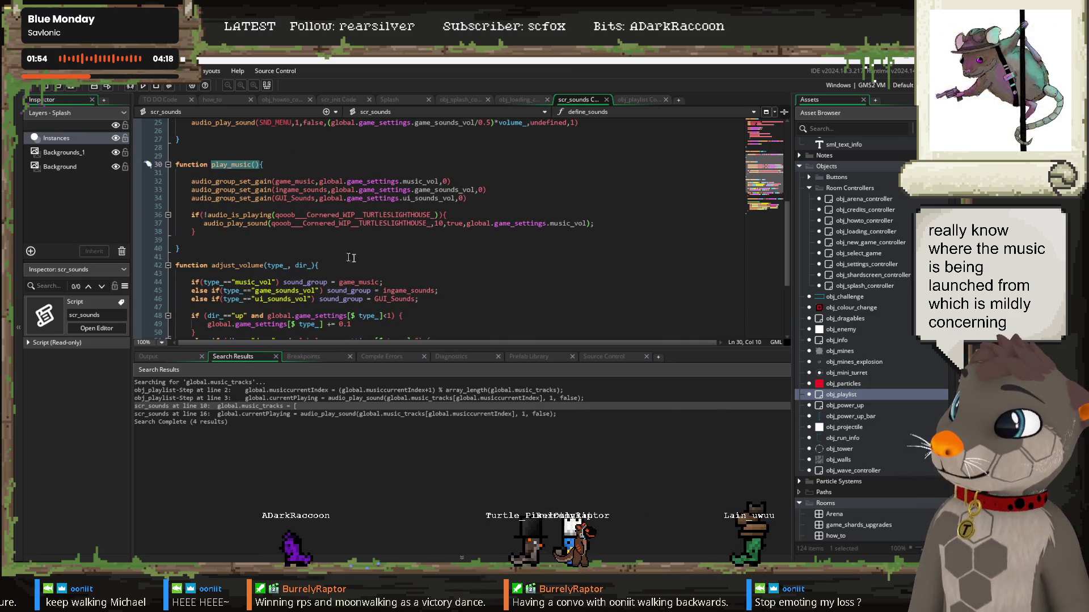
{"action": "scroll", "coordinate": [413, 258], "scroll_direction": "up", "scroll_amount": 2}
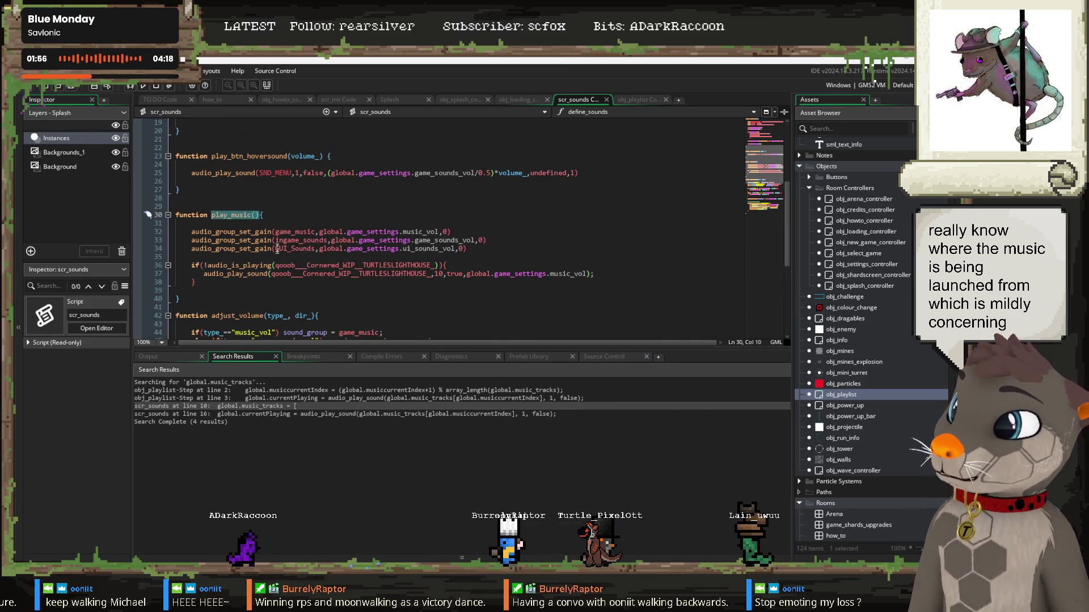
{"action": "left_click", "coordinate": [274, 203]}
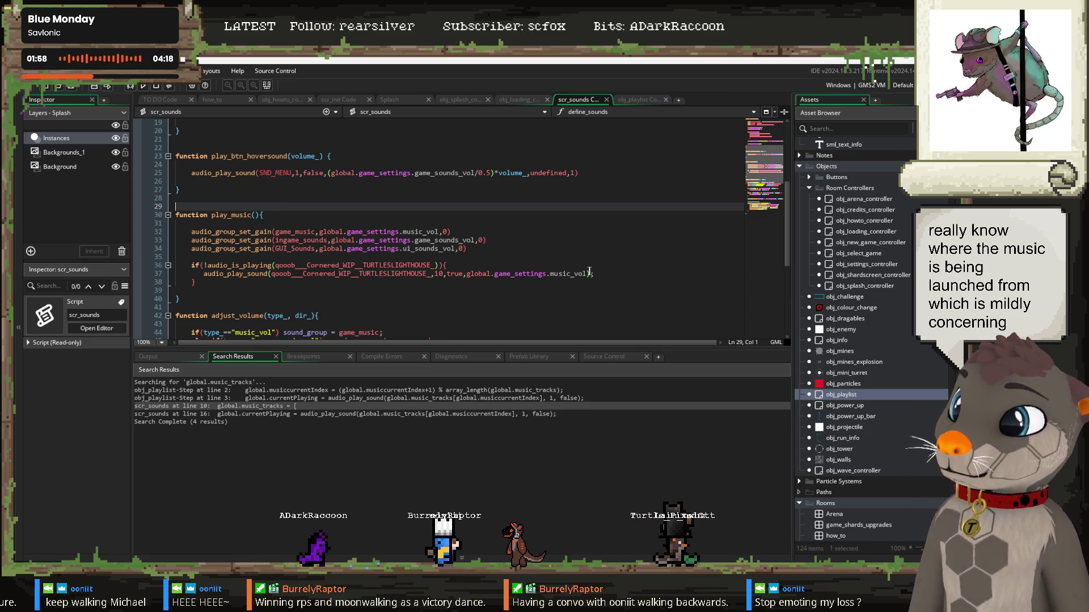
{"action": "left_click_drag", "start_coordinate": [586, 274], "coordinate": [545, 274]}
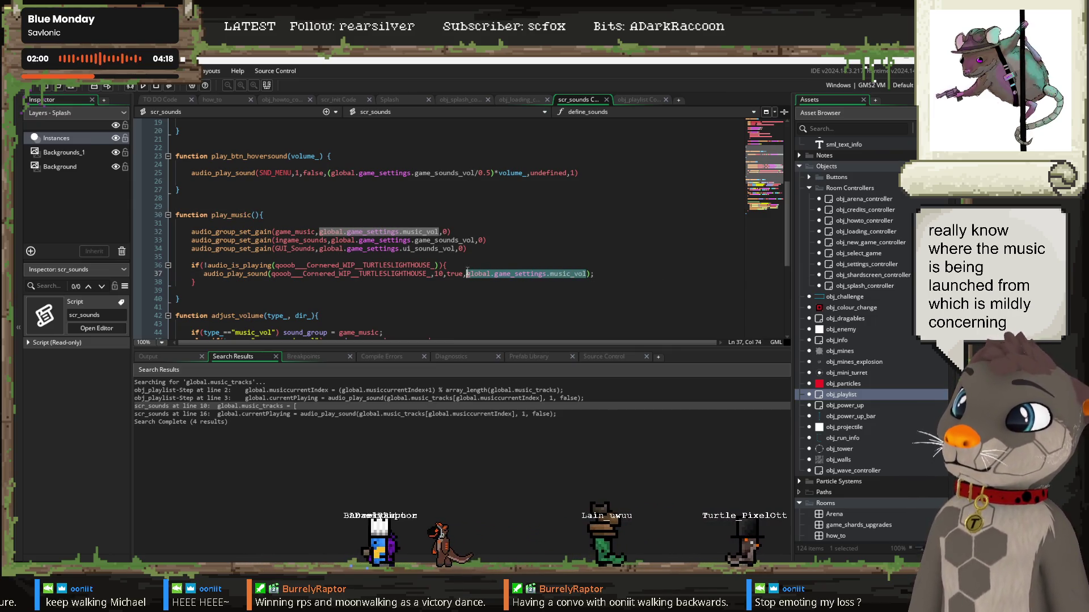
{"action": "left_click", "coordinate": [639, 101]}
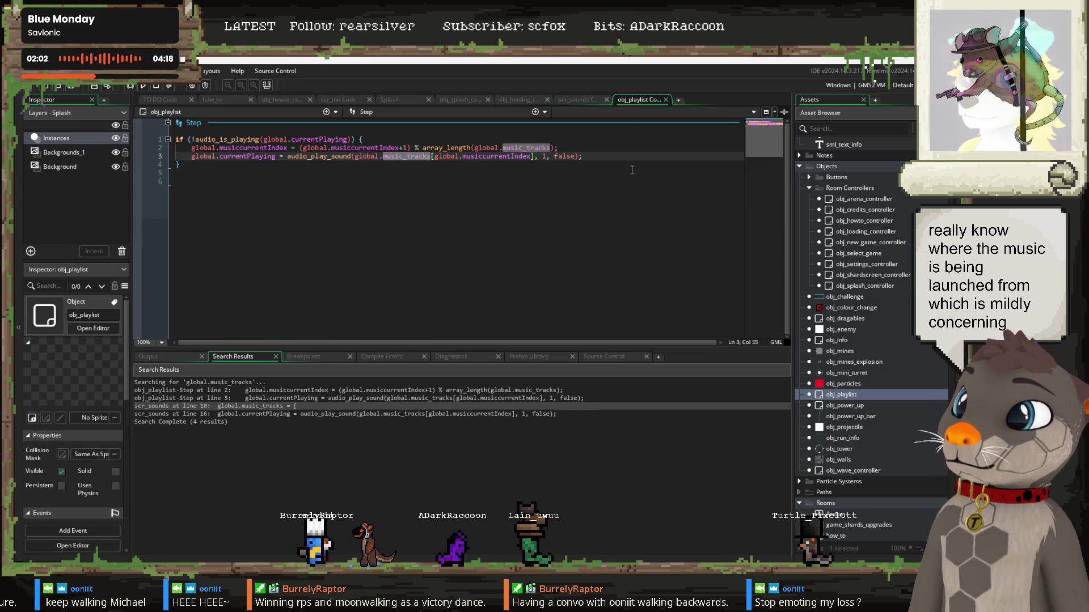
Step: Add ',global.game_settings.music_vol' as the gain in line 3's audio_play_sound and run the game
{"action": "type", "text": ",global.game_settings.music_vol"}
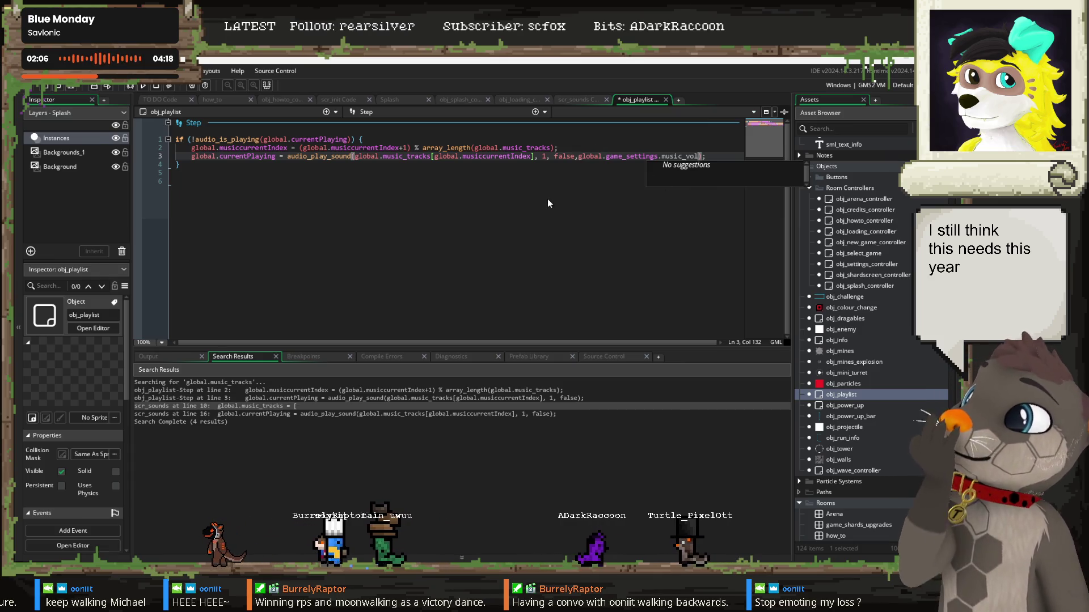
{"action": "left_click", "coordinate": [486, 171]}
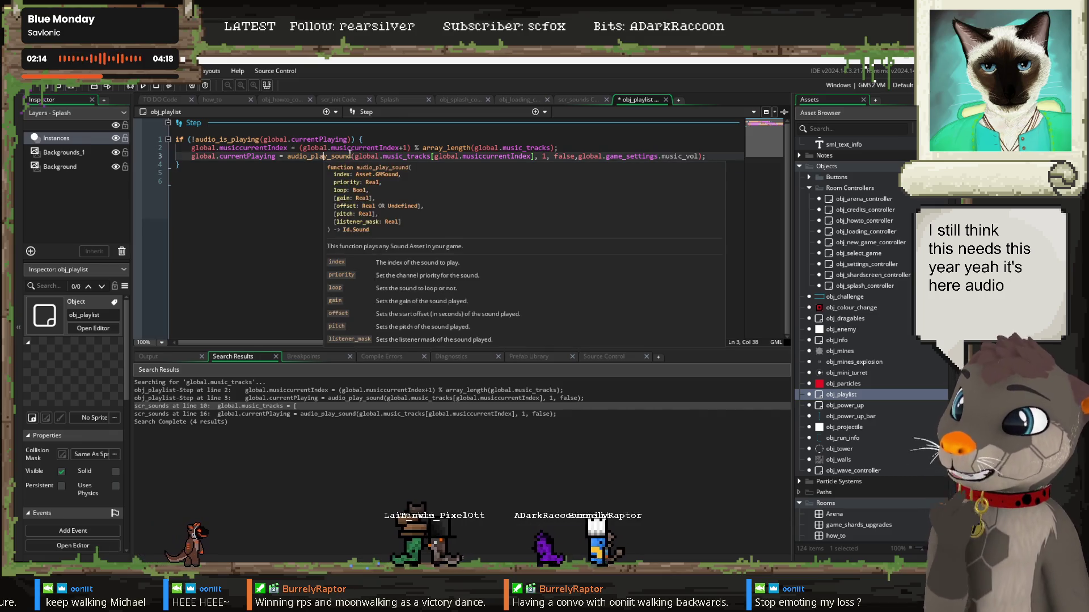
{"action": "key", "text": "F5"}
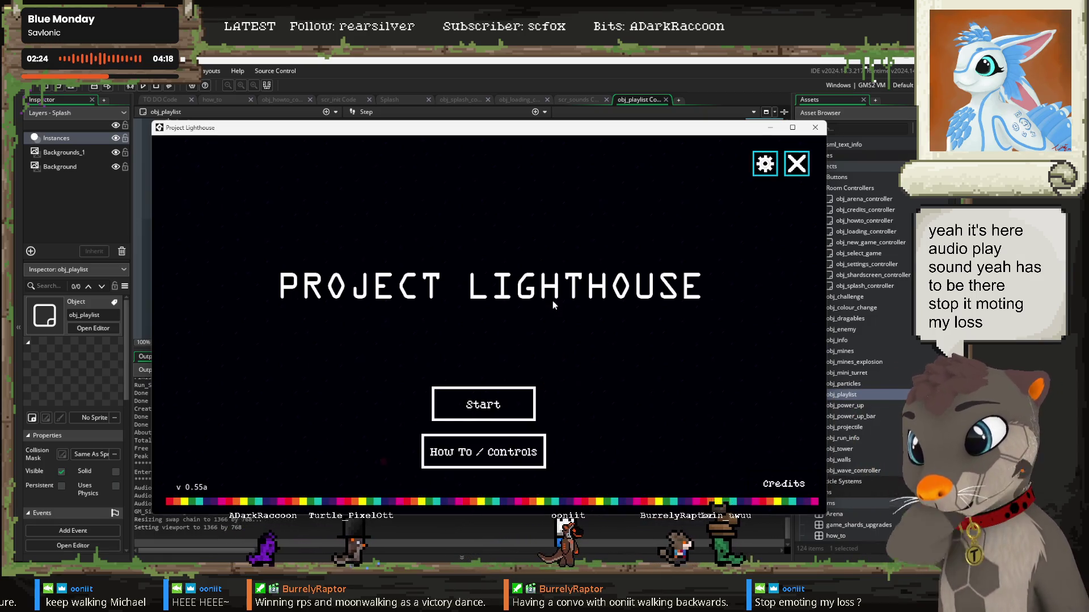
Step: Raise the Music volume one step in the game's Settings, go back, and close the game
{"action": "left_click", "coordinate": [764, 164]}
{"action": "left_click", "coordinate": [379, 238]}
{"action": "left_click", "coordinate": [379, 238]}
{"action": "left_click", "coordinate": [378, 238]}
{"action": "left_click", "coordinate": [378, 238]}
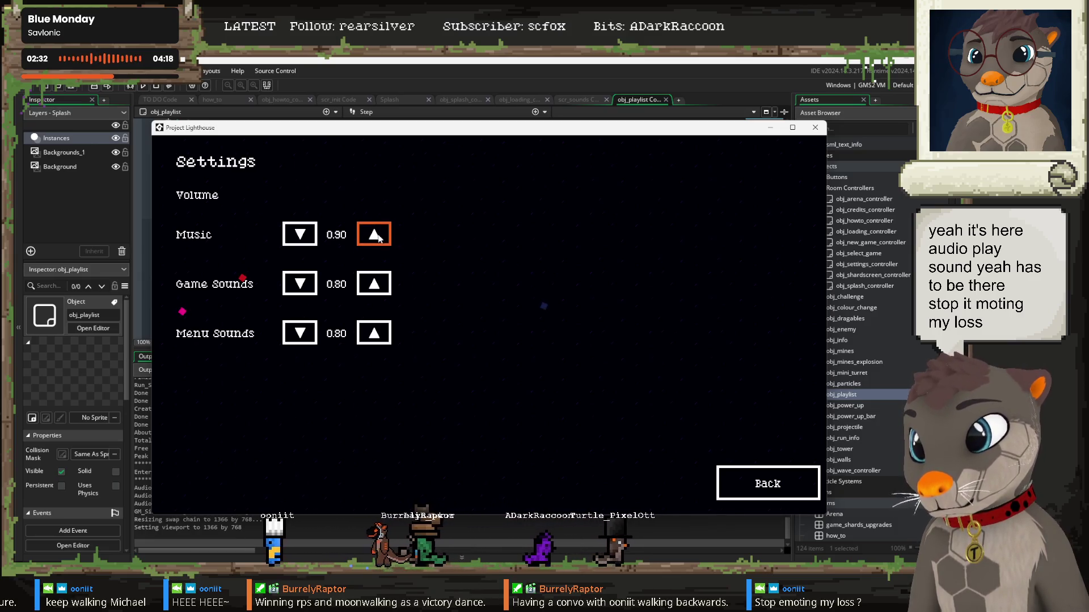
{"action": "left_click", "coordinate": [755, 492]}
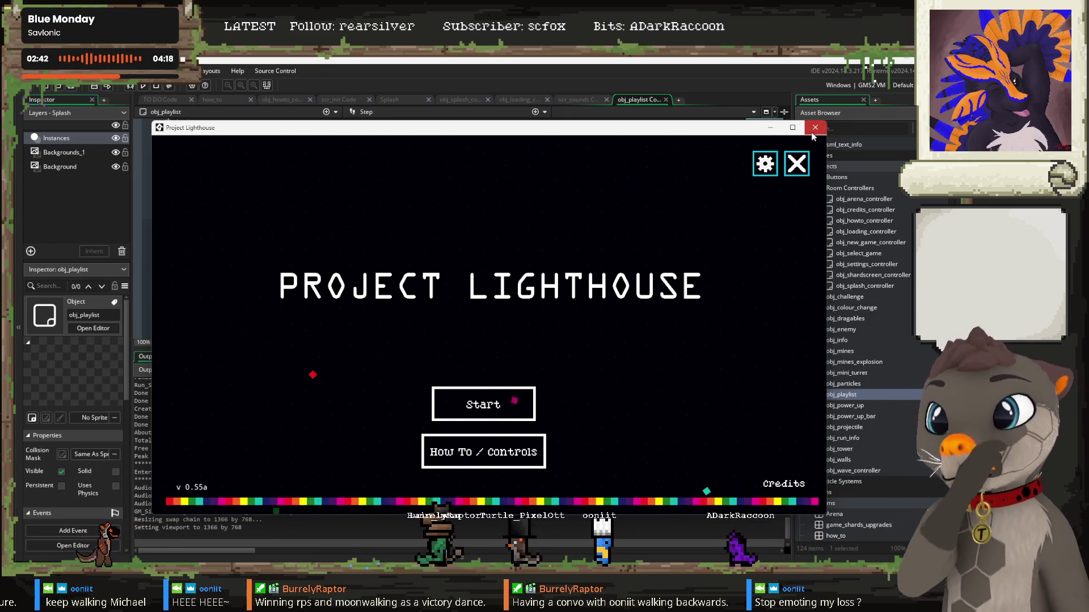
{"action": "left_click", "coordinate": [813, 129]}
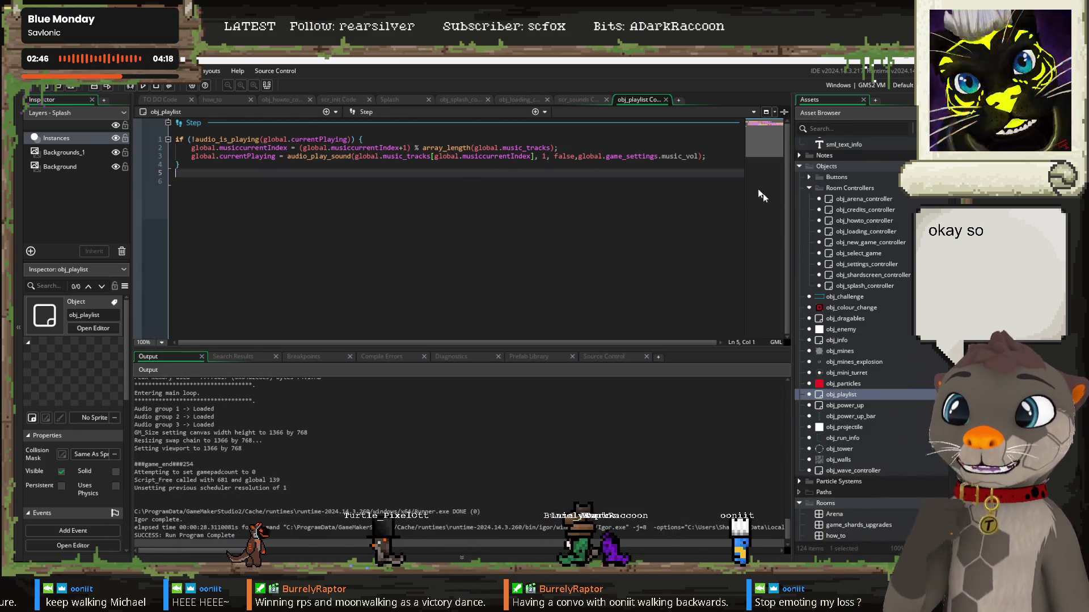
Step: Select the music volume argument on line 3 and switch to the saved settings file
{"action": "scroll", "coordinate": [851, 272], "scroll_direction": "up", "scroll_amount": 4}
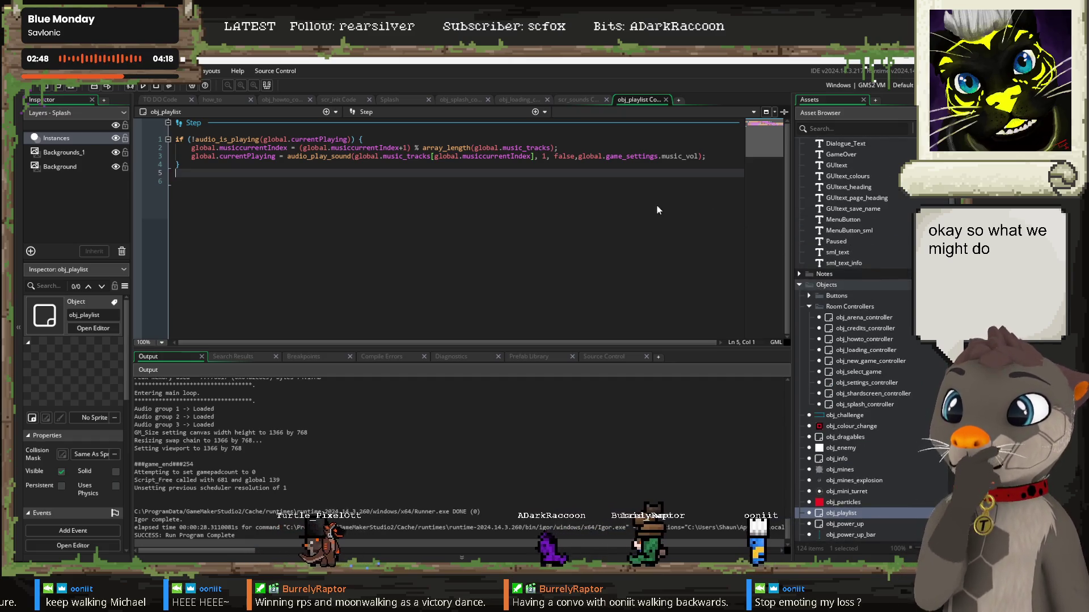
{"action": "left_click_drag", "start_coordinate": [697, 158], "coordinate": [574, 156]}
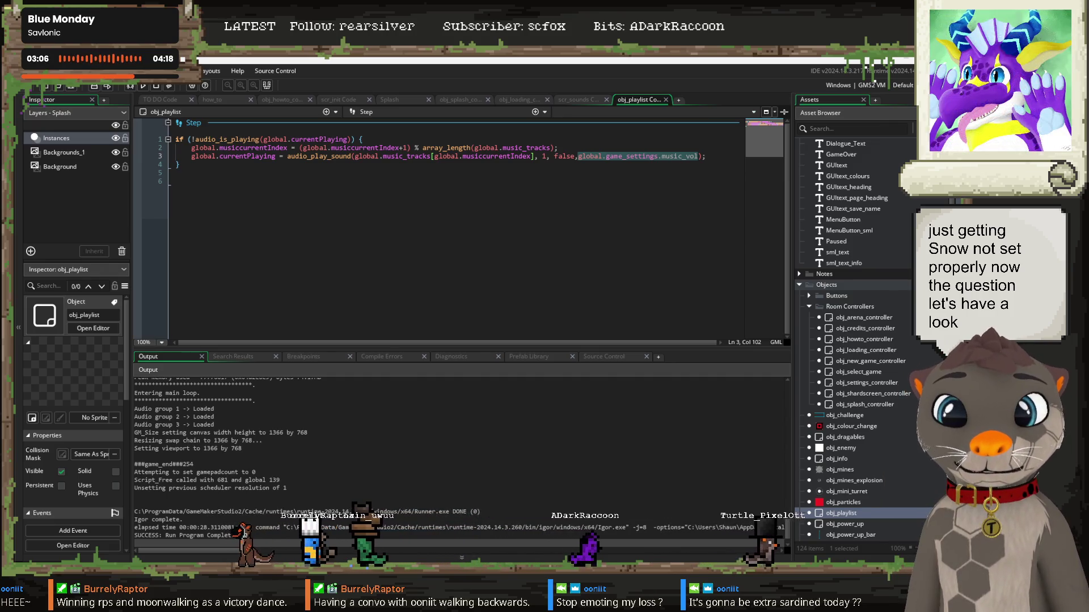
{"action": "key", "text": "alt+Tab"}
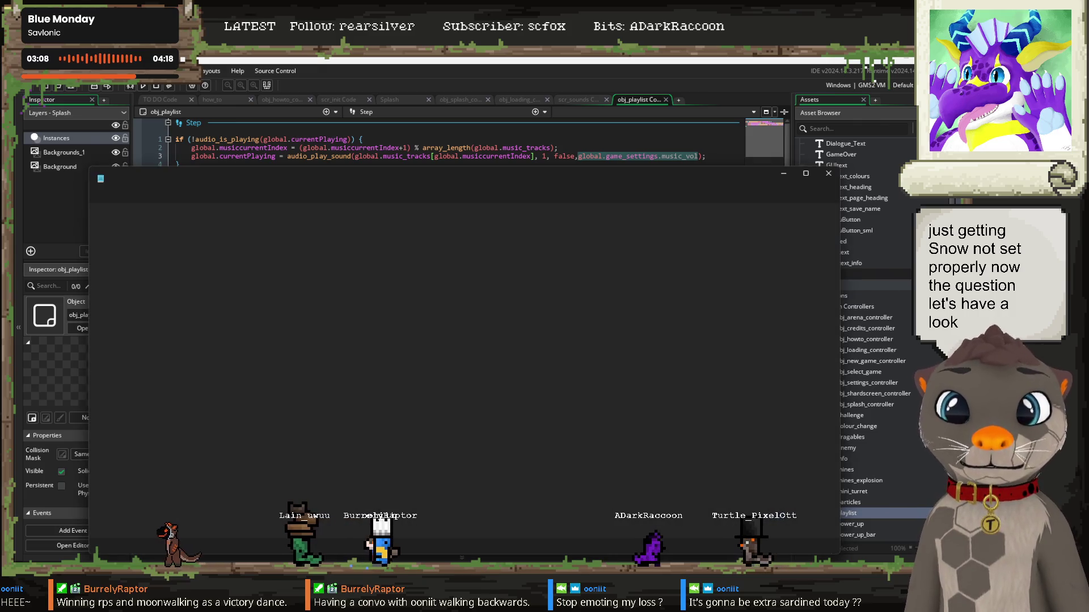
Step: Confirm settingsinfo.json stores music_vol as 1.0, close Notepad, and relaunch the game
{"action": "left_click", "coordinate": [153, 234]}
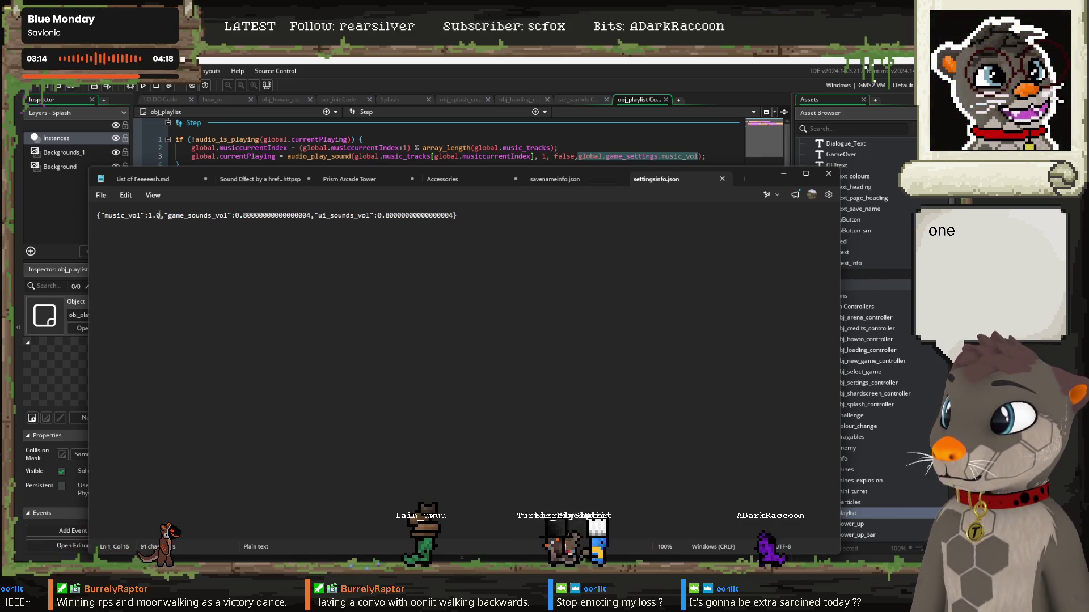
{"action": "left_click", "coordinate": [824, 177]}
{"action": "left_click", "coordinate": [559, 181]}
{"action": "key", "text": "F5"}
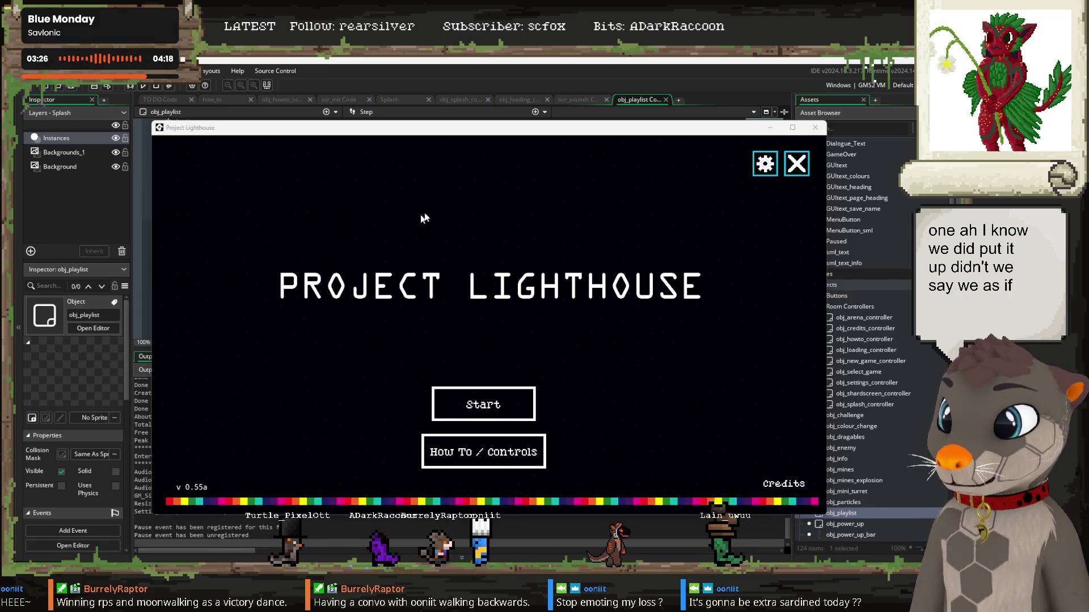
Step: In the game's settings, lower Music from the saved 1 to 0.00, then quit the game
{"action": "left_click", "coordinate": [760, 168]}
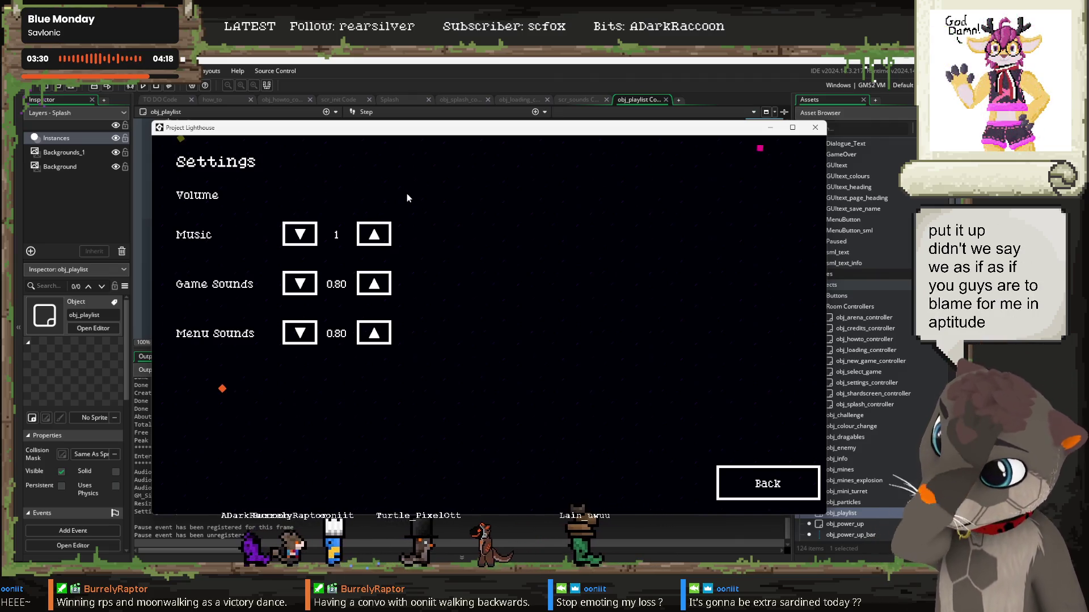
{"action": "triple_click", "coordinate": [295, 235]}
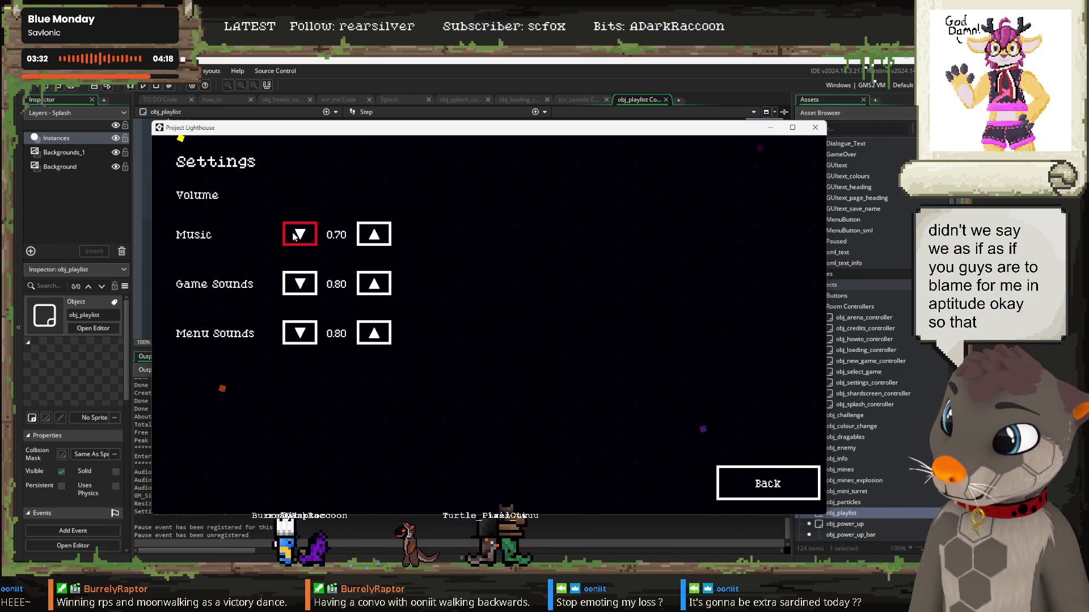
{"action": "triple_click", "coordinate": [295, 235]}
{"action": "triple_click", "coordinate": [295, 235]}
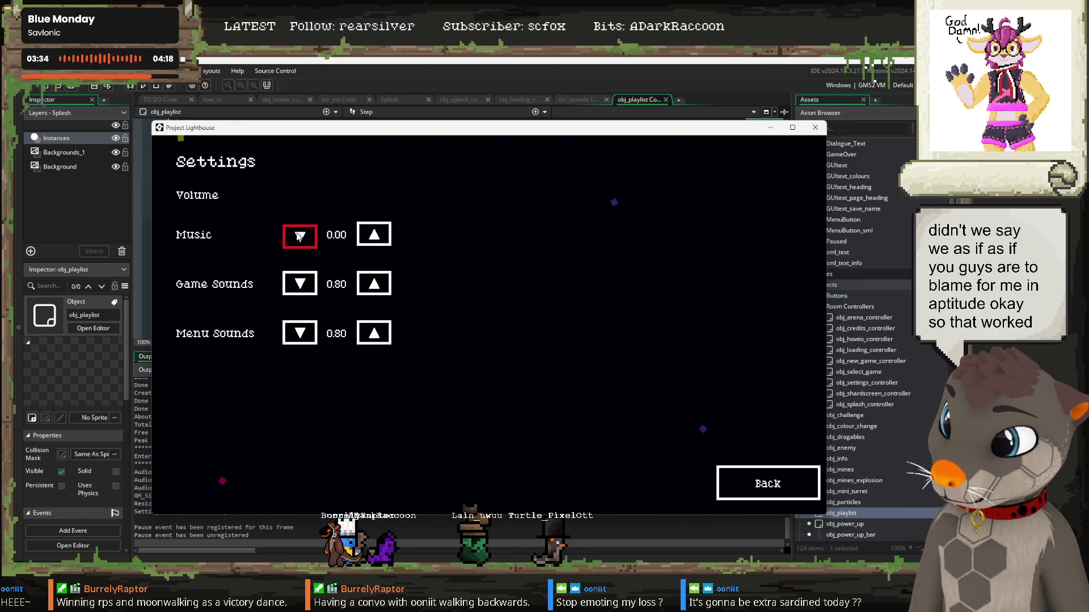
{"action": "left_click", "coordinate": [751, 486]}
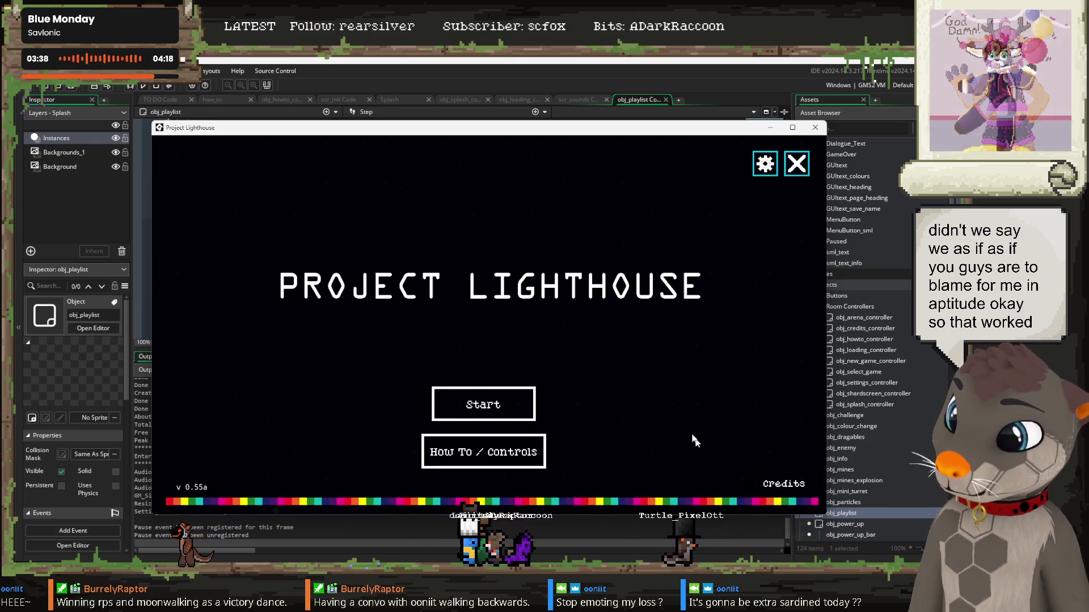
{"action": "key", "text": "Escape"}
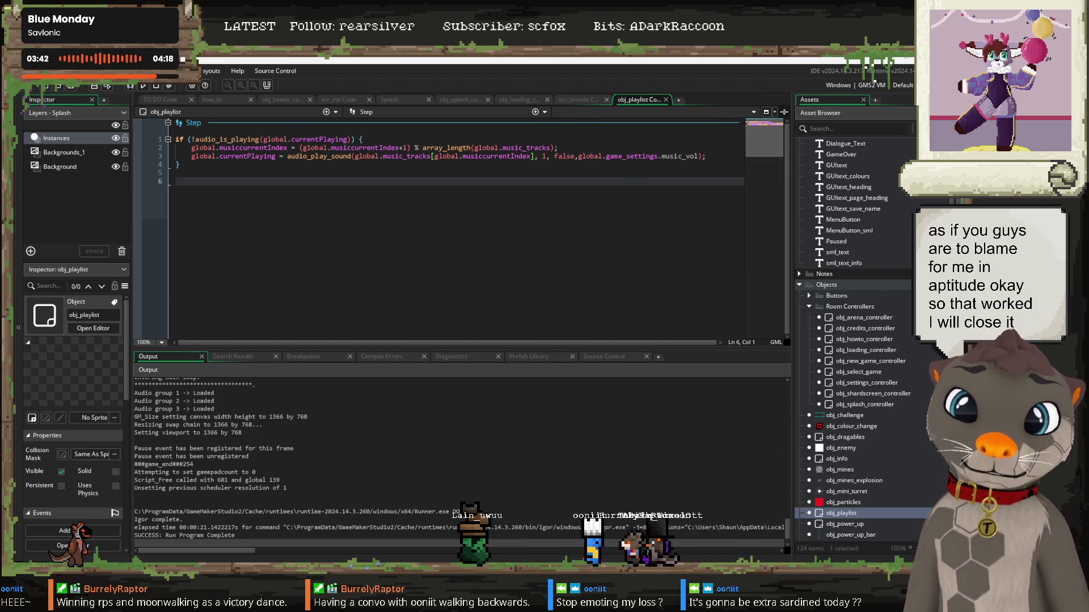
{"action": "key", "text": "alt+Tab"}
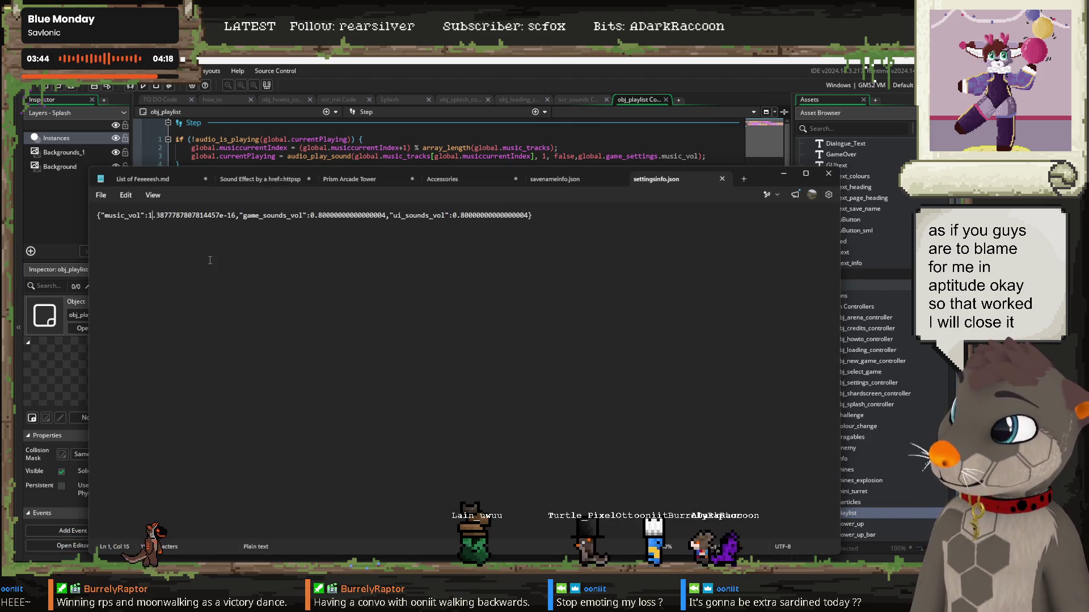
Step: Inspect the saved music_vol value, 1.3877787807814457e-16 rather than exactly zero
{"action": "left_click", "coordinate": [207, 215]}
{"action": "double_click", "coordinate": [235, 216]}
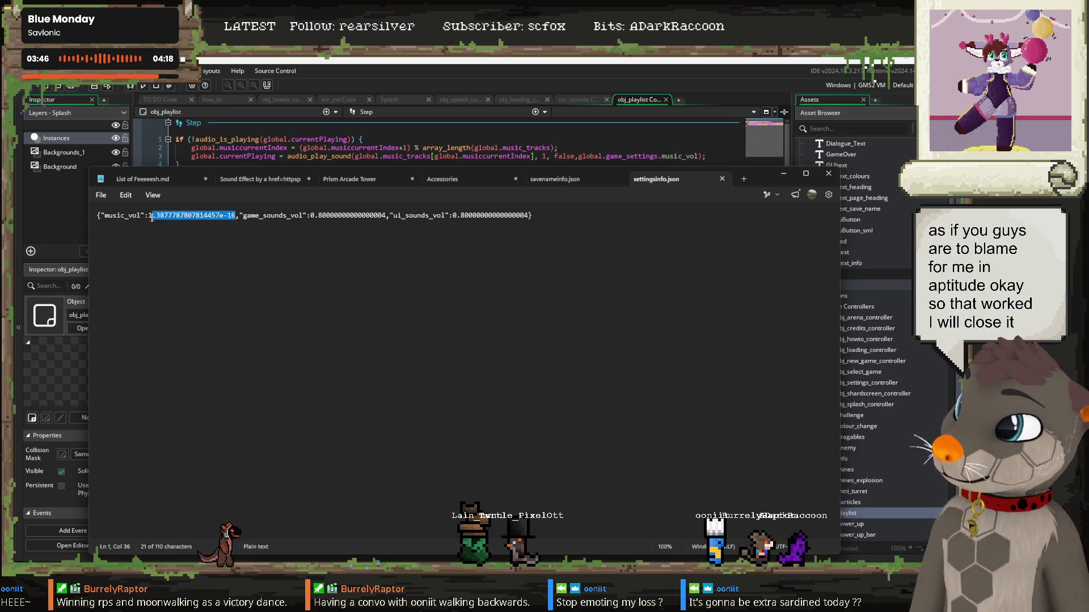
{"action": "left_click_drag", "start_coordinate": [527, 216], "coordinate": [158, 217]}
{"action": "left_click_drag", "start_coordinate": [238, 216], "coordinate": [162, 209]}
{"action": "left_click", "coordinate": [225, 253]}
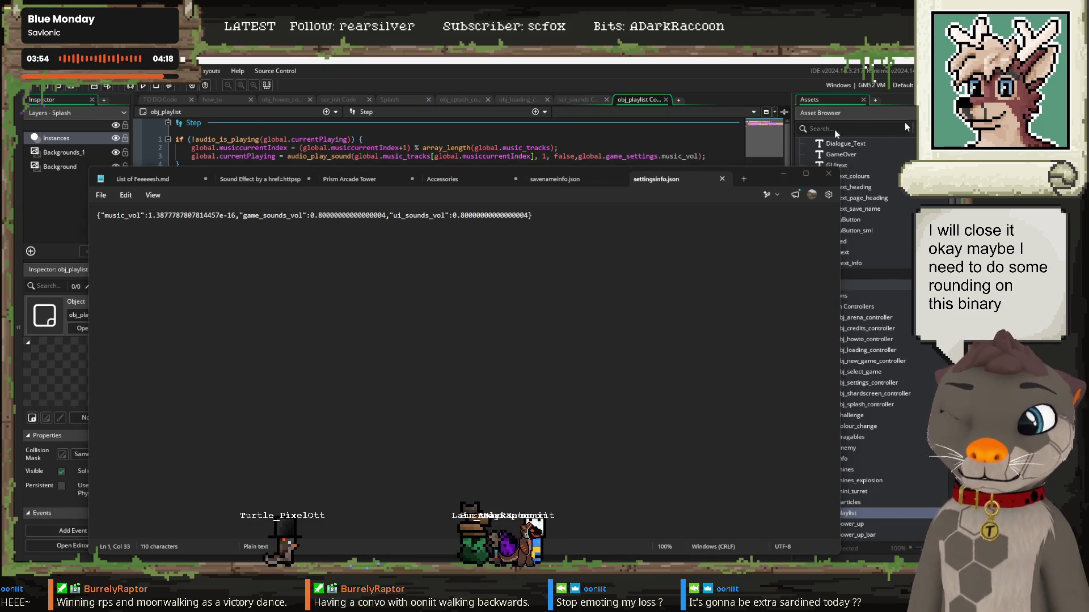
Step: Close the settings file, return to the obj_playlist code, and rebuild the game with F5
{"action": "left_click", "coordinate": [828, 177]}
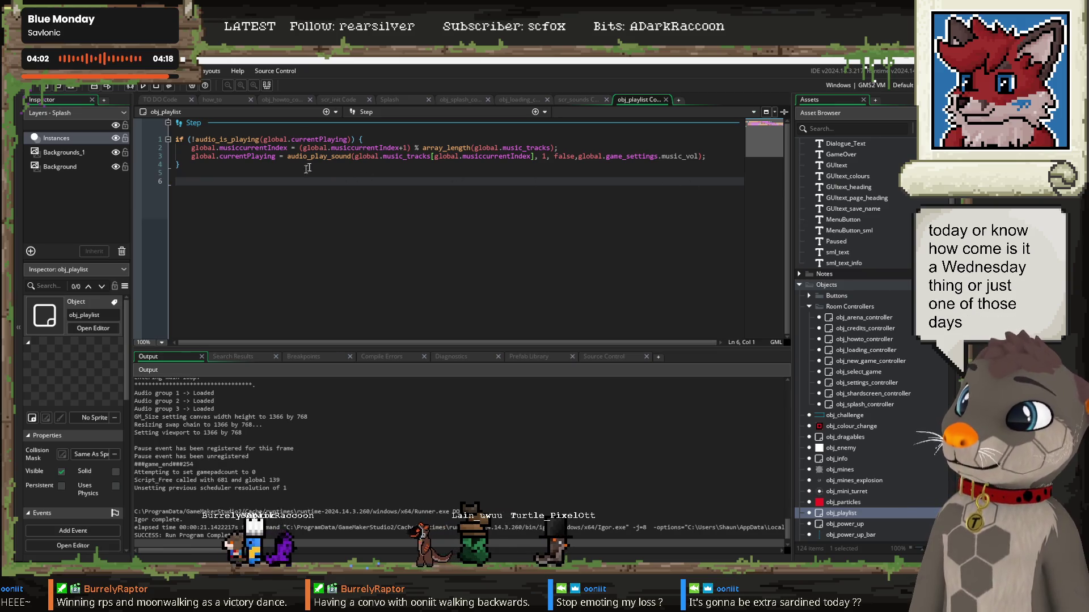
{"action": "left_click", "coordinate": [361, 153]}
{"action": "left_click", "coordinate": [407, 174]}
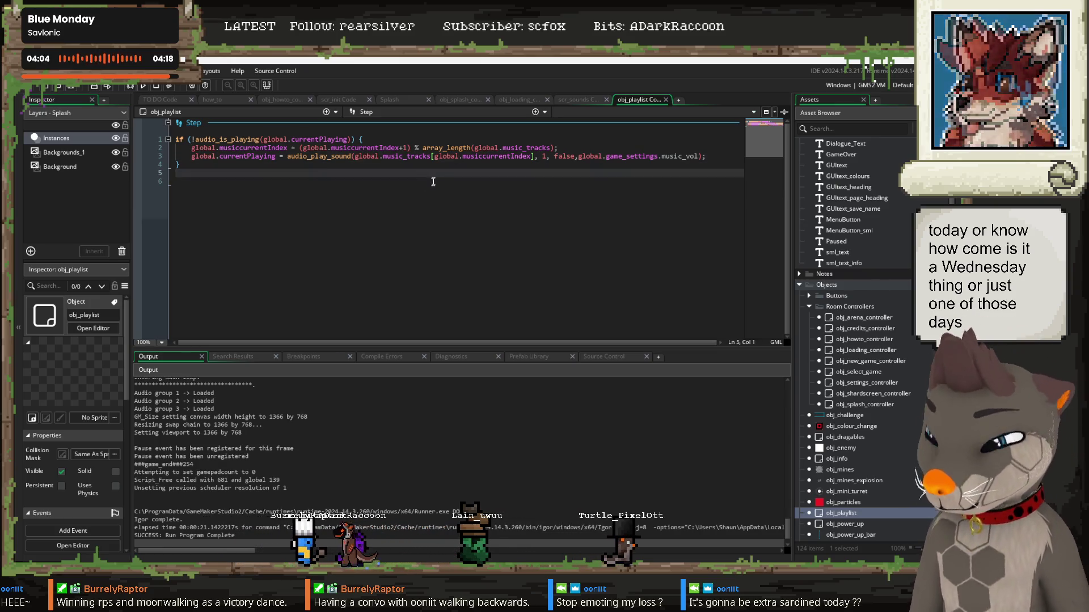
{"action": "key", "text": "F5"}
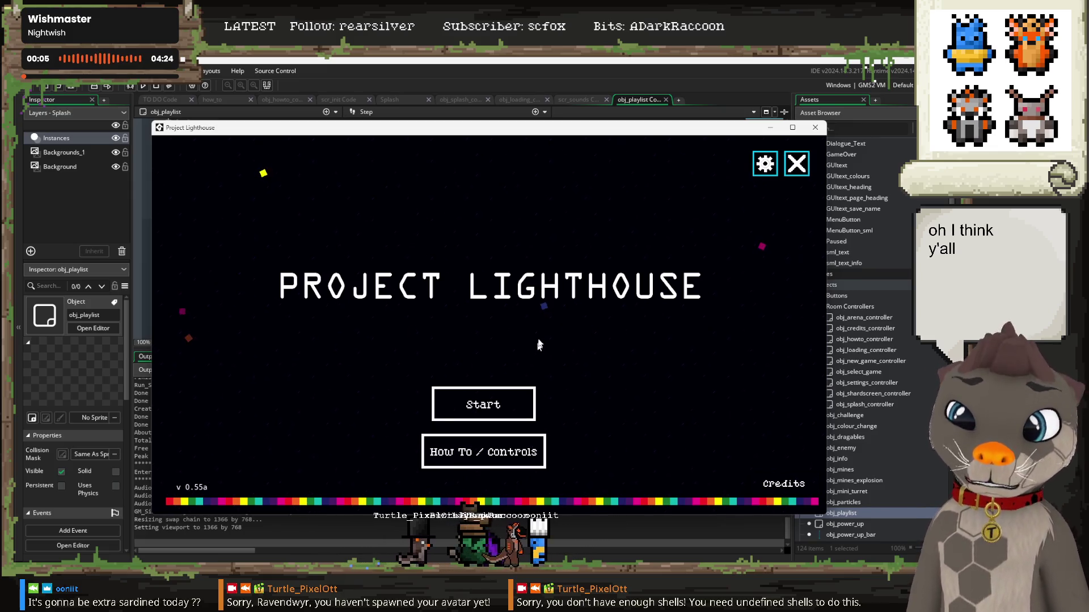
Step: Raise the game's Music volume back to 1 in settings, then close the game
{"action": "left_click", "coordinate": [510, 400]}
{"action": "left_click", "coordinate": [728, 478]}
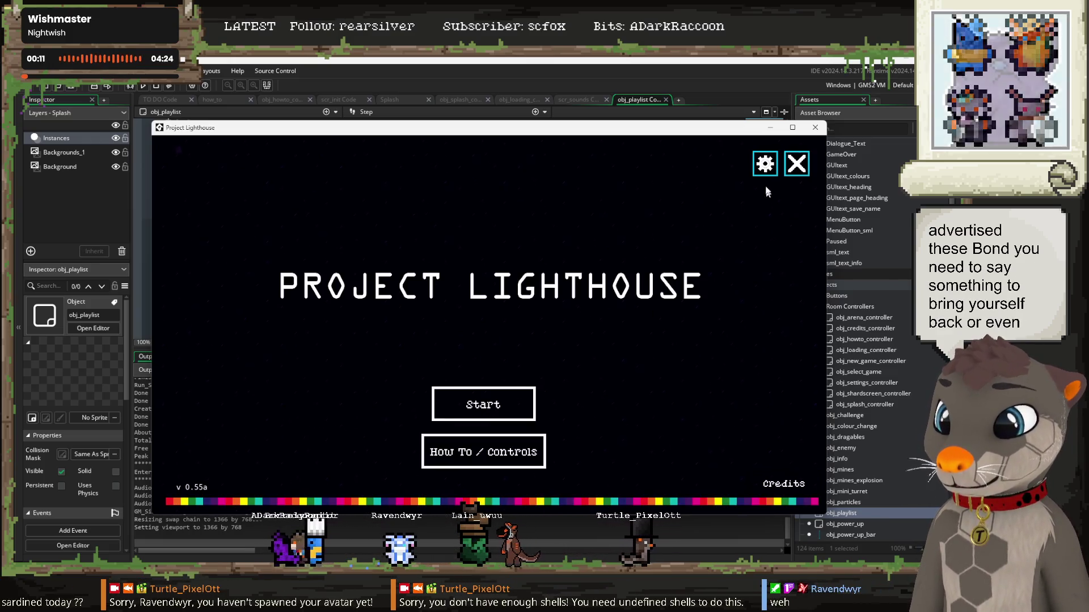
{"action": "left_click", "coordinate": [765, 163]}
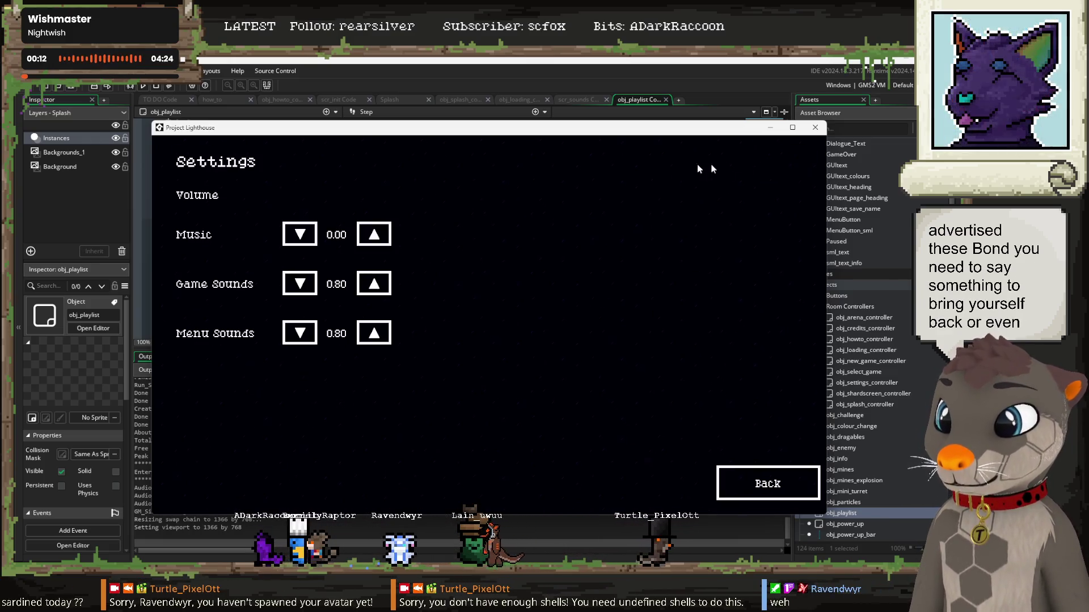
{"action": "left_click", "coordinate": [382, 235]}
{"action": "left_click", "coordinate": [383, 235]}
{"action": "left_click", "coordinate": [383, 235]}
{"action": "left_click", "coordinate": [383, 235]}
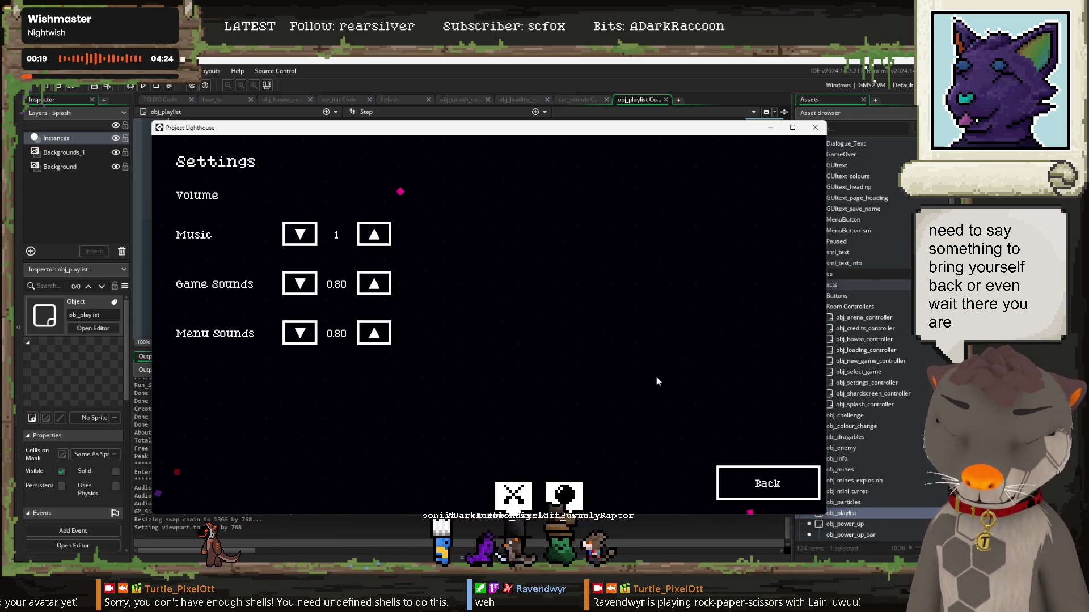
{"action": "left_click", "coordinate": [769, 491]}
{"action": "left_click", "coordinate": [797, 163]}
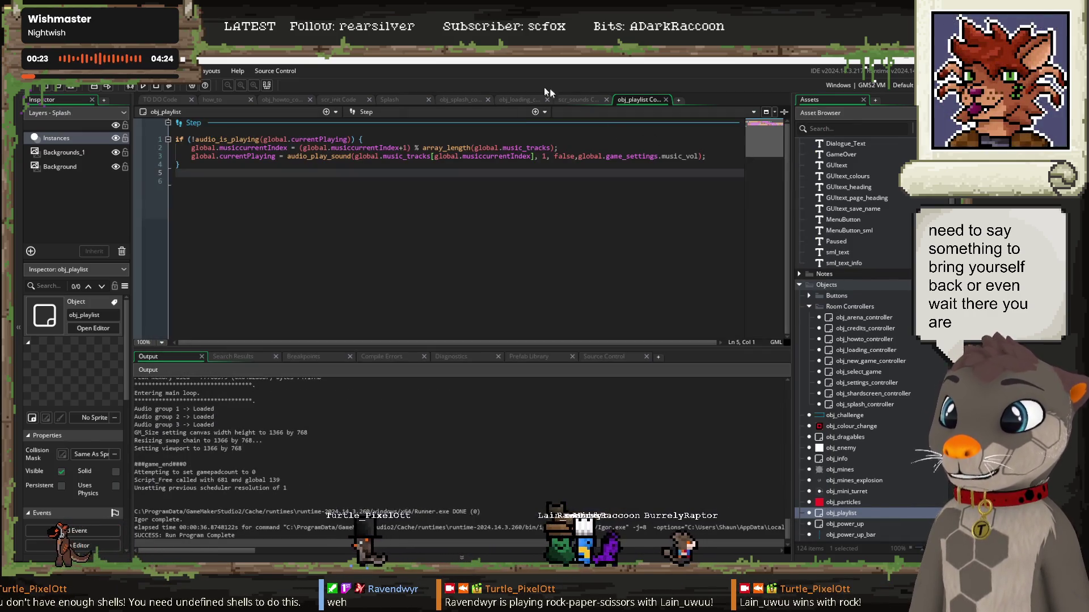
Step: Open obj_settings_controller's Create event and inspect the music_vol up button's setup
{"action": "scroll", "coordinate": [900, 333], "scroll_direction": "up", "scroll_amount": 1}
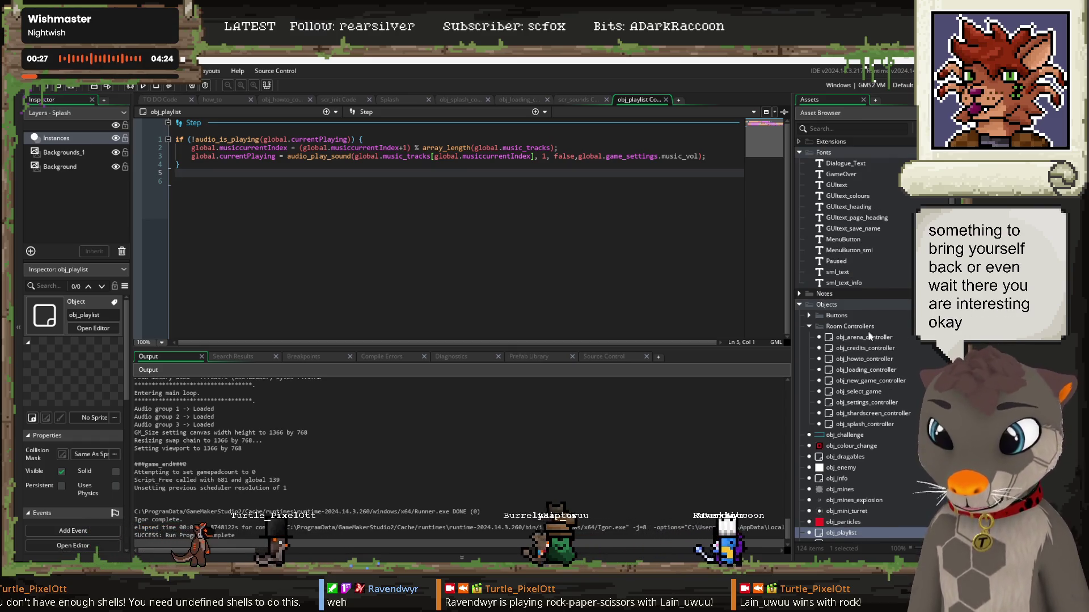
{"action": "double_click", "coordinate": [879, 404]}
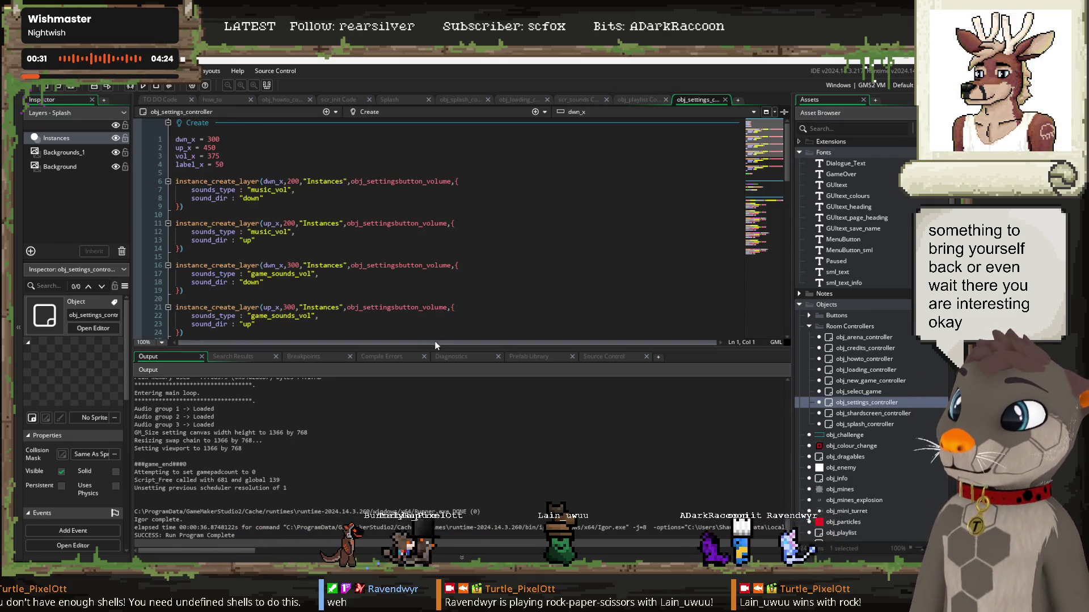
{"action": "left_click_drag", "start_coordinate": [435, 345], "coordinate": [436, 450]}
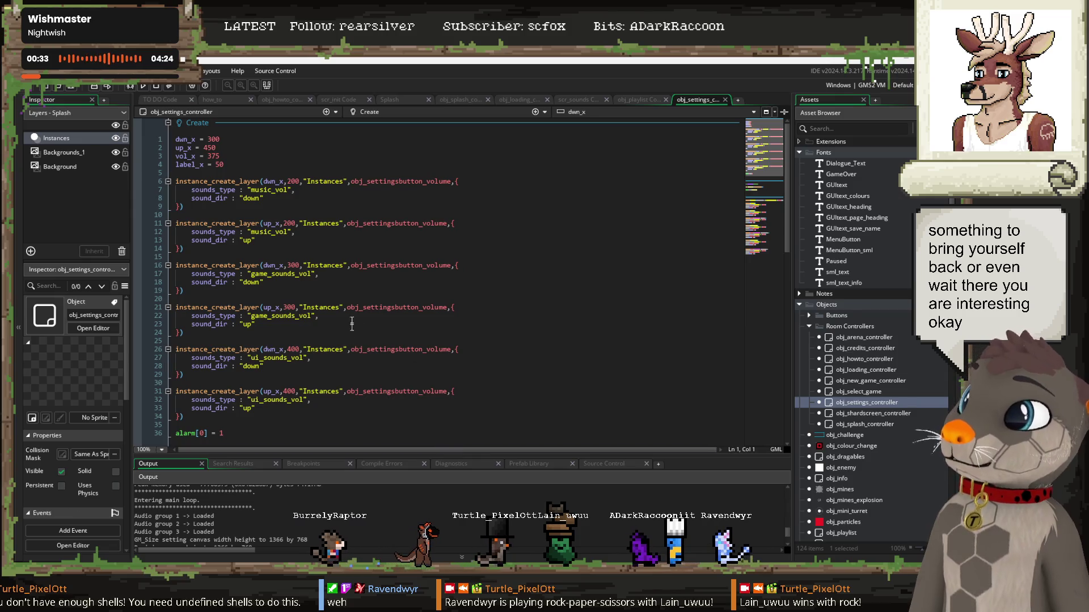
{"action": "scroll", "coordinate": [296, 216], "scroll_direction": "down", "scroll_amount": 6}
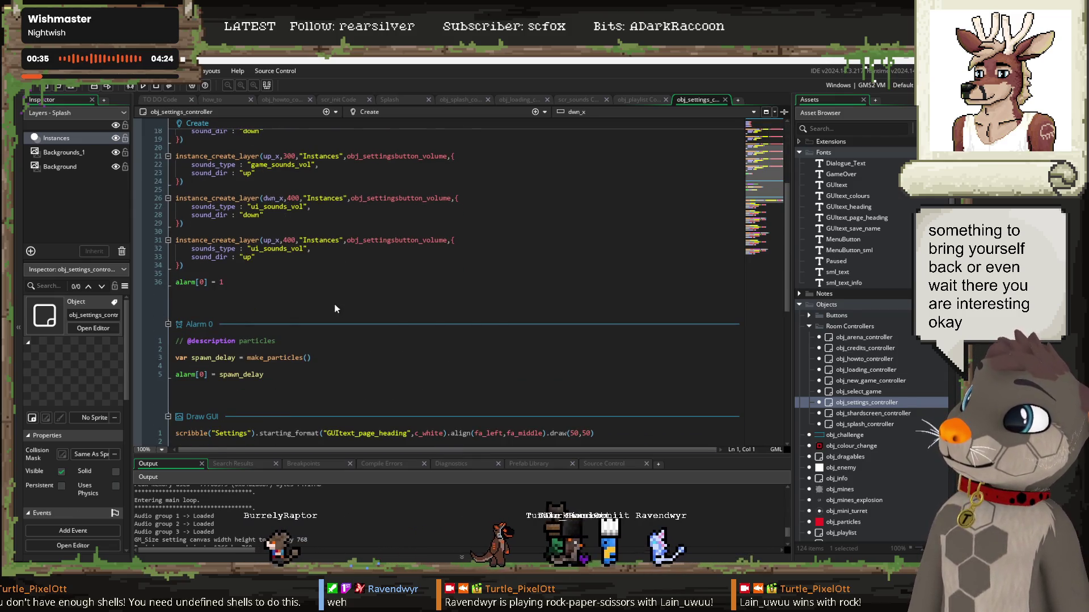
{"action": "scroll", "coordinate": [339, 295], "scroll_direction": "up", "scroll_amount": 6}
{"action": "left_click", "coordinate": [275, 233]}
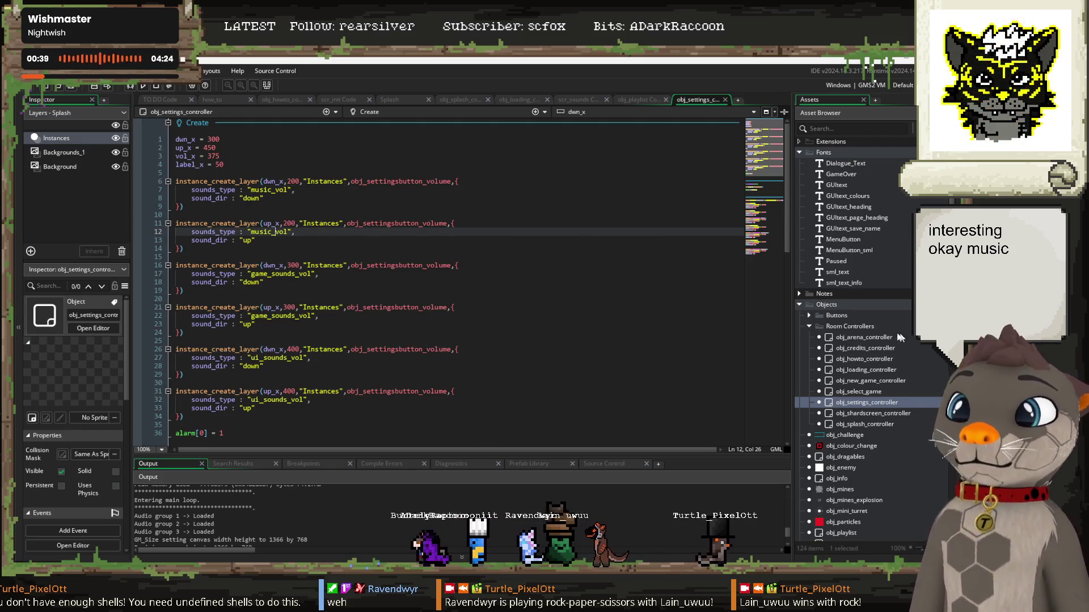
Step: Expand the Buttons object group and its Settings subgroup in the Asset Browser
{"action": "left_click", "coordinate": [809, 316]}
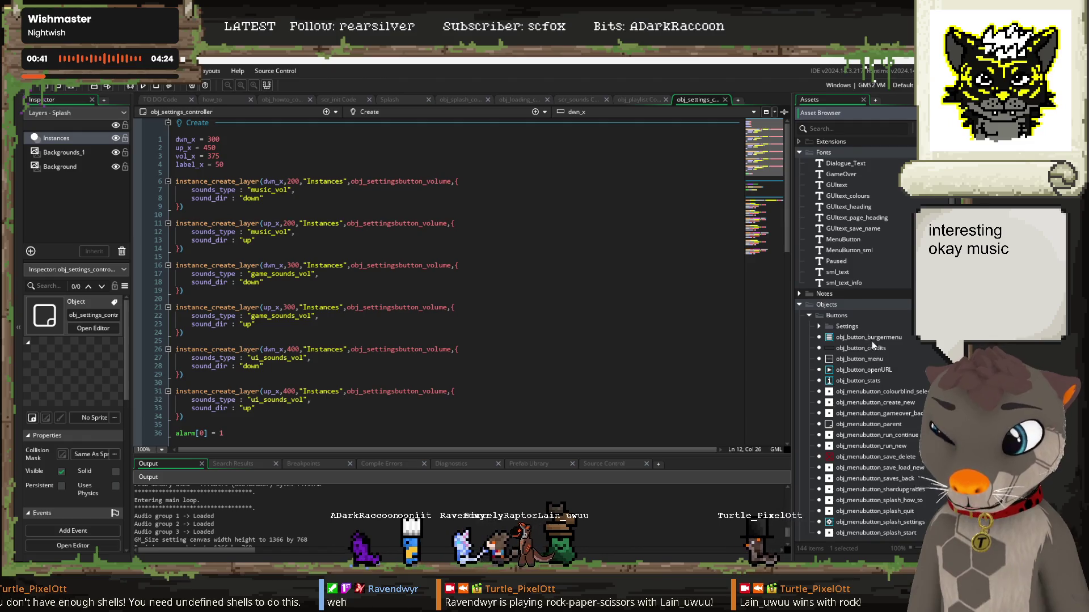
{"action": "scroll", "coordinate": [886, 361], "scroll_direction": "down", "scroll_amount": 2}
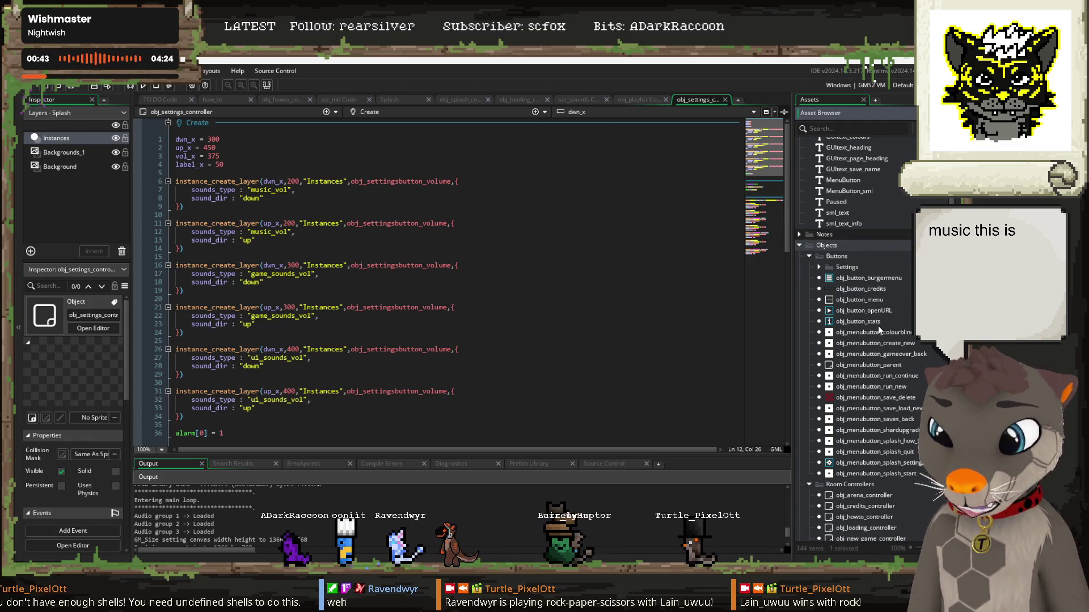
{"action": "left_click", "coordinate": [819, 267]}
Step: Open obj_settingsbutton_volume's Left Released code and jump to adjust_volume's definition in scr_sounds
{"action": "double_click", "coordinate": [885, 279]}
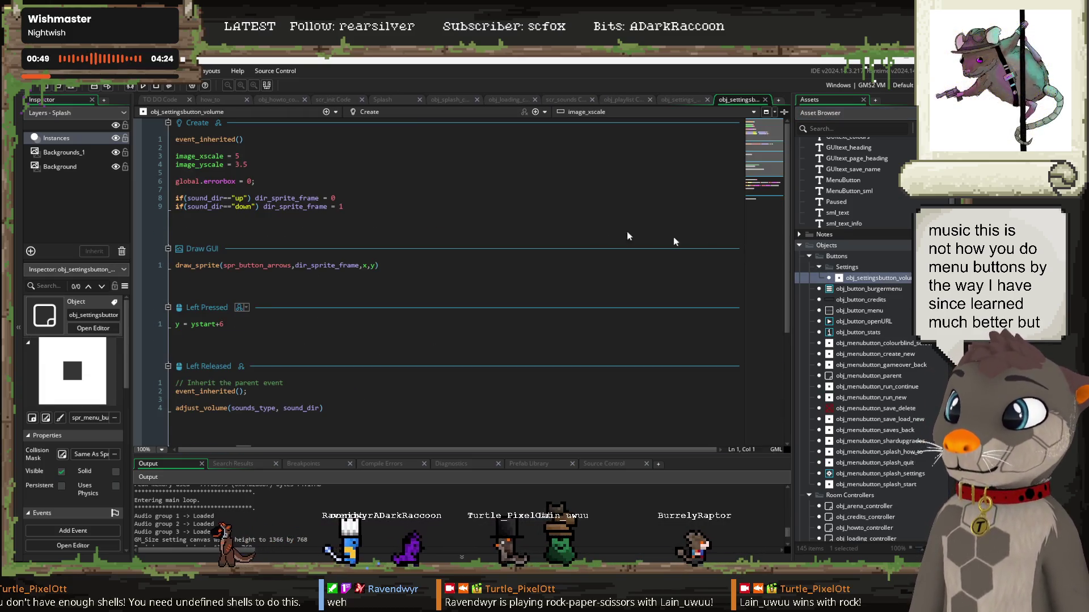
{"action": "scroll", "coordinate": [364, 274], "scroll_direction": "down", "scroll_amount": 6}
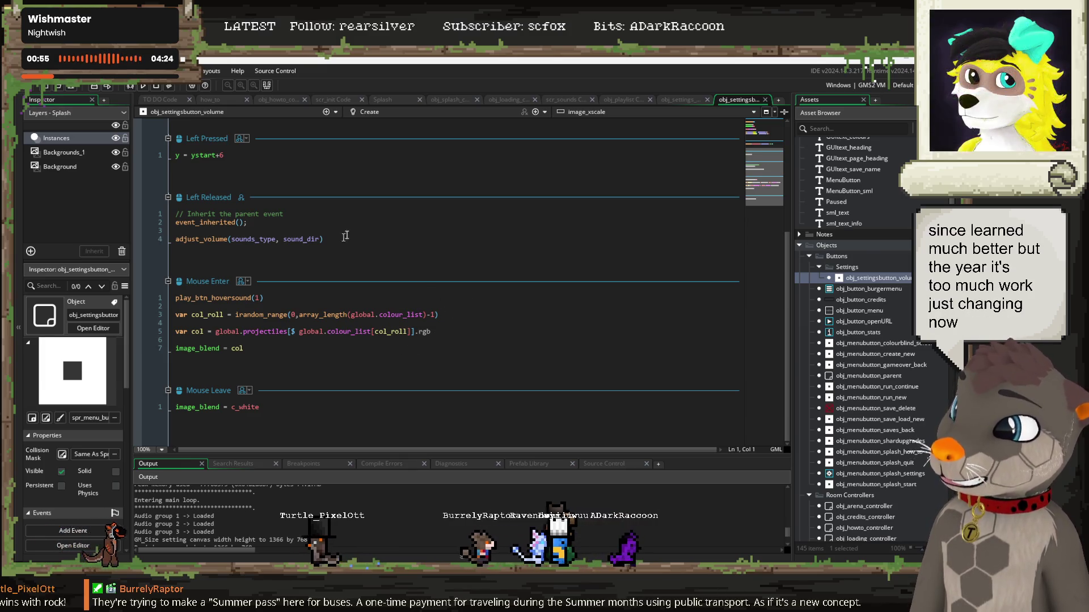
{"action": "left_click", "coordinate": [204, 239]}
{"action": "key", "text": "End"}
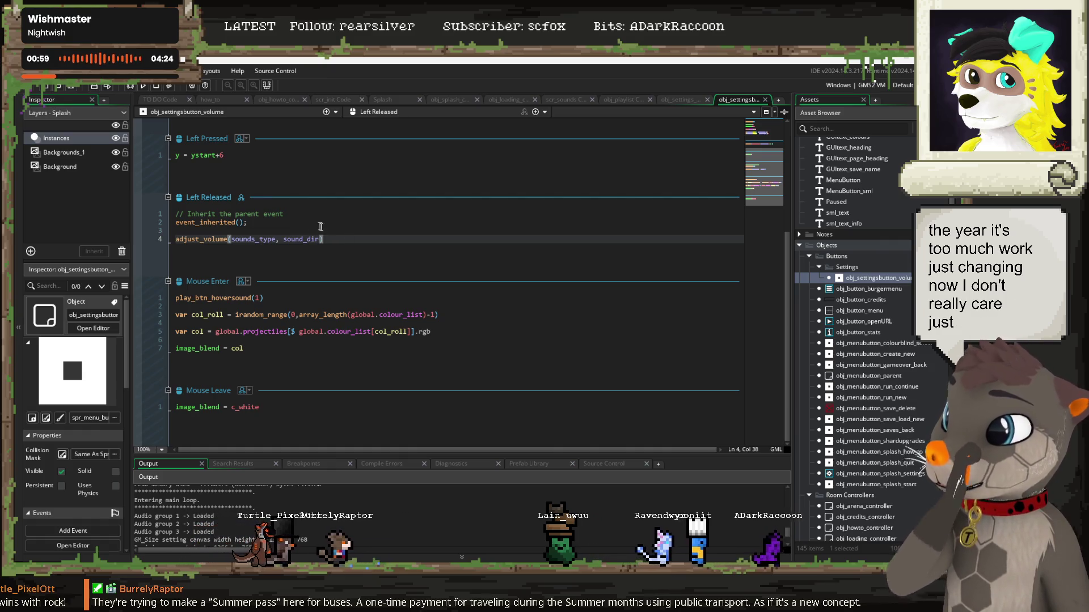
{"action": "scroll", "coordinate": [325, 244], "scroll_direction": "up", "scroll_amount": 4}
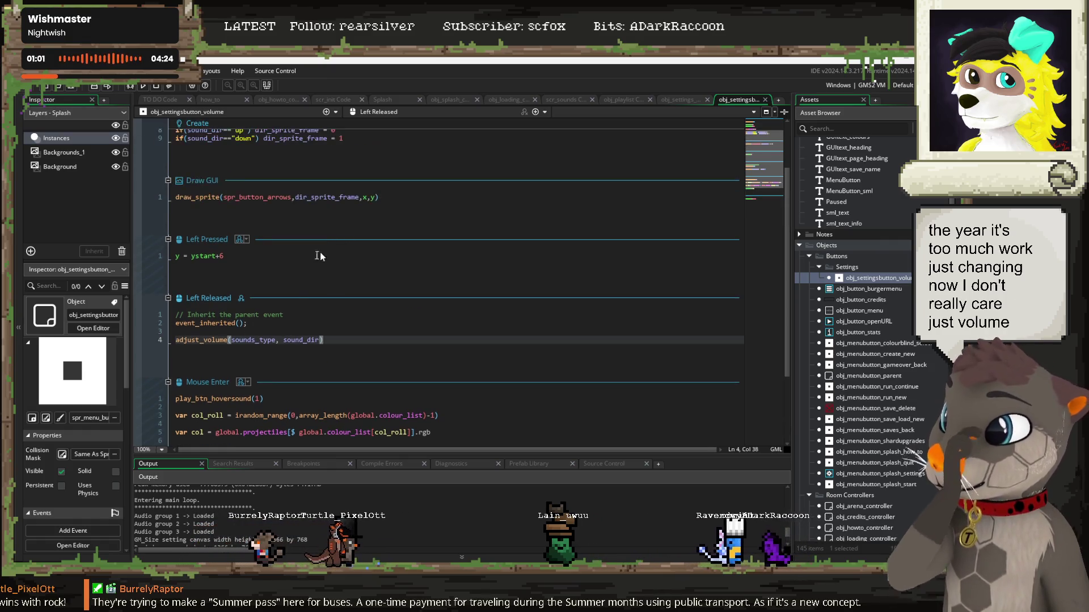
{"action": "middle_click", "coordinate": [224, 341]}
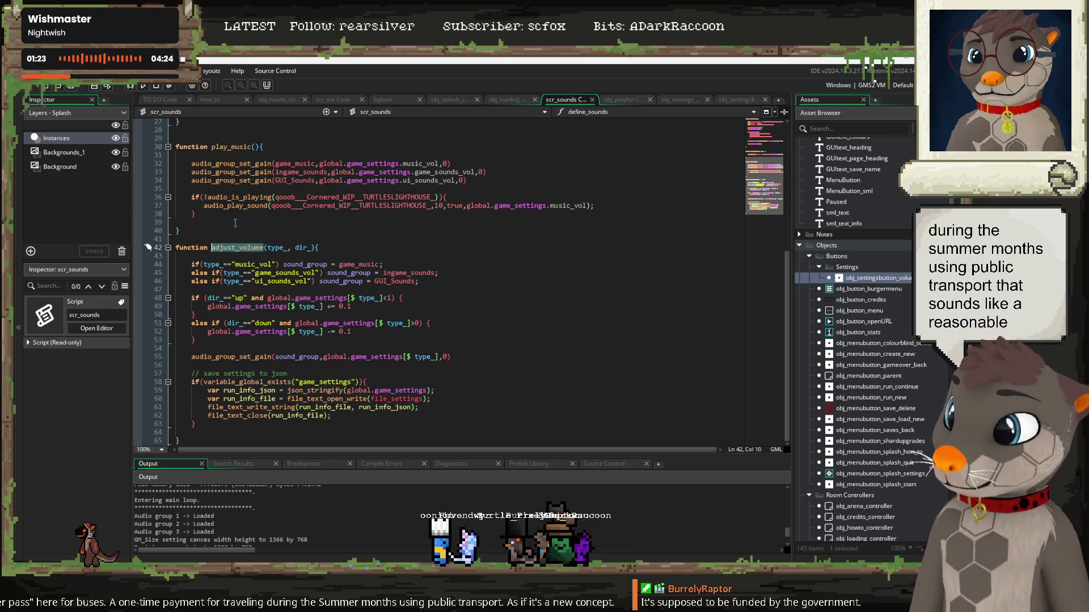
{"action": "left_click", "coordinate": [373, 248]}
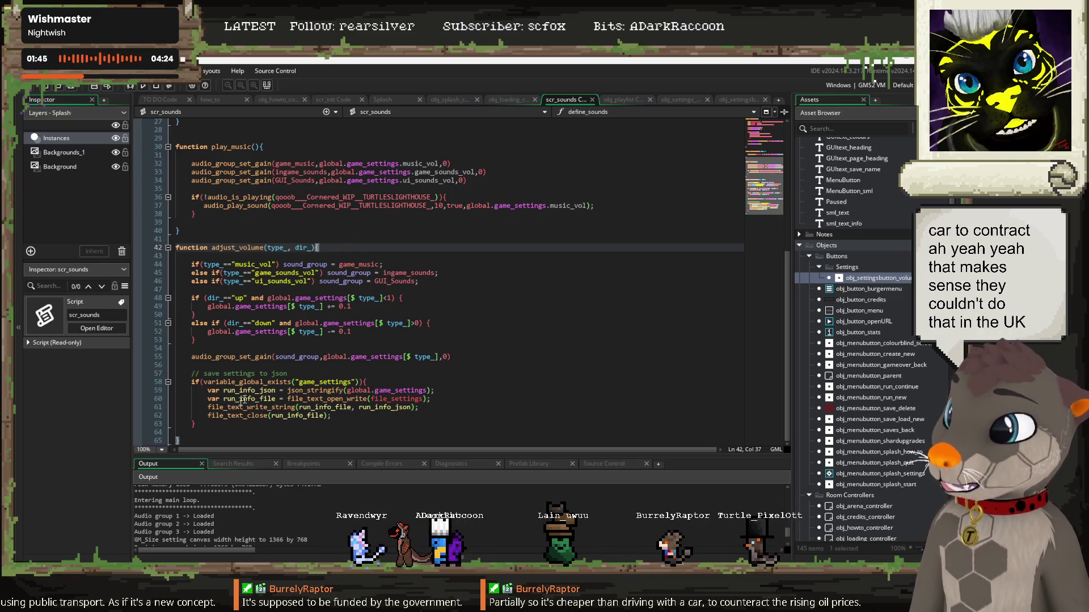
{"action": "left_click", "coordinate": [189, 434]}
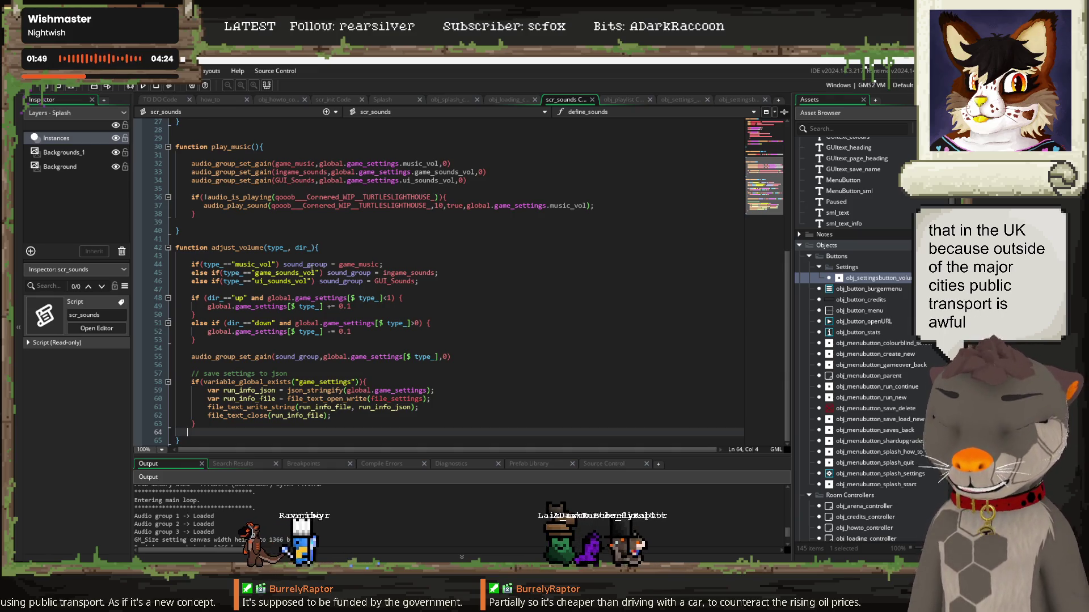
{"action": "left_click", "coordinate": [334, 247]}
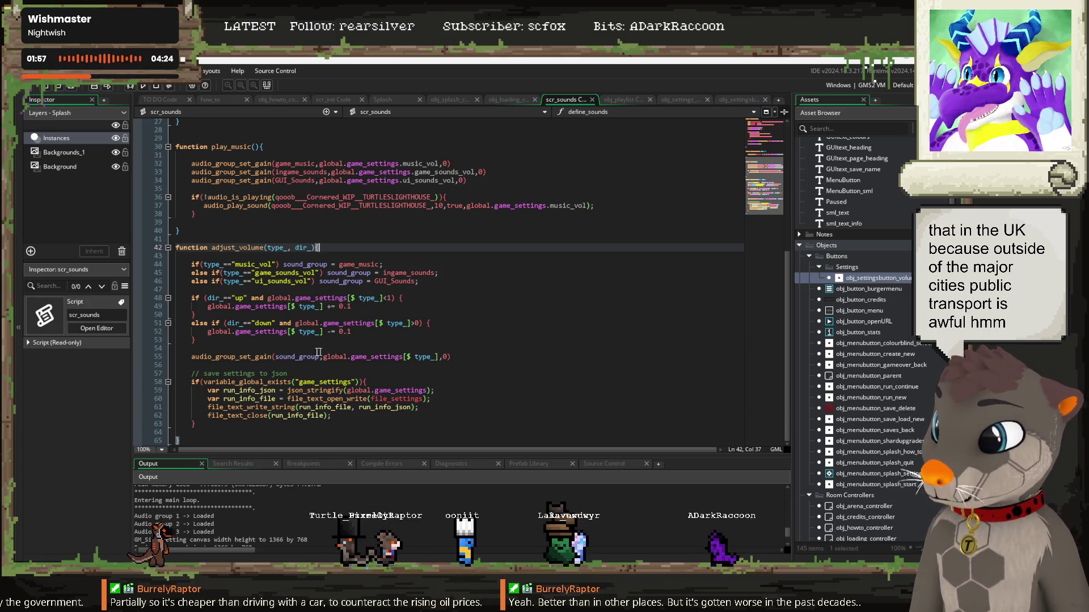
{"action": "left_click", "coordinate": [353, 332]}
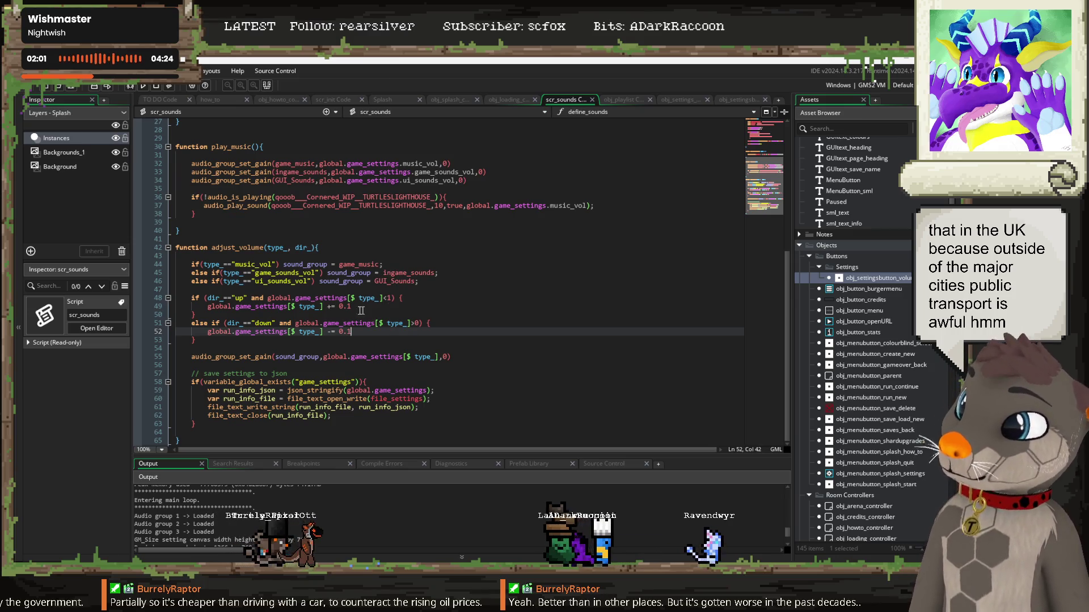
{"action": "left_click_drag", "start_coordinate": [362, 306], "coordinate": [208, 306]}
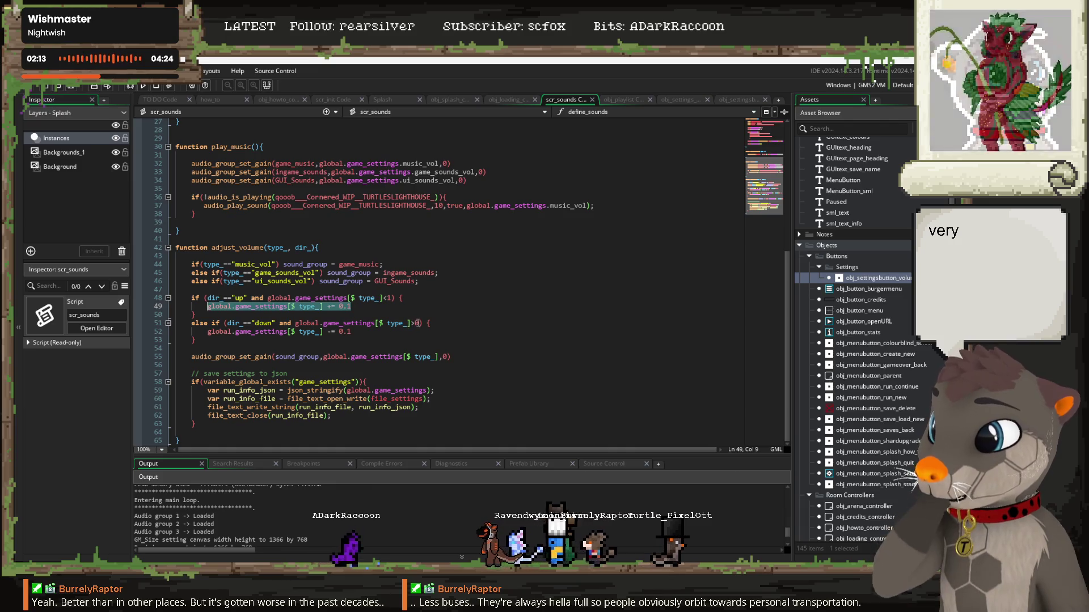
{"action": "left_click", "coordinate": [417, 324]}
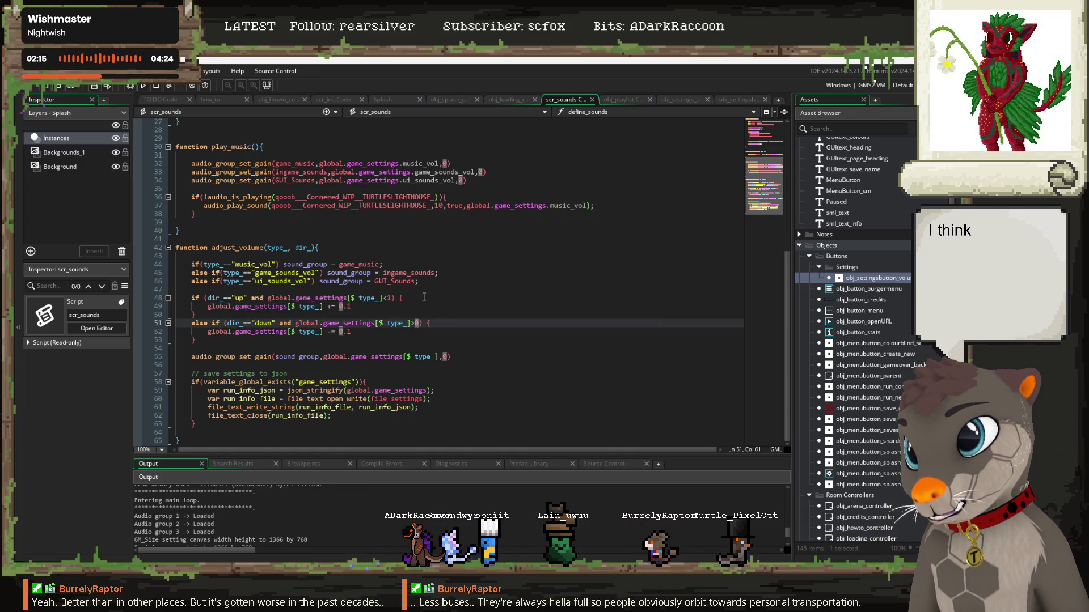
{"action": "left_click", "coordinate": [428, 314]}
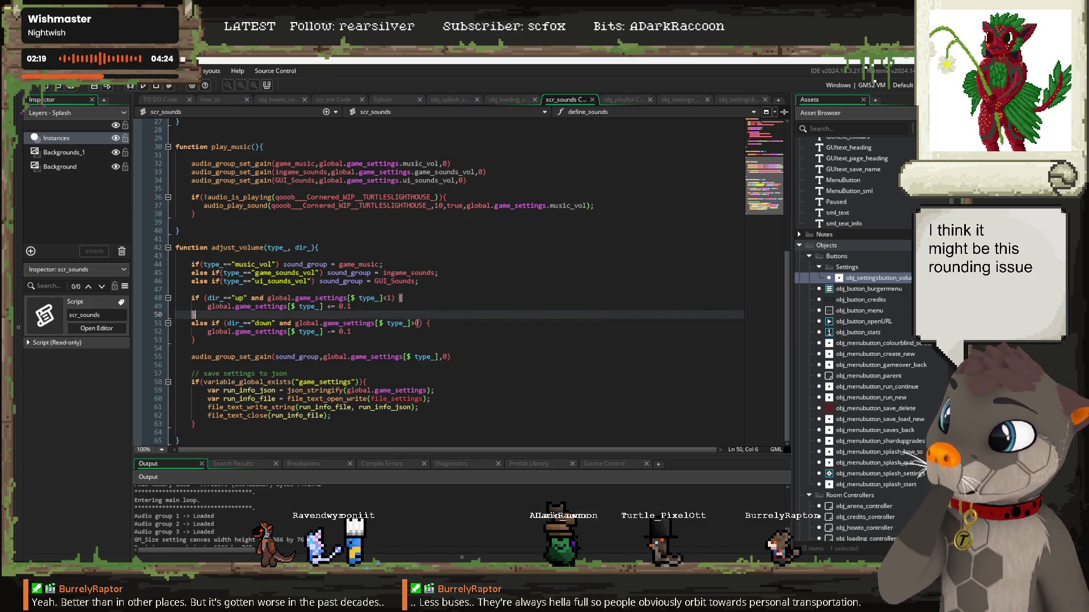
{"action": "left_click", "coordinate": [410, 323]}
{"action": "left_click", "coordinate": [446, 307]}
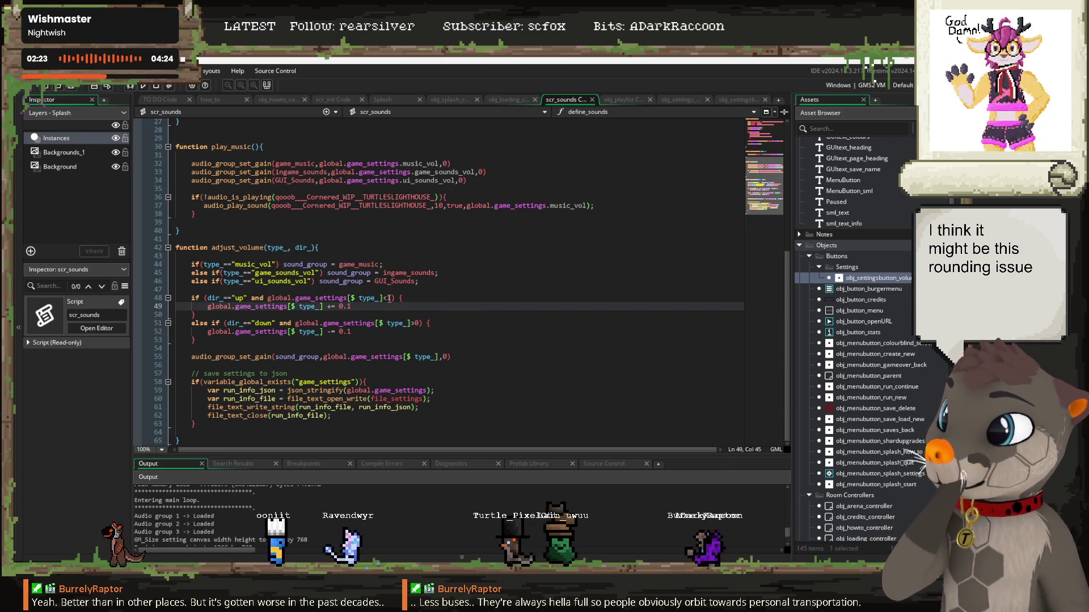
{"action": "left_click", "coordinate": [412, 323]}
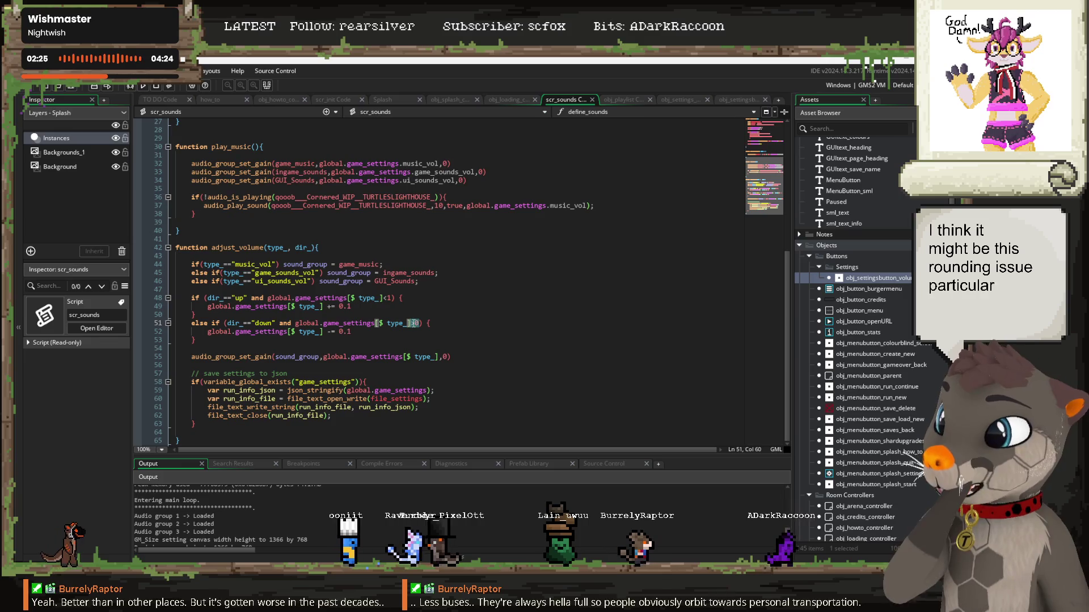
{"action": "left_click", "coordinate": [427, 308]}
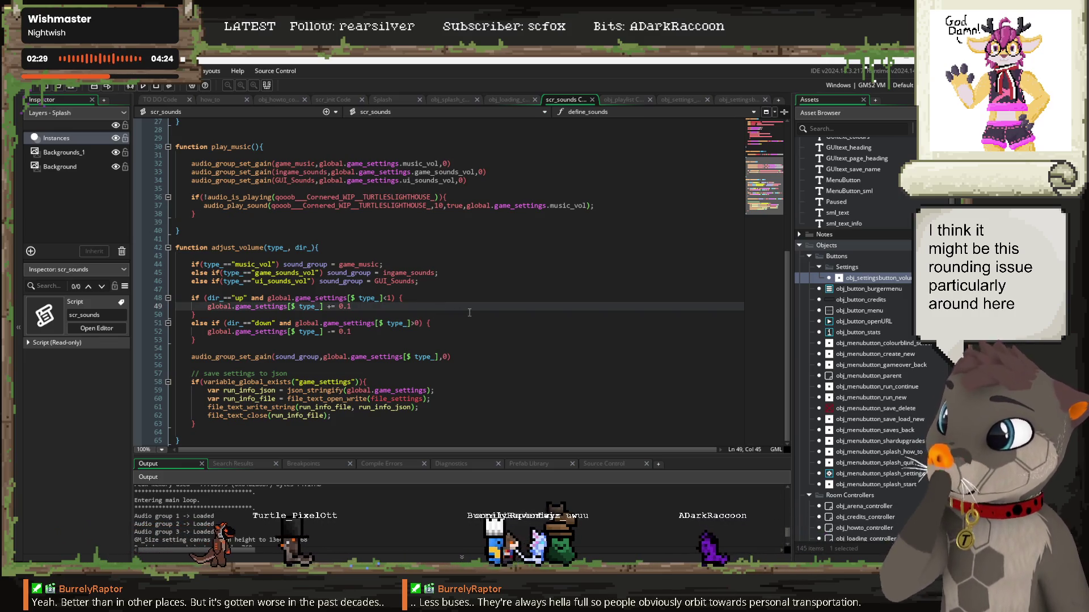
{"action": "double_click", "coordinate": [297, 324]}
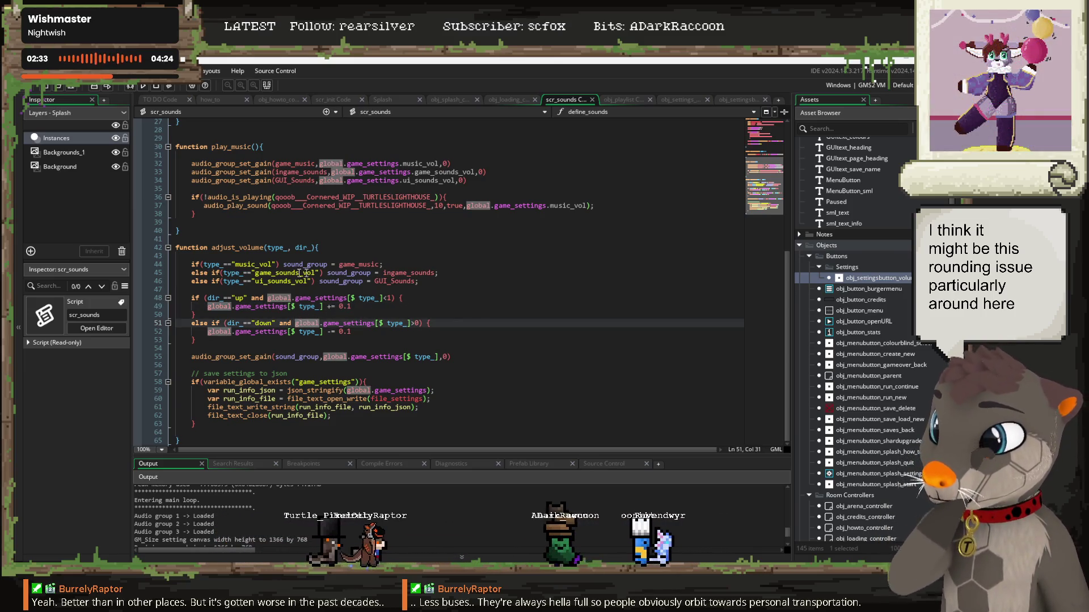
Step: Wrap the volume-up setting on line 48 in a round() call compared against 1
{"action": "left_click", "coordinate": [272, 298]}
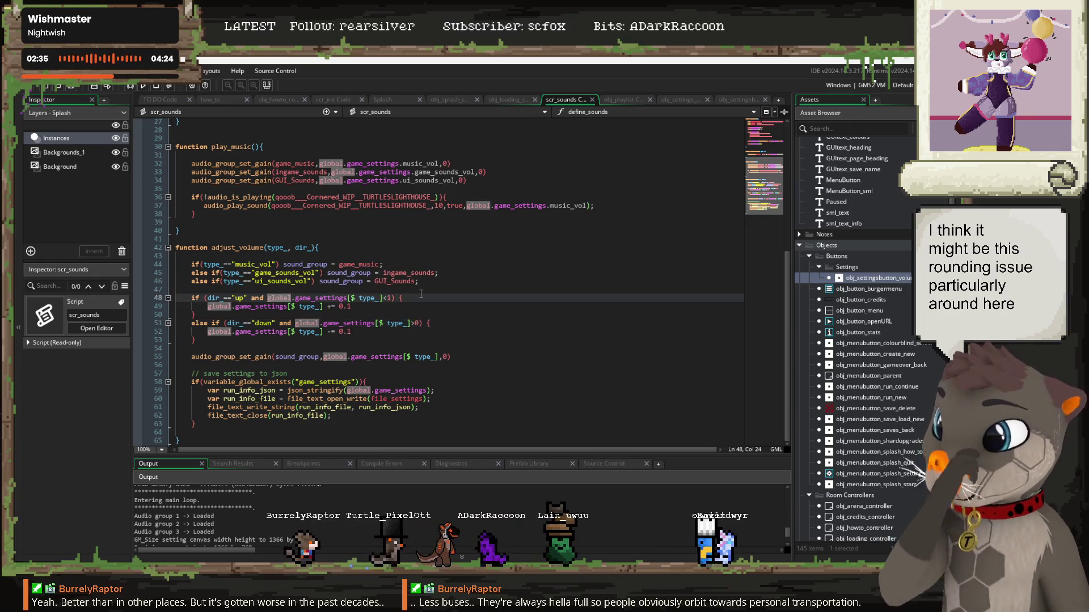
{"action": "type", "text": "round"}
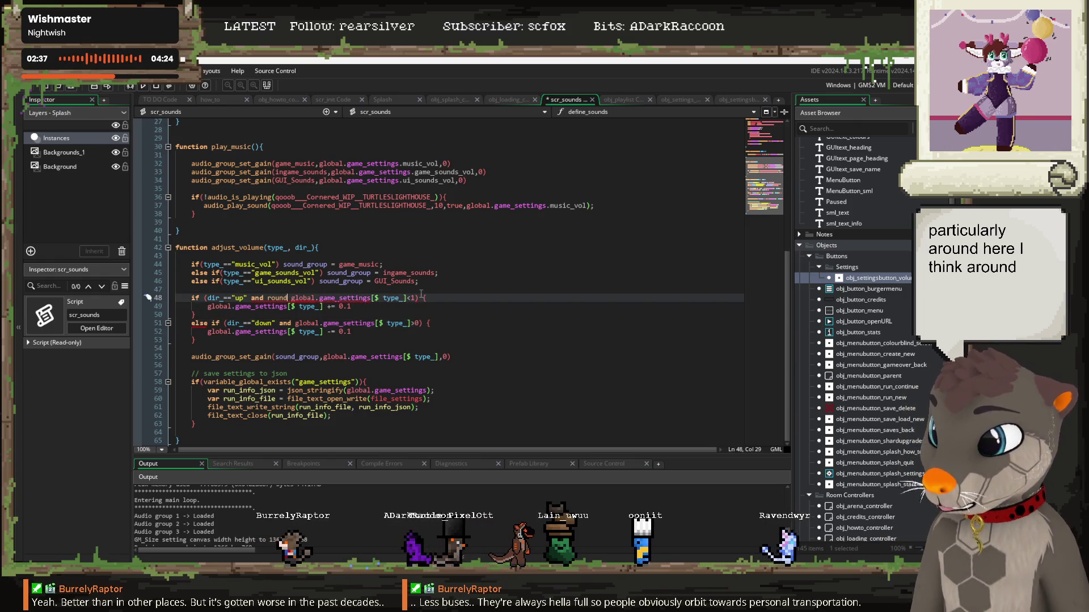
{"action": "type", "text": "("}
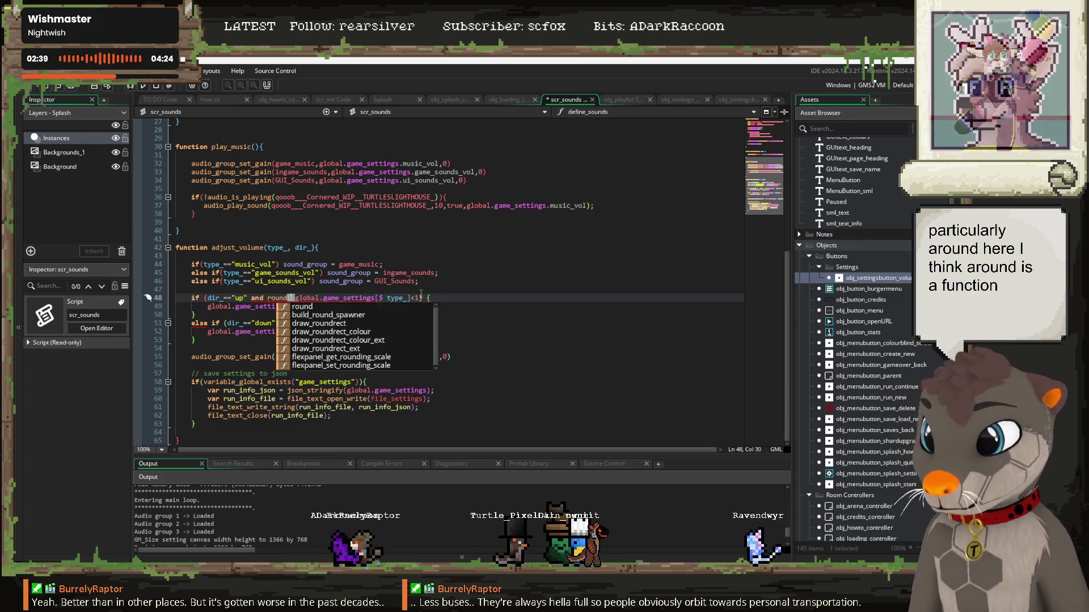
{"action": "key", "text": "Delete"}
{"action": "key", "text": "Delete"}
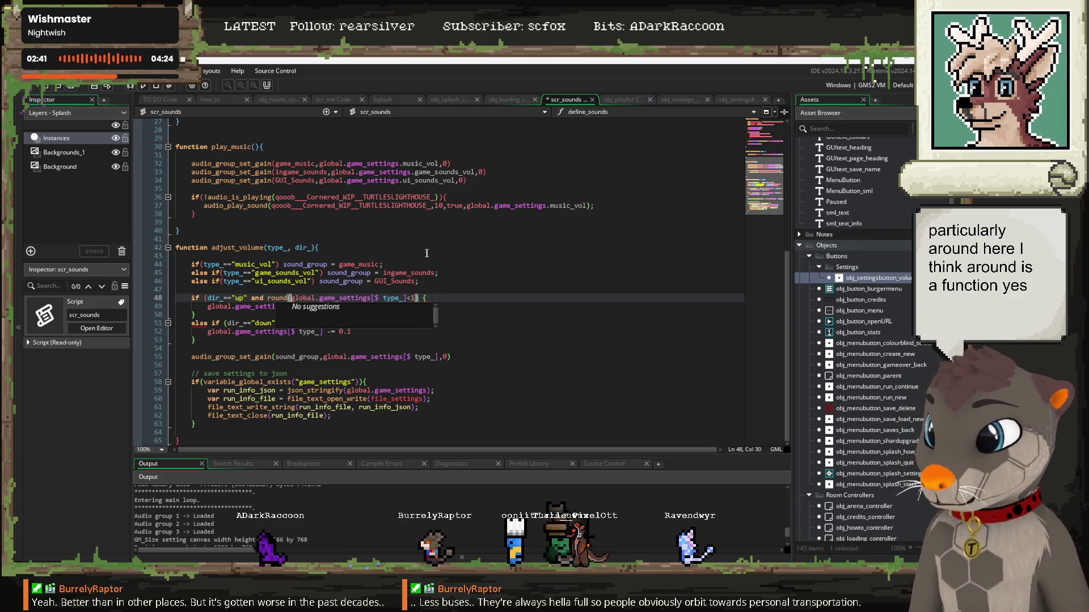
{"action": "left_click", "coordinate": [404, 297]}
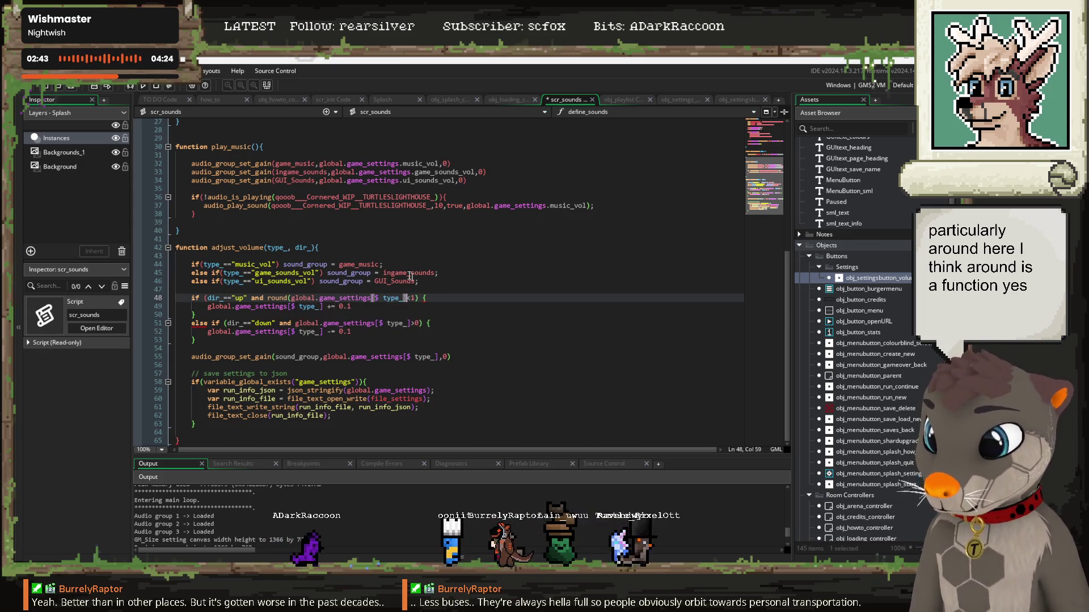
{"action": "type", "text": ")<1"}
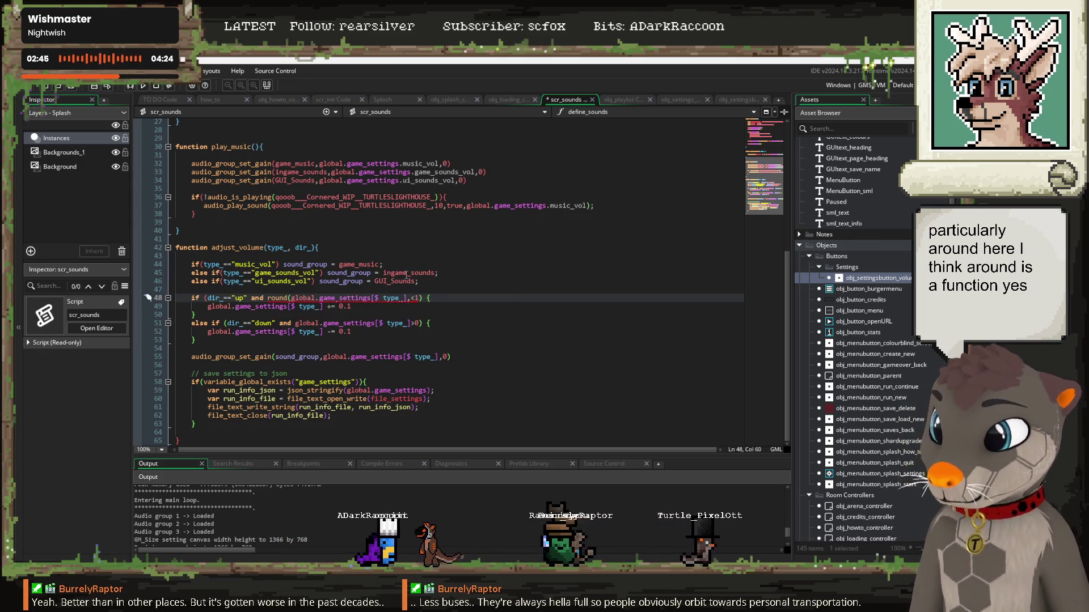
{"action": "type", "text": ")"}
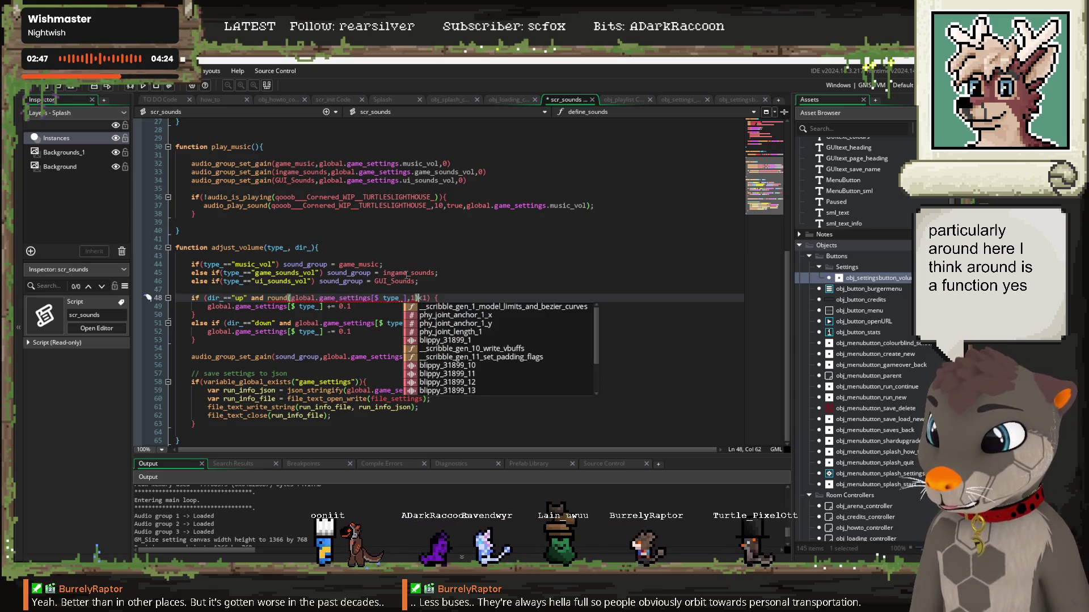
{"action": "left_click", "coordinate": [439, 257]}
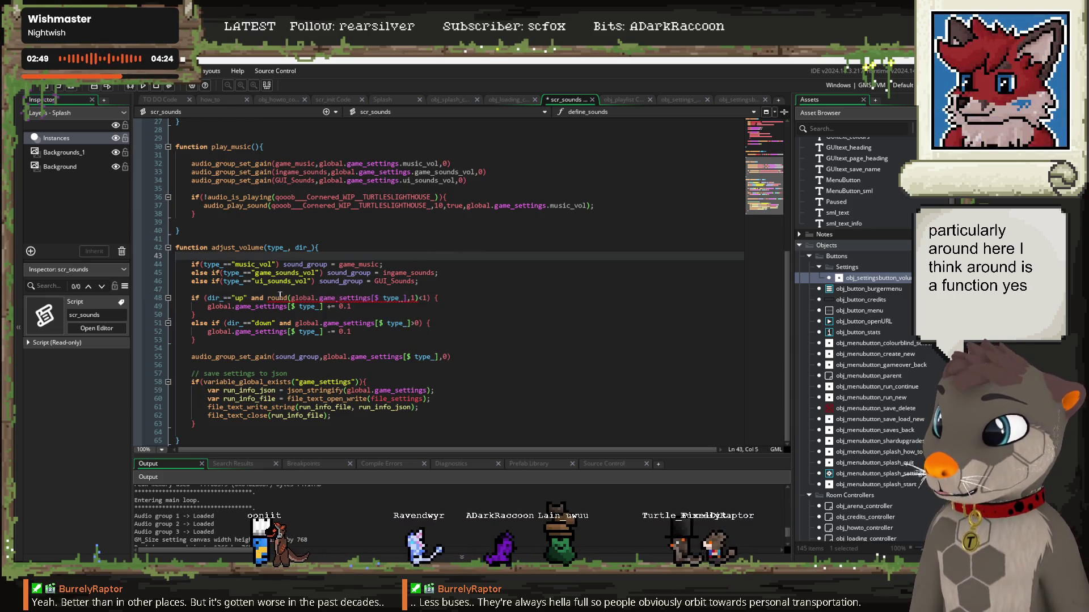
Step: Delete the round name on line 48 and start typing a replacement function name
{"action": "mouse_move", "coordinate": [278, 296]}
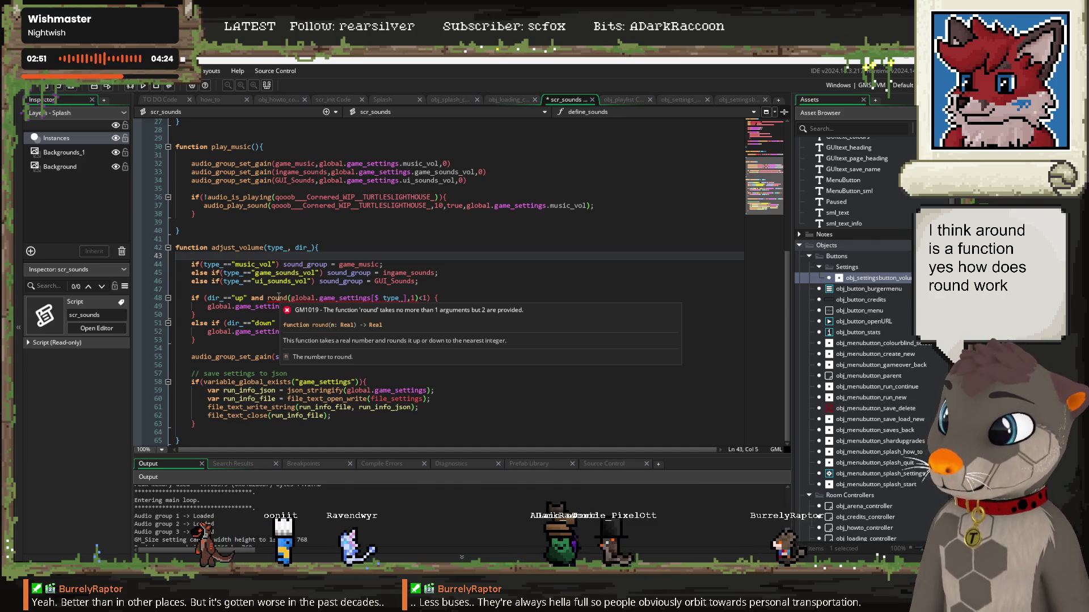
{"action": "left_click", "coordinate": [287, 298]}
{"action": "mouse_move", "coordinate": [321, 299]}
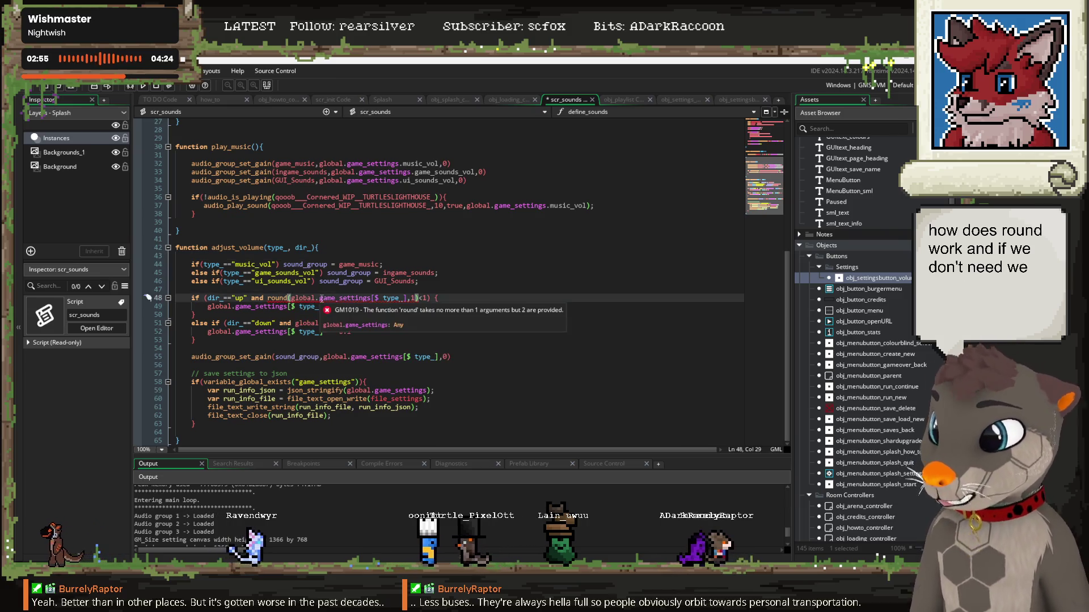
{"action": "key", "text": "BackSpace"}
{"action": "key", "text": "BackSpace"}
{"action": "key", "text": "BackSpace"}
{"action": "type", "text": "si"}
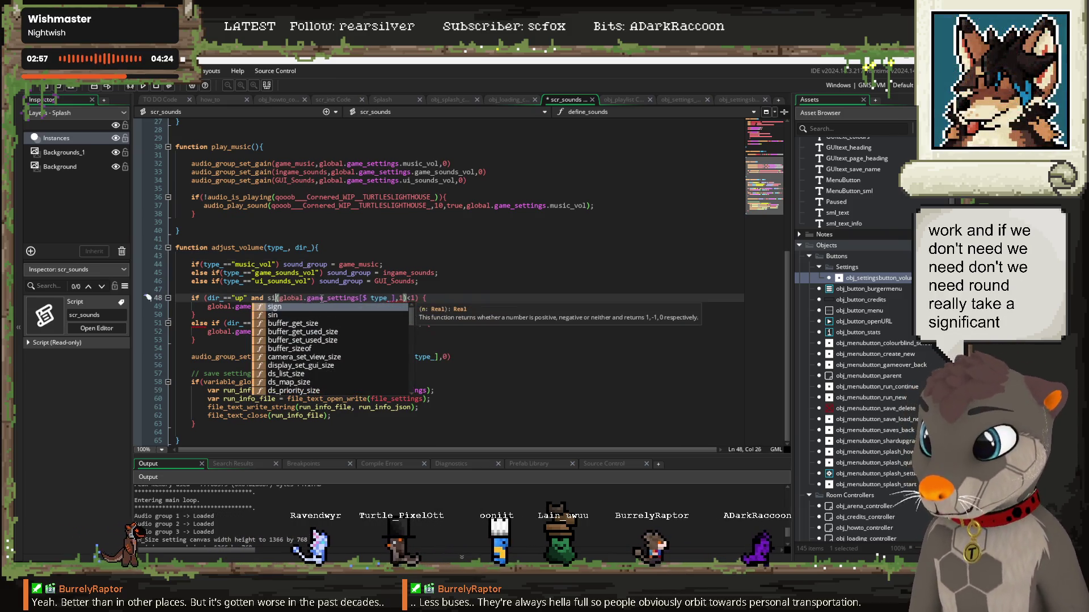
{"action": "key", "text": "BackSpace"}
{"action": "type", "text": "f"}
{"action": "key", "text": "BackSpace"}
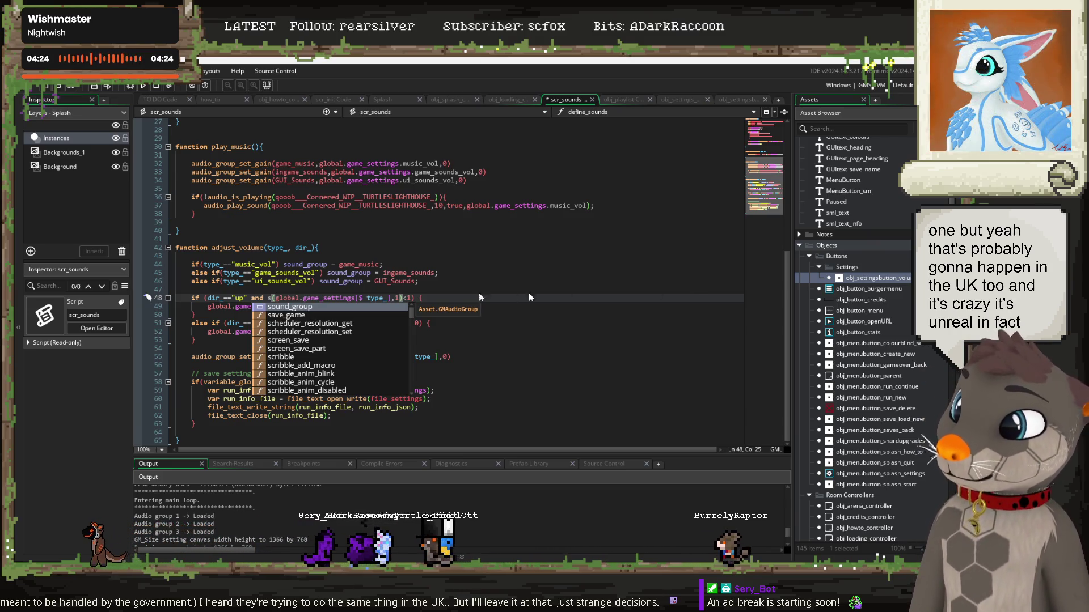
{"action": "left_click", "coordinate": [438, 294]}
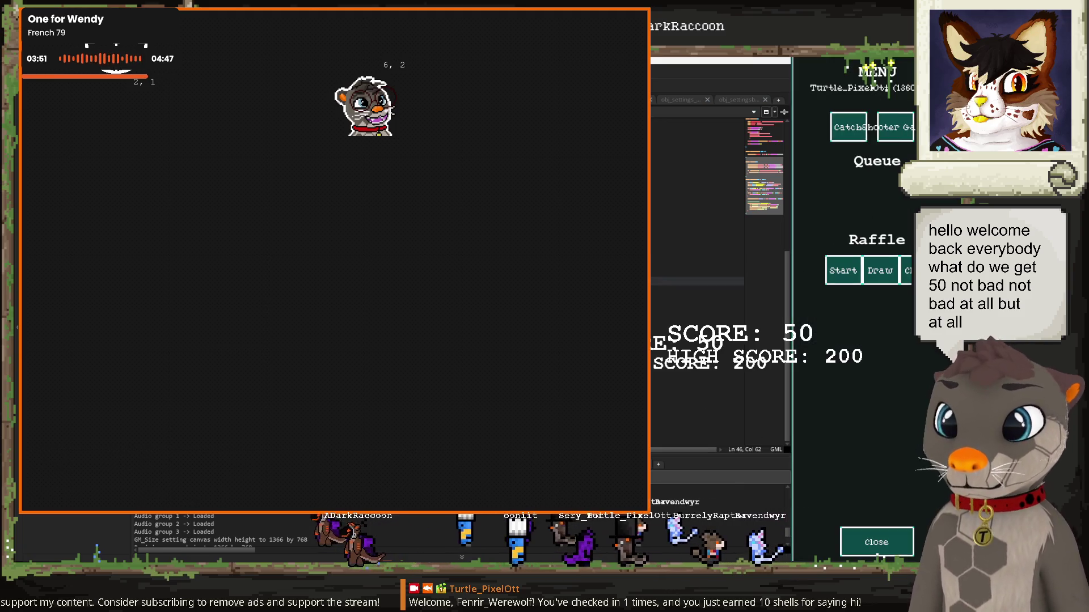
Step: Close the minigame after the round ends at score 50 and return to scr_sounds
{"action": "key", "text": "Escape"}
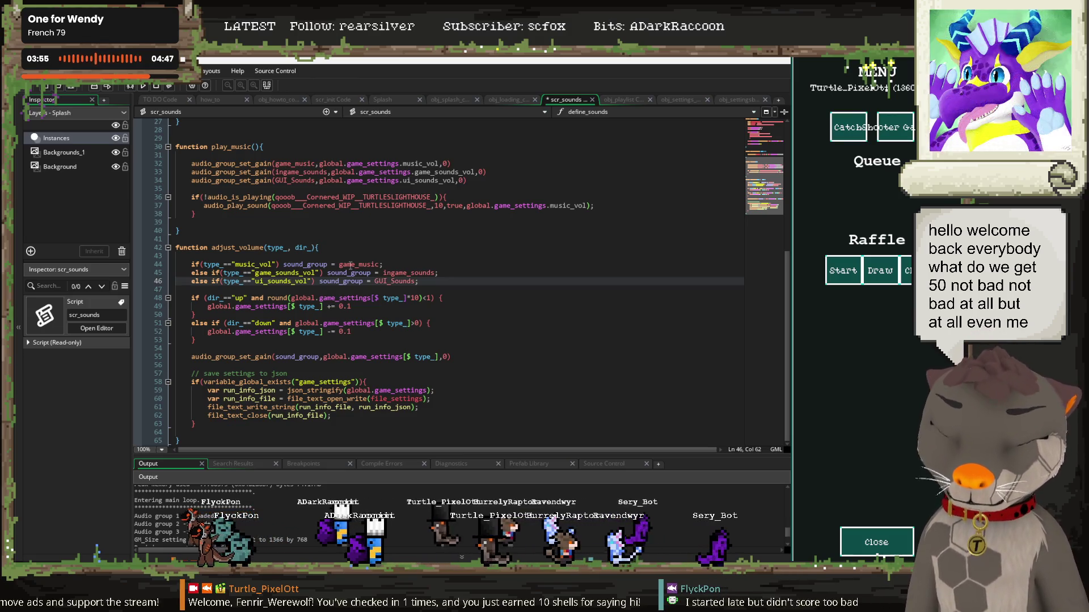
Step: Change line 48's volume-up check to round(global.game_settings[$ type_]*10)<10
{"action": "left_click", "coordinate": [348, 246]}
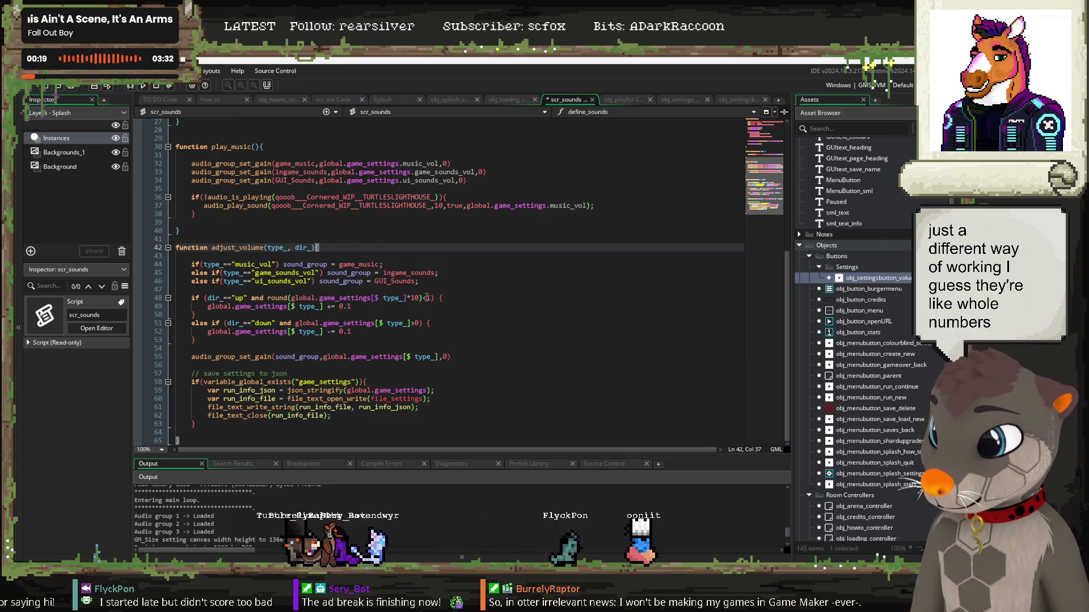
{"action": "left_click", "coordinate": [430, 297]}
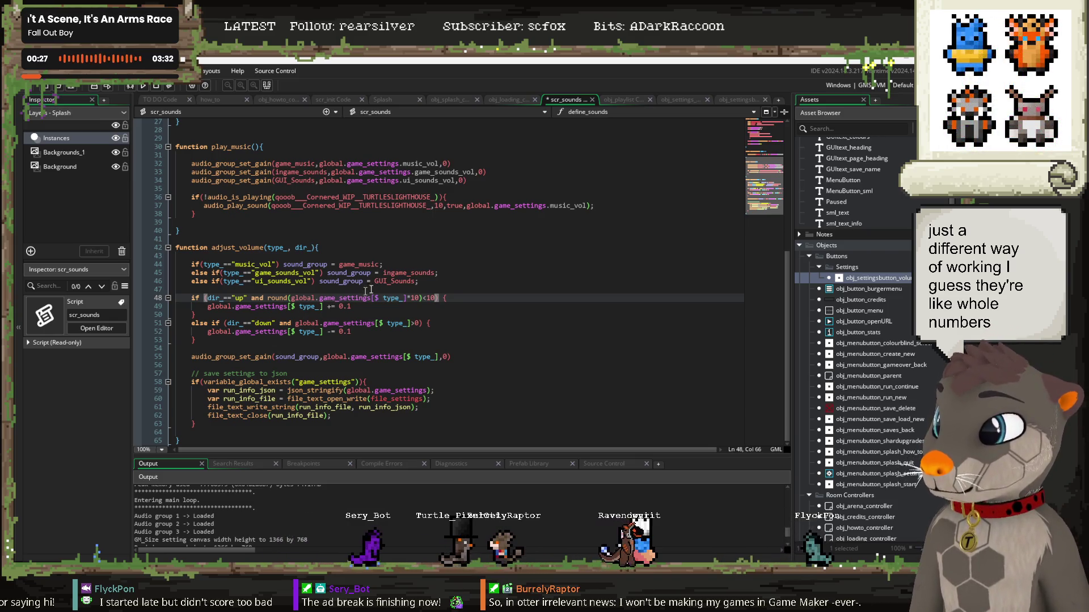
{"action": "left_click", "coordinate": [296, 324]}
Step: Make line 51's volume-down check read round(global.game_settings[$ type_]*10)>0
{"action": "type", "text": "round("}
{"action": "left_click", "coordinate": [433, 323]}
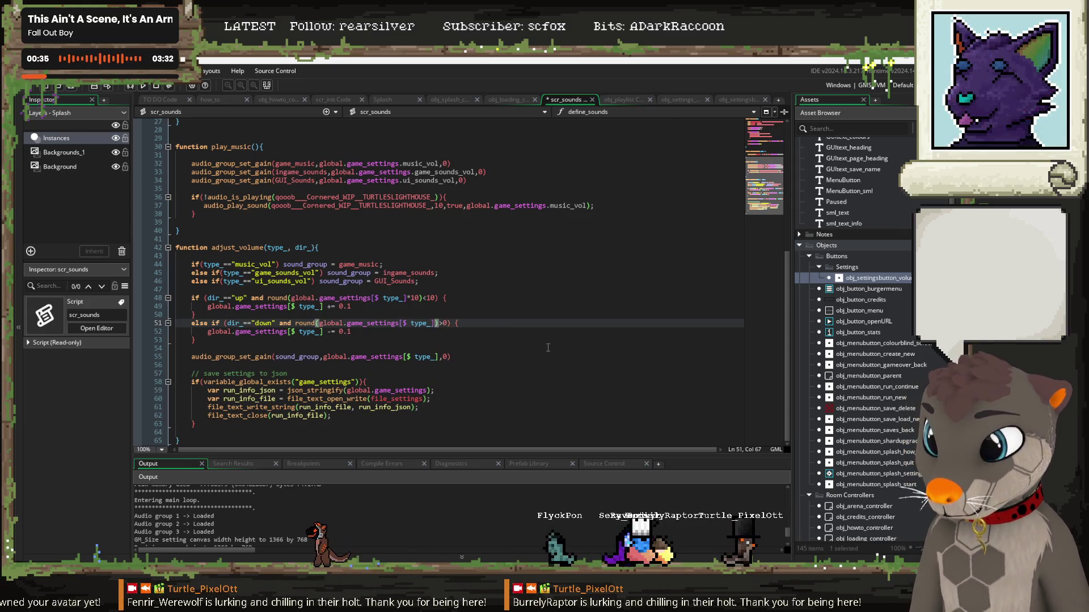
{"action": "type", "text": "*"}
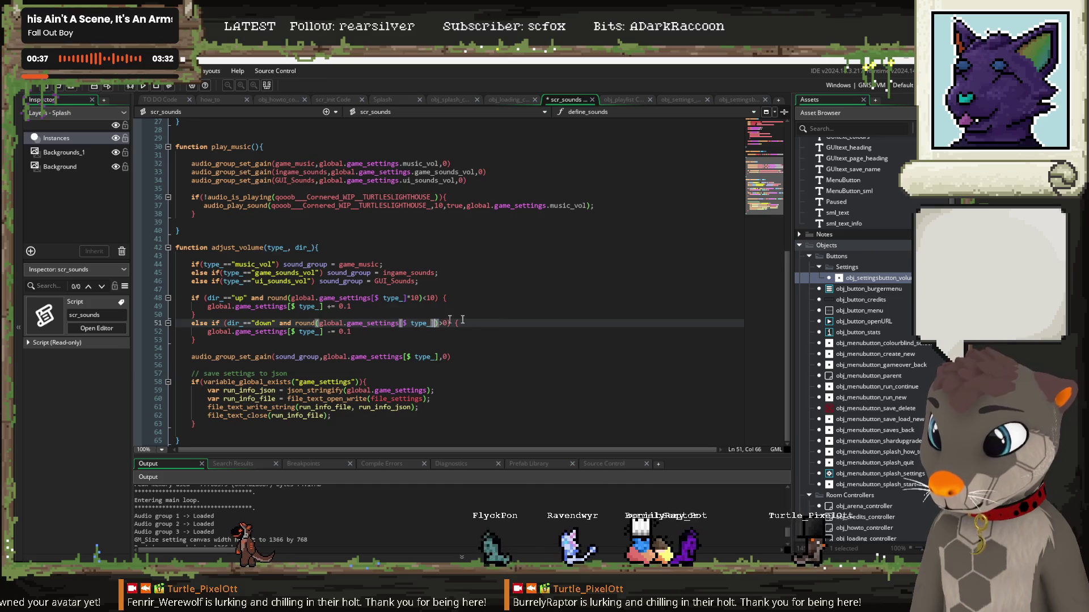
{"action": "type", "text": "10"}
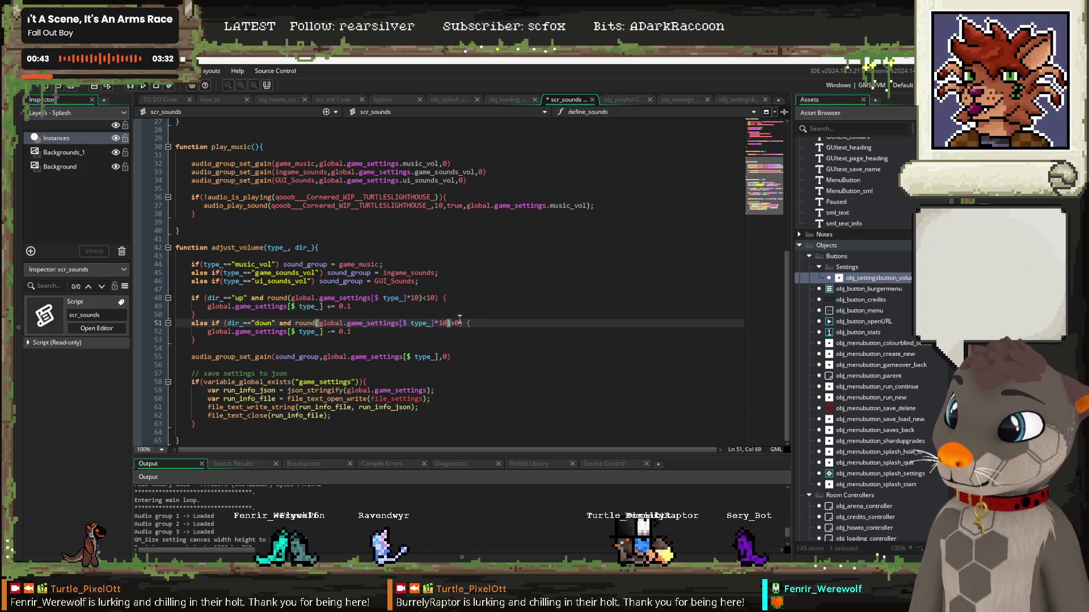
{"action": "left_click", "coordinate": [463, 300]}
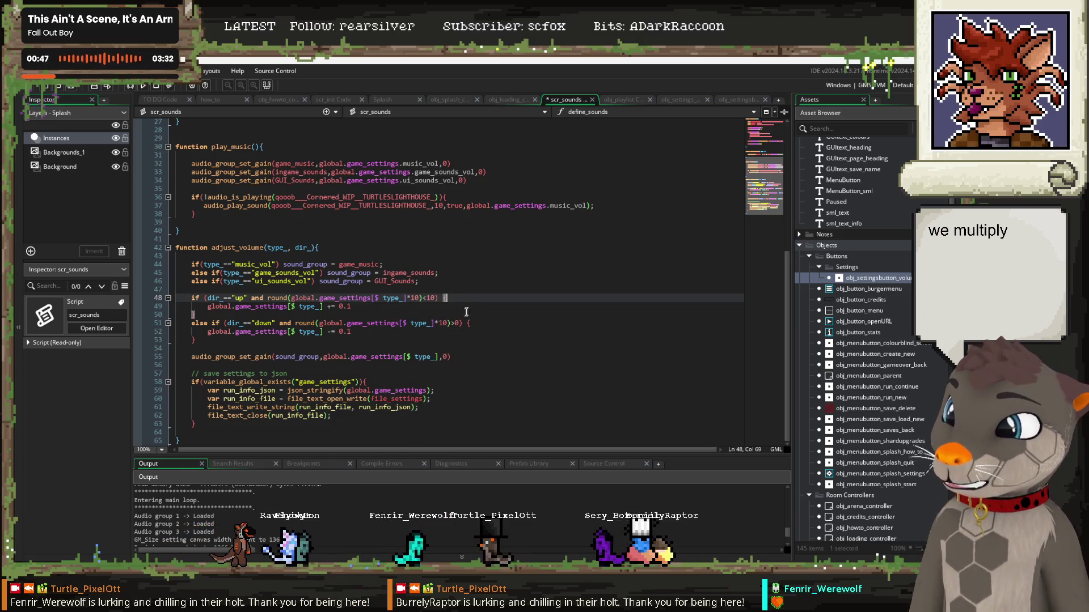
{"action": "left_click", "coordinate": [483, 323]}
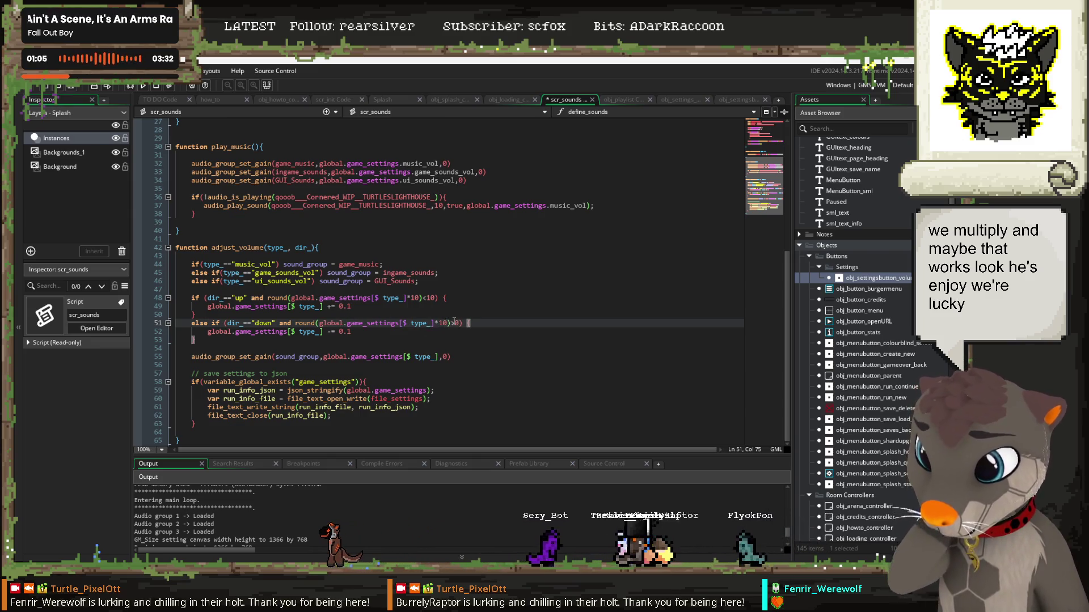
Step: Select the multiplied setting on line 51 to compare it against line 48's check
{"action": "left_click_drag", "start_coordinate": [447, 324], "coordinate": [316, 324]}
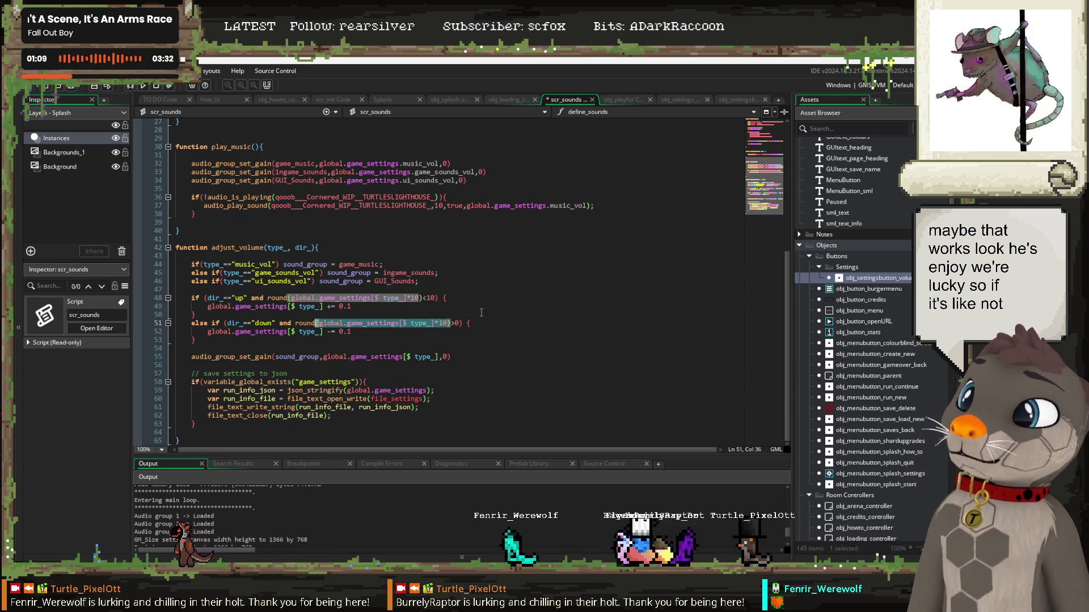
{"action": "left_click", "coordinate": [447, 324]}
{"action": "left_click_drag", "start_coordinate": [448, 324], "coordinate": [317, 323]}
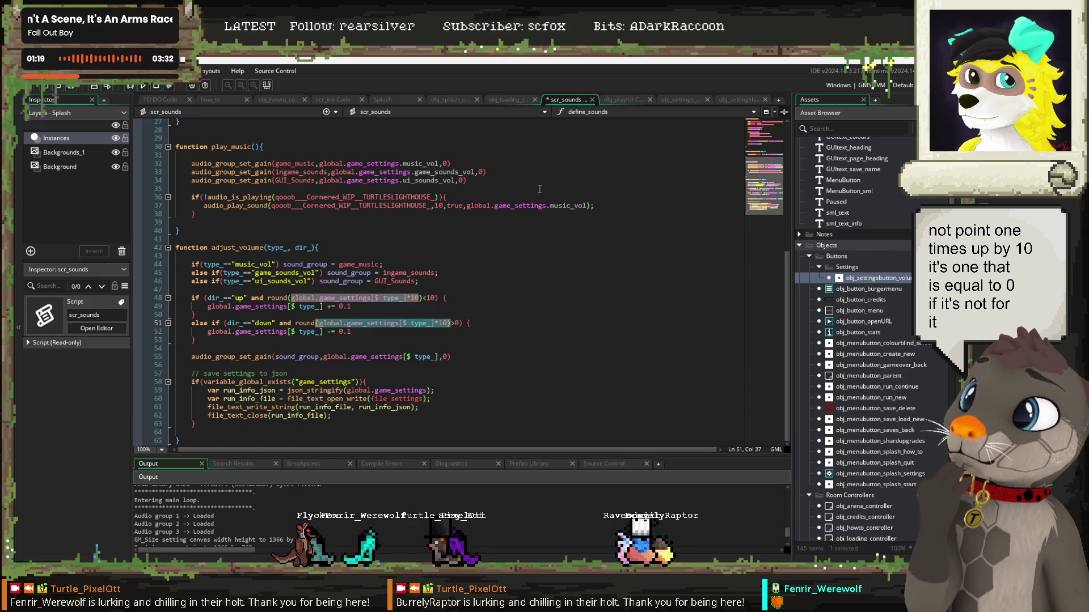
{"action": "left_click", "coordinate": [476, 301]}
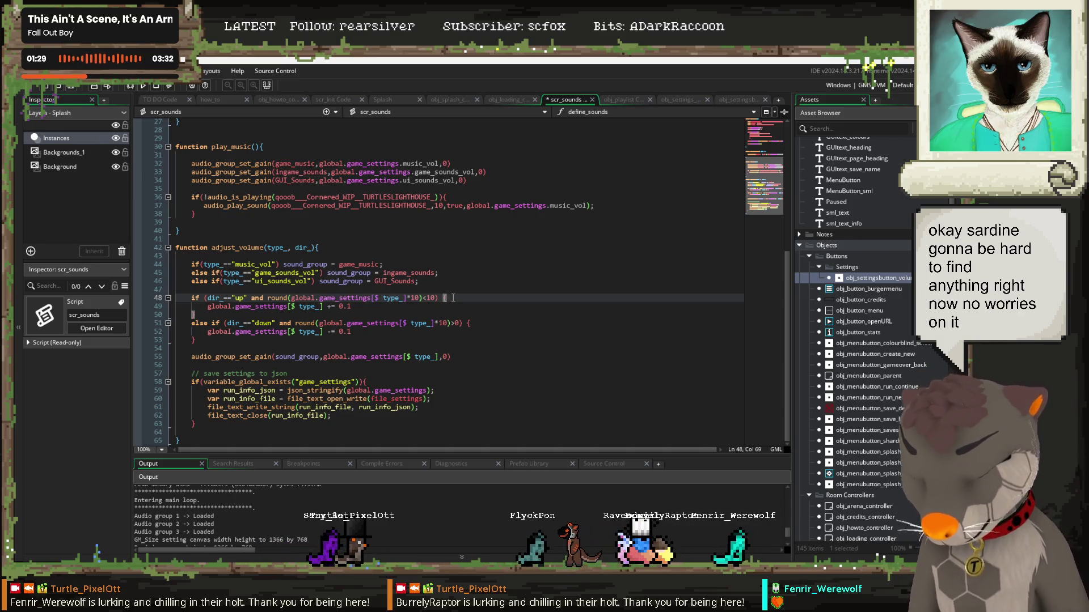
{"action": "left_click", "coordinate": [402, 239]}
Step: Run the game, turn the Music volume down to 0.00 in Settings, then close the game
{"action": "key", "text": "F5"}
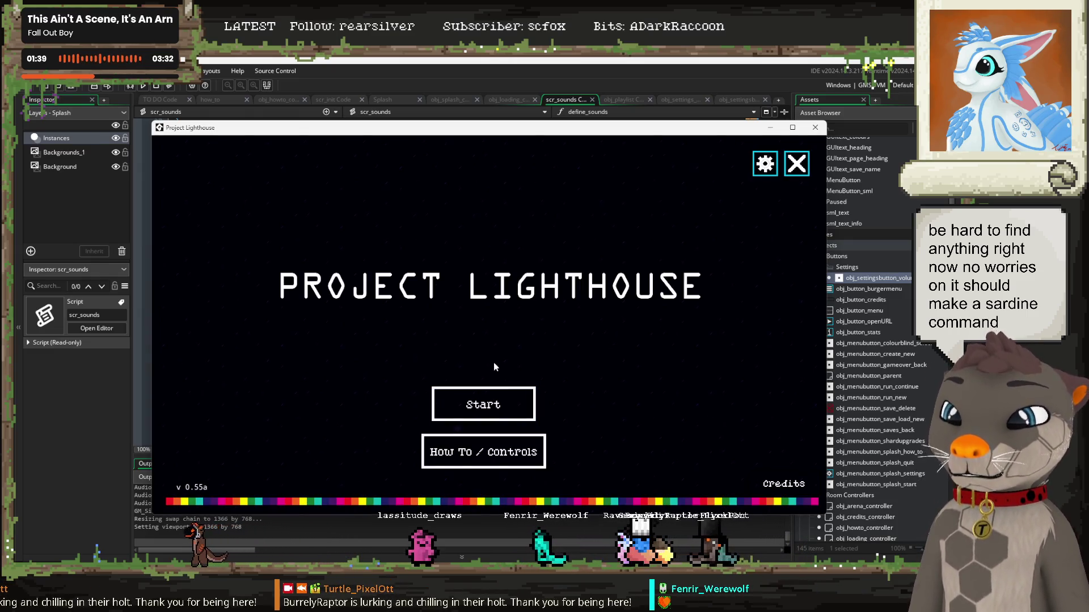
{"action": "left_click", "coordinate": [763, 168]}
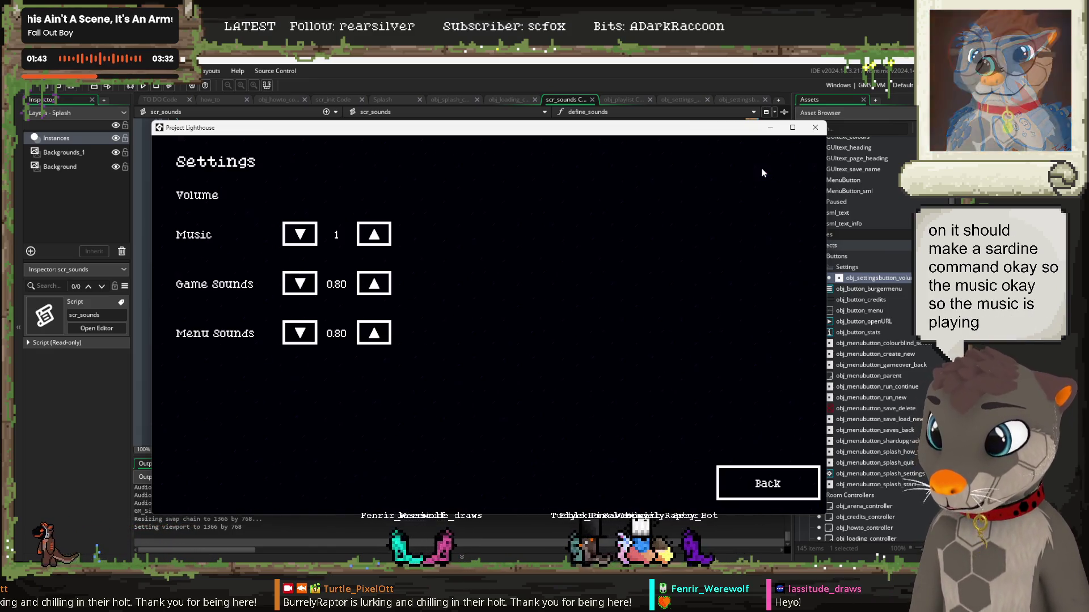
{"action": "left_click", "coordinate": [299, 235]}
{"action": "left_click", "coordinate": [300, 235]}
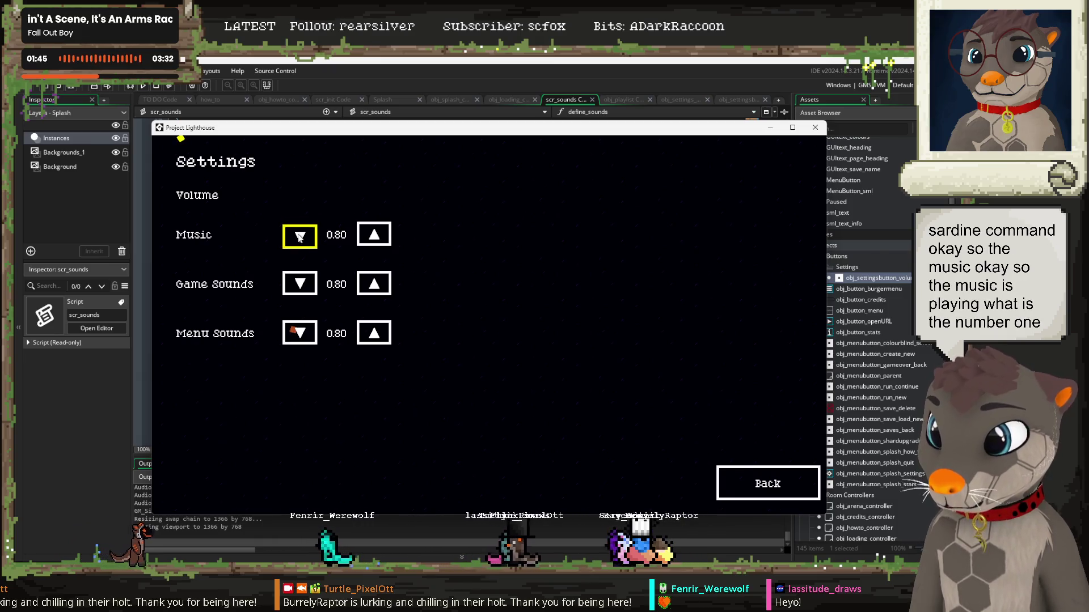
{"action": "left_click", "coordinate": [299, 235]}
{"action": "left_click", "coordinate": [299, 235]}
{"action": "left_click", "coordinate": [299, 235]}
{"action": "left_click", "coordinate": [299, 235]}
{"action": "left_click", "coordinate": [299, 235]}
{"action": "left_click", "coordinate": [300, 235]}
{"action": "left_click", "coordinate": [300, 235]}
{"action": "left_click", "coordinate": [300, 235]}
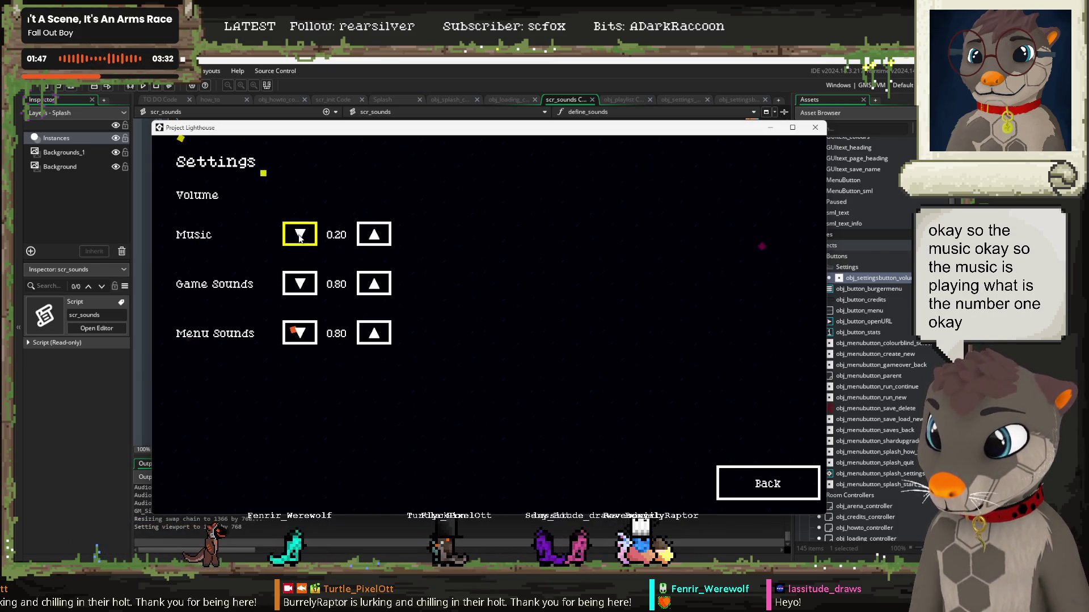
{"action": "left_click", "coordinate": [765, 483]}
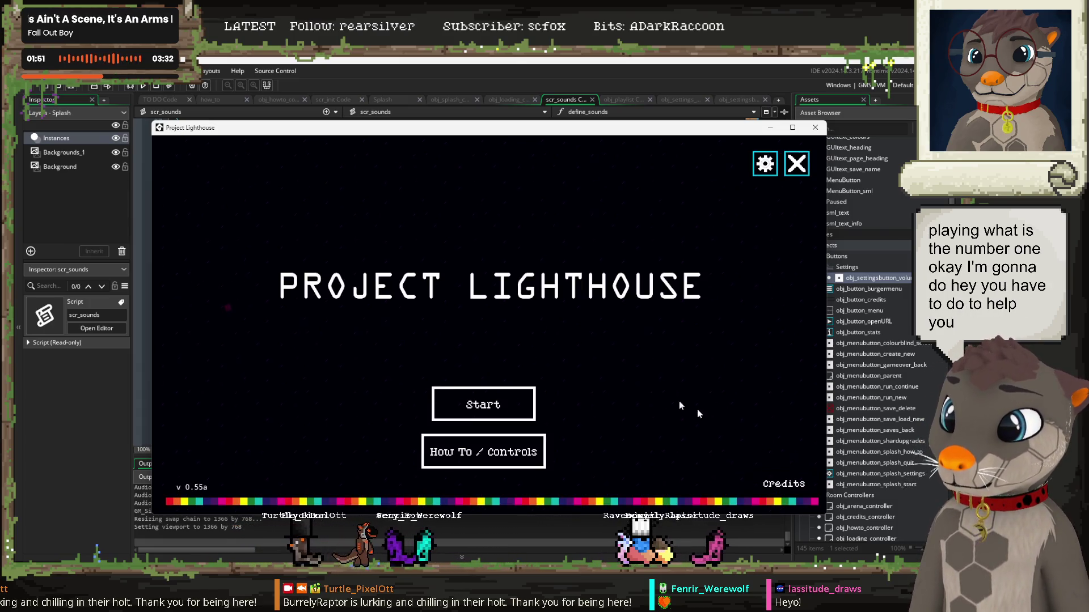
{"action": "left_click", "coordinate": [815, 128]}
Step: In a second run, raise Music back to 1, dip it to 0.80, restore 1, then close the game
{"action": "left_click", "coordinate": [455, 281]}
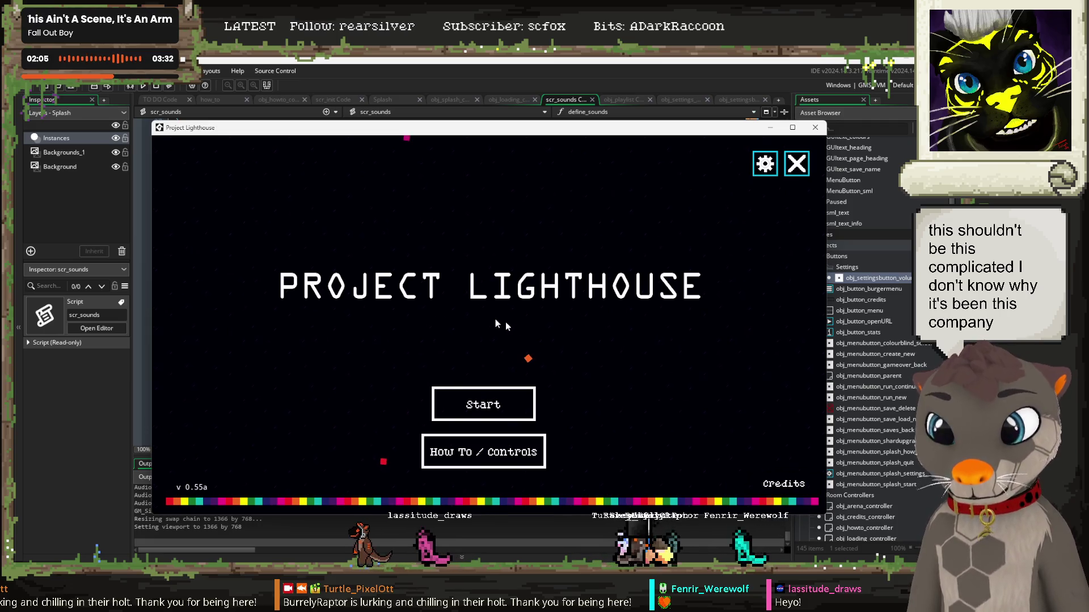
{"action": "left_click", "coordinate": [764, 165]}
{"action": "left_click", "coordinate": [369, 240]}
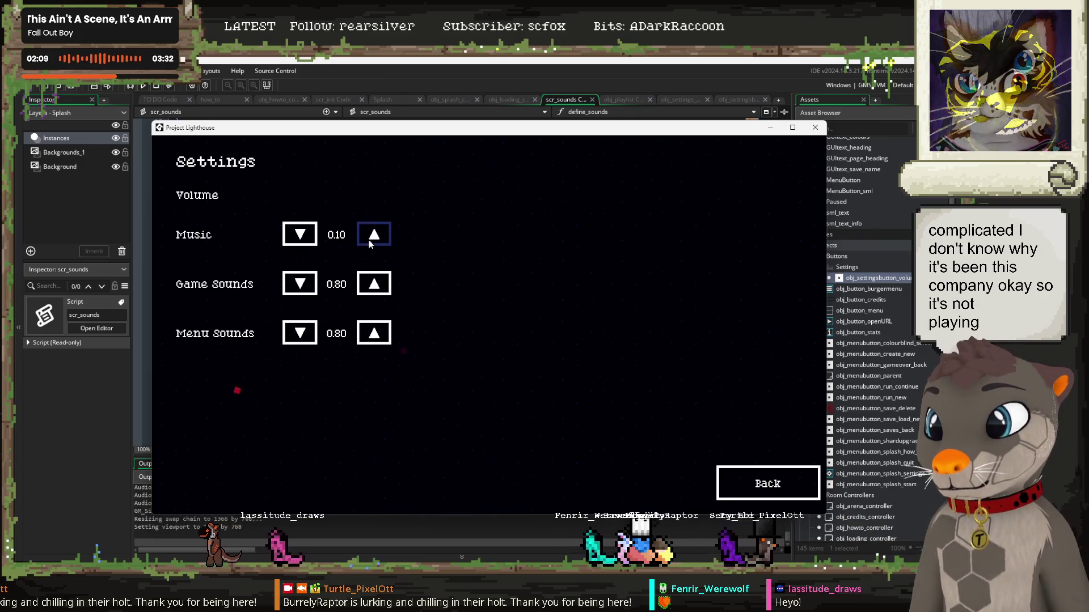
{"action": "left_click", "coordinate": [369, 240]}
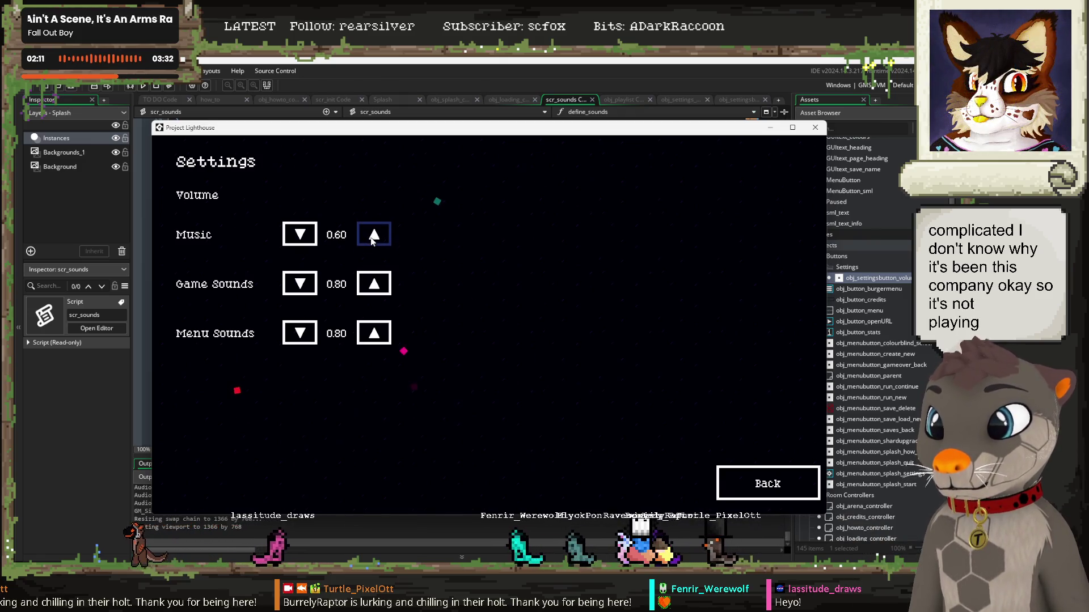
{"action": "left_click", "coordinate": [373, 241]}
{"action": "left_click", "coordinate": [373, 240]}
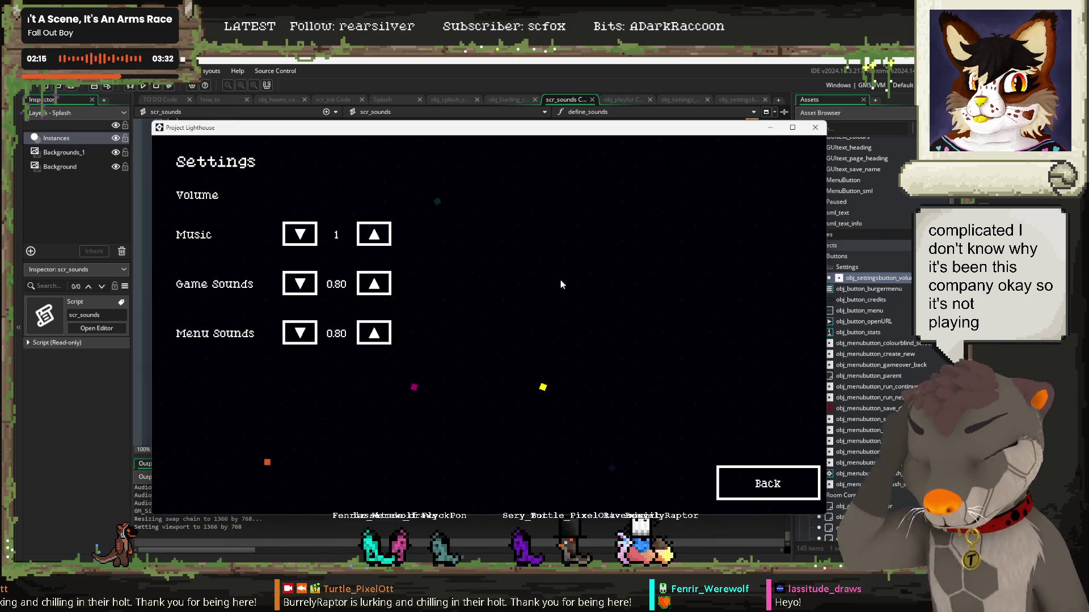
{"action": "left_click", "coordinate": [299, 237]}
{"action": "left_click", "coordinate": [374, 234]}
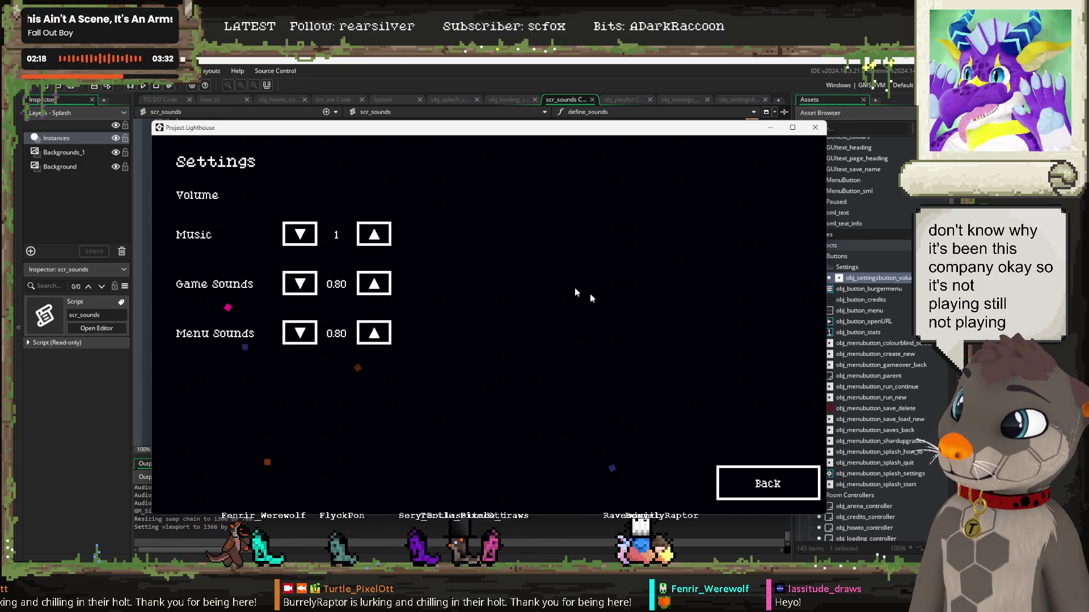
{"action": "left_click", "coordinate": [769, 488]}
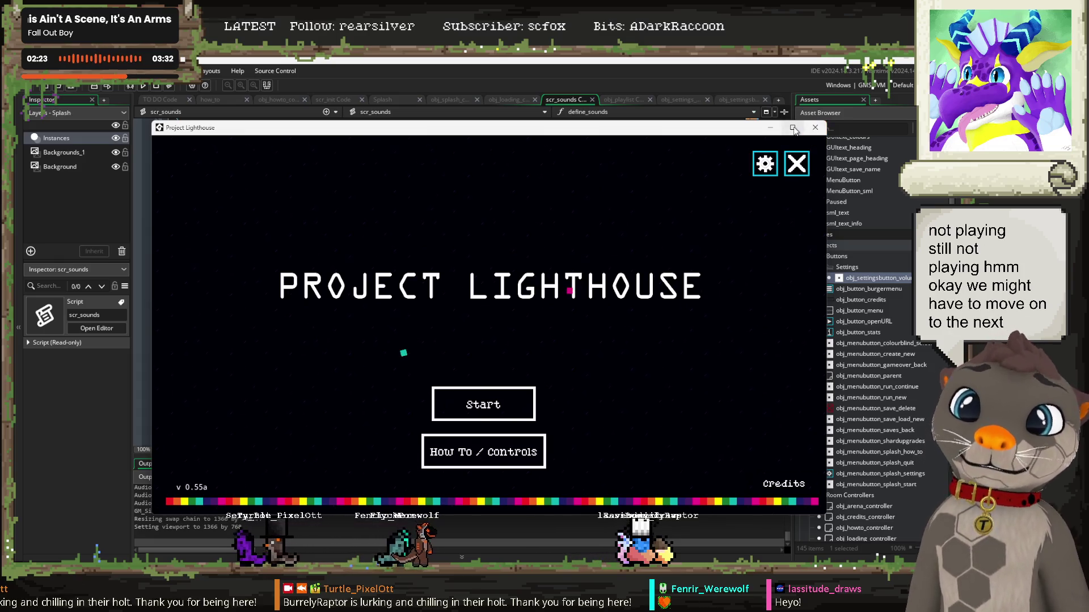
{"action": "left_click", "coordinate": [815, 127]}
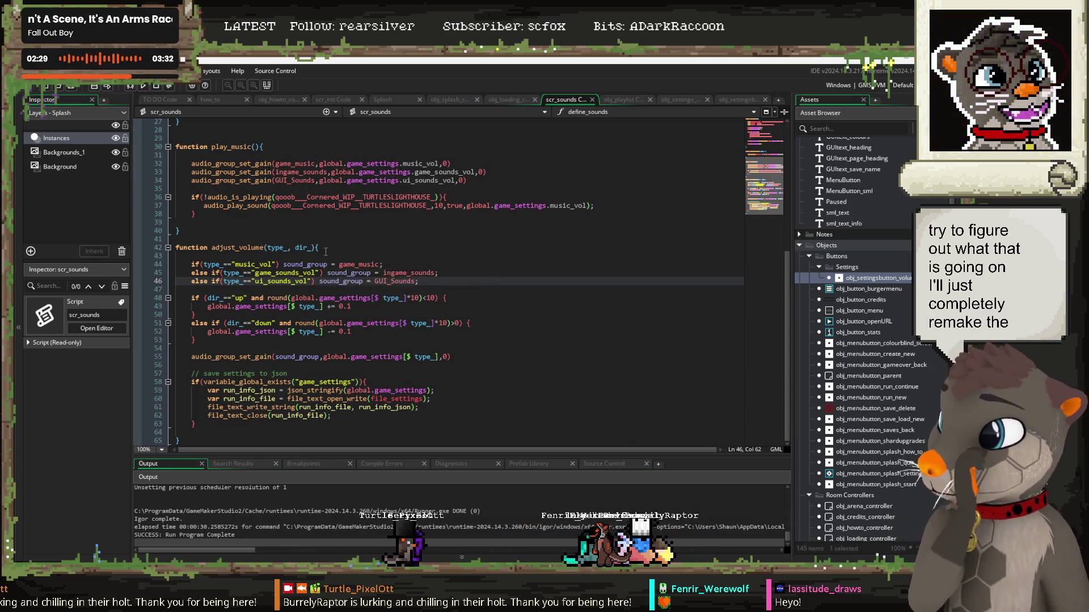
{"action": "scroll", "coordinate": [415, 299], "scroll_direction": "up", "scroll_amount": 6}
{"action": "scroll", "coordinate": [375, 322], "scroll_direction": "down", "scroll_amount": 4}
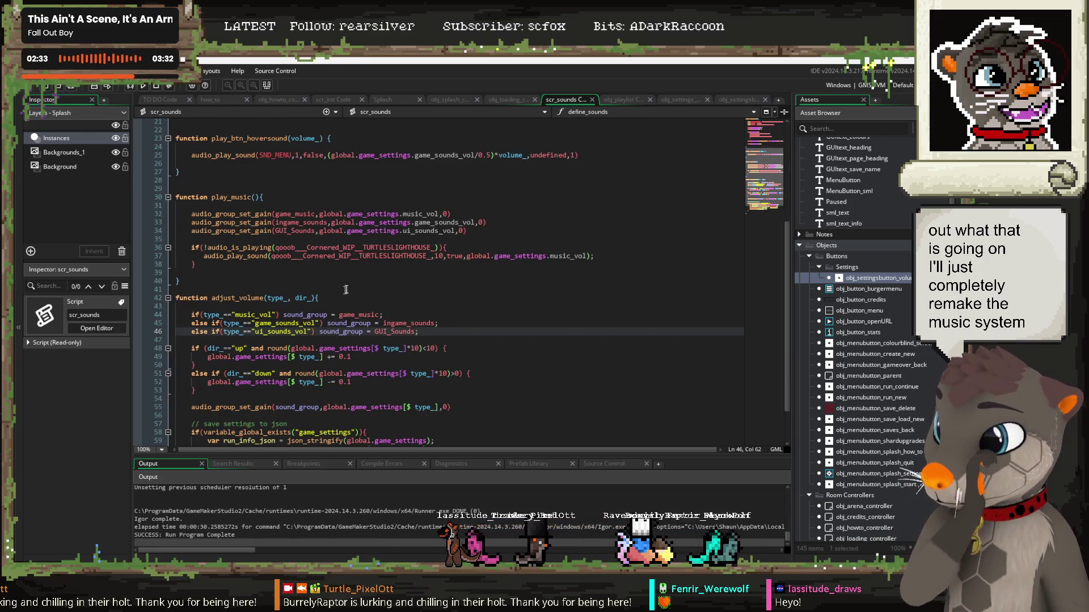
{"action": "left_click", "coordinate": [738, 99]}
{"action": "middle_click", "coordinate": [215, 339]}
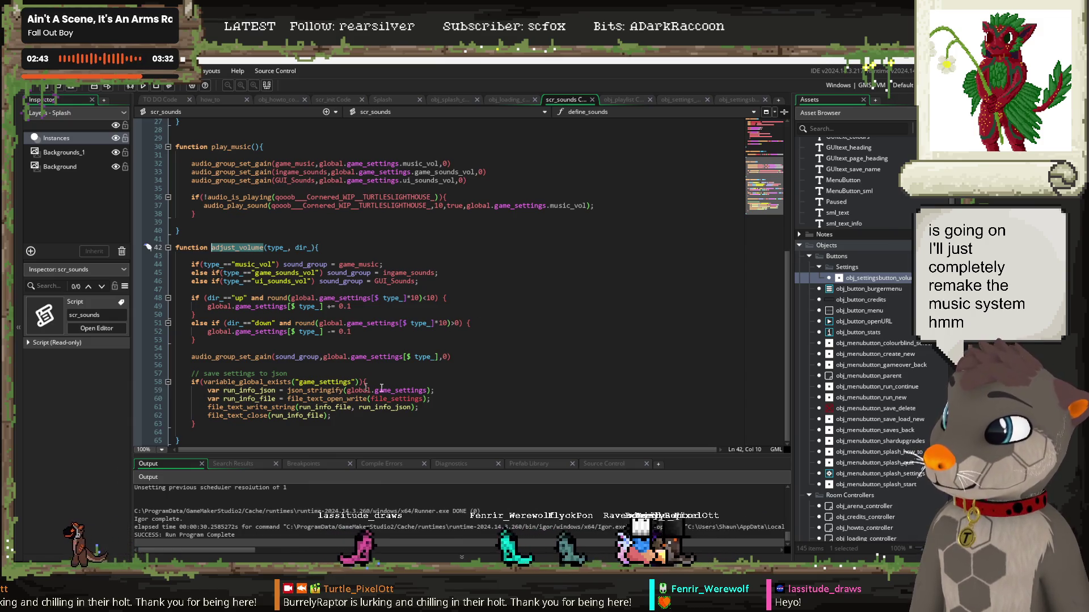
{"action": "left_click", "coordinate": [222, 356]}
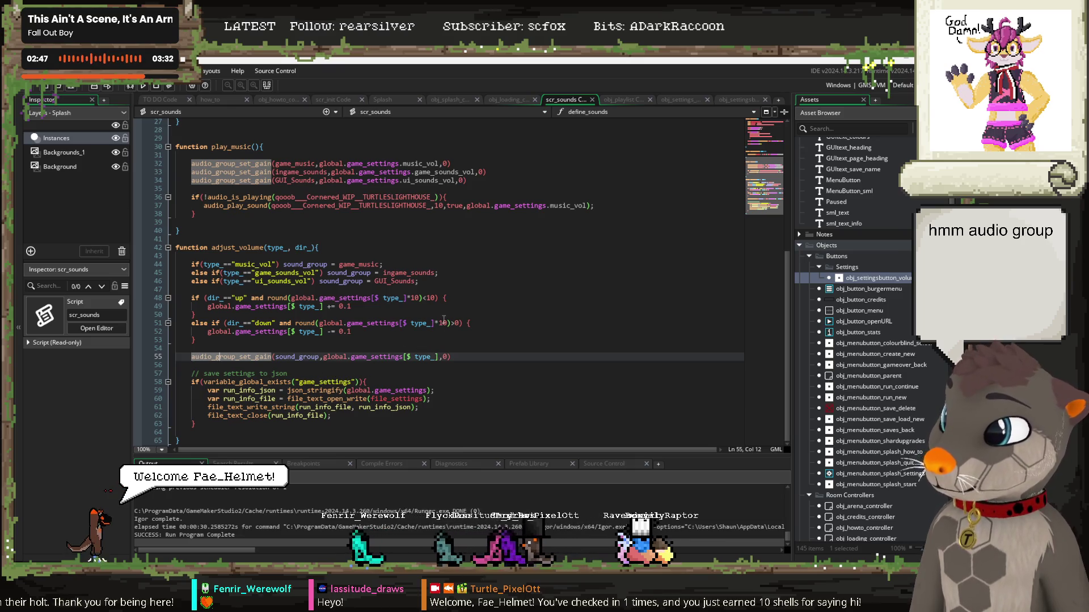
{"action": "left_click", "coordinate": [299, 357]}
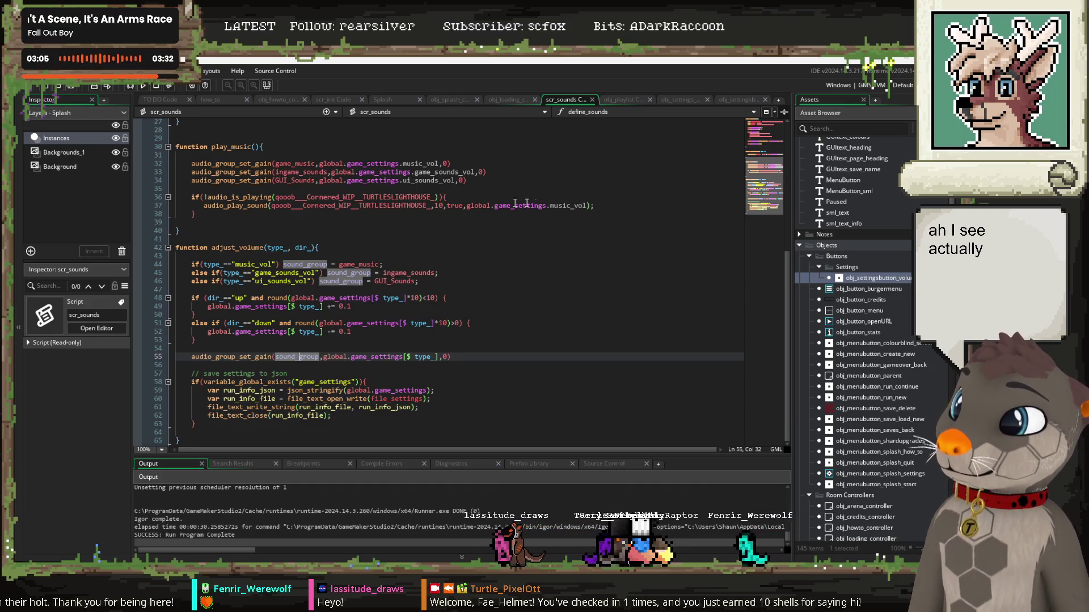
Step: Delete ',global.game_settings.music_vol' from the audio_play_sound call on line 37
{"action": "left_click_drag", "start_coordinate": [587, 205], "coordinate": [509, 206]}
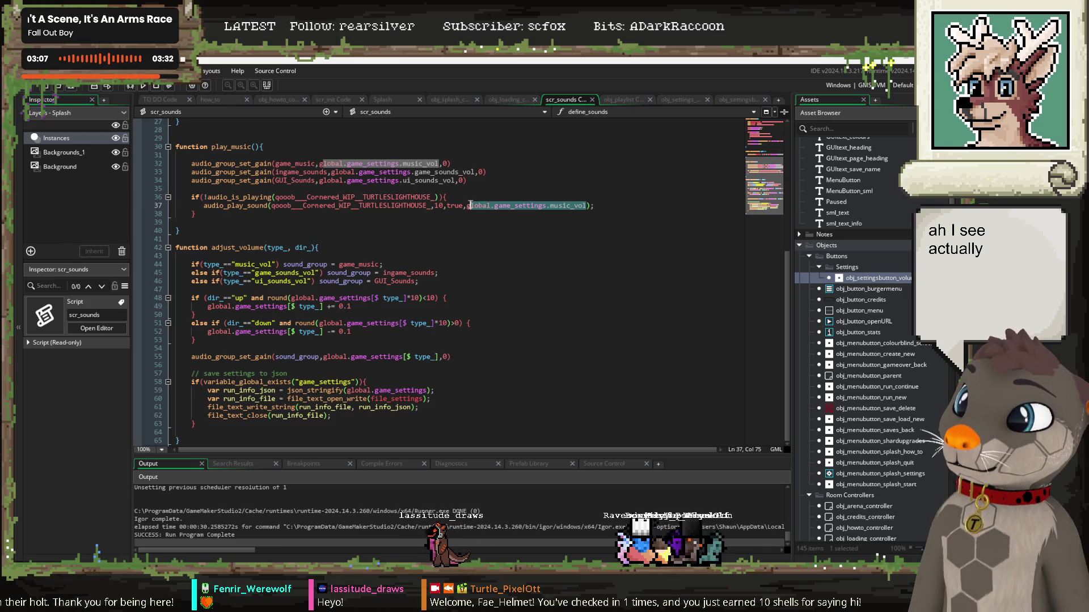
{"action": "key", "text": "BackSpace"}
{"action": "key", "text": "BackSpace"}
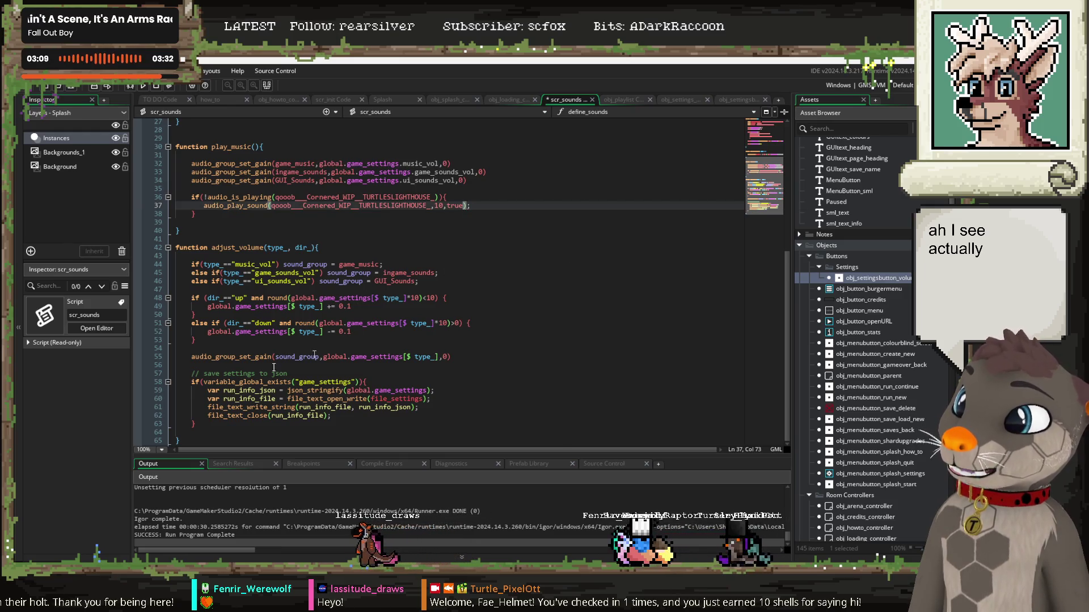
{"action": "double_click", "coordinate": [272, 357]}
{"action": "left_click", "coordinate": [261, 358]}
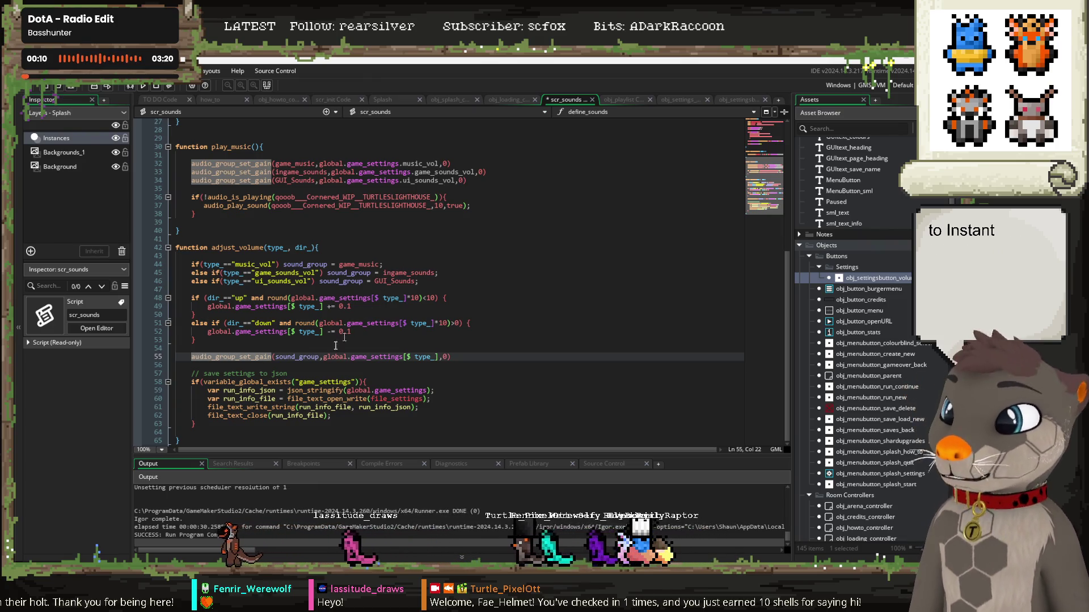
Step: Return to the edited audio_play_sound line and start a project-wide search for audio_play_sound
{"action": "left_click", "coordinate": [483, 351]}
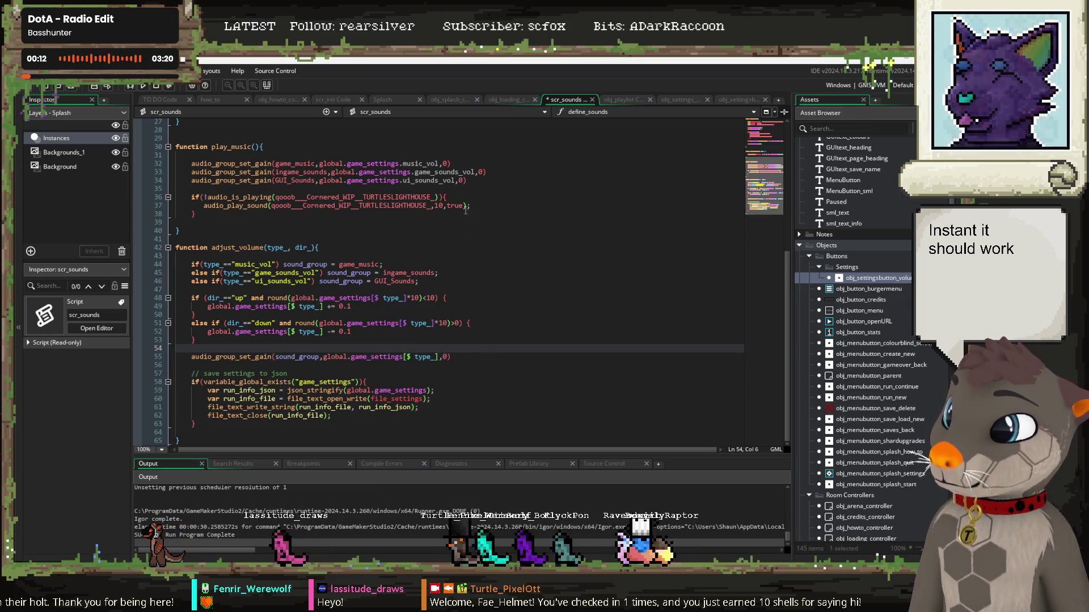
{"action": "scroll", "coordinate": [482, 231], "scroll_direction": "up", "scroll_amount": 4}
{"action": "scroll", "coordinate": [469, 317], "scroll_direction": "up", "scroll_amount": 2}
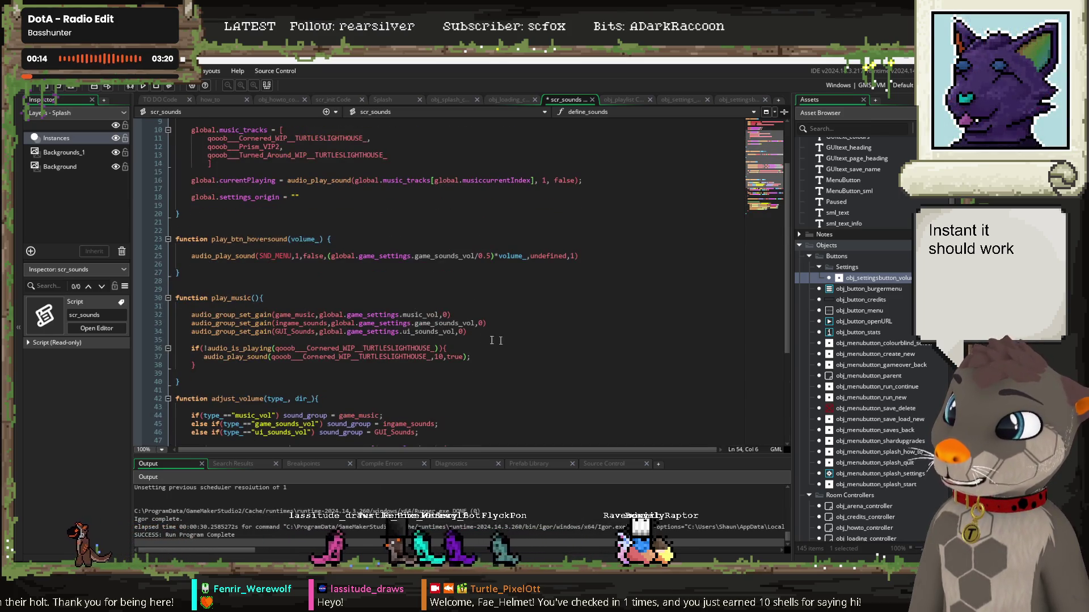
{"action": "left_click", "coordinate": [463, 357]}
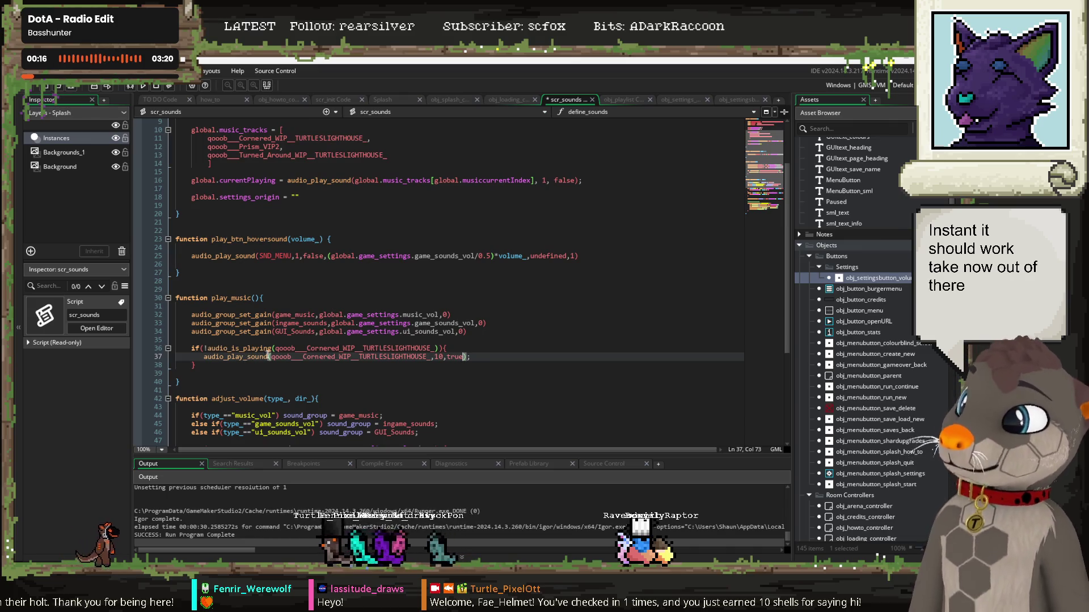
{"action": "key", "text": "Home"}
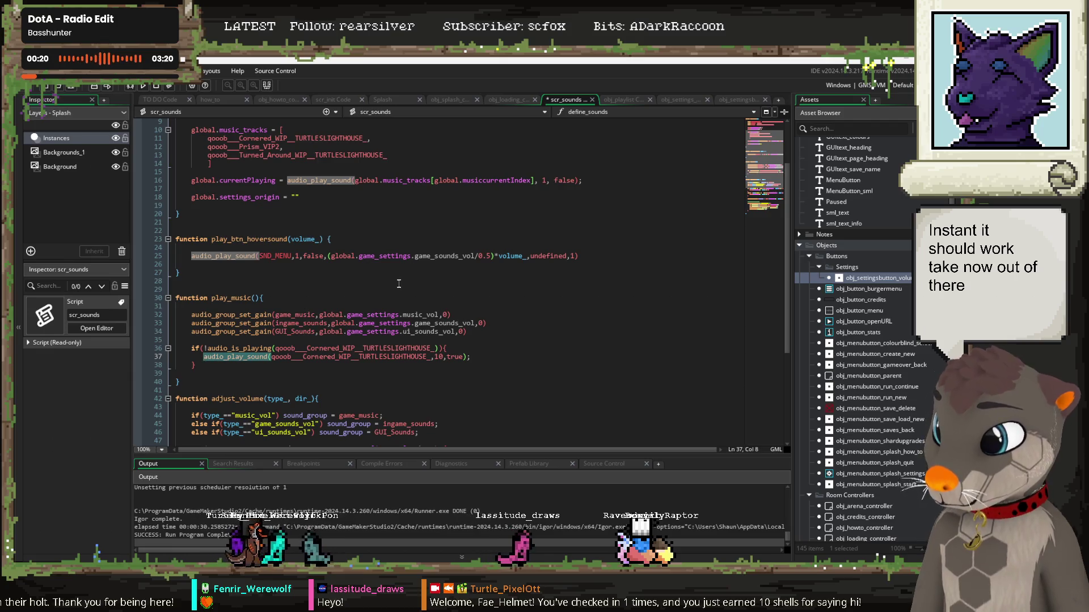
{"action": "key", "text": "ctrl+shift+f"}
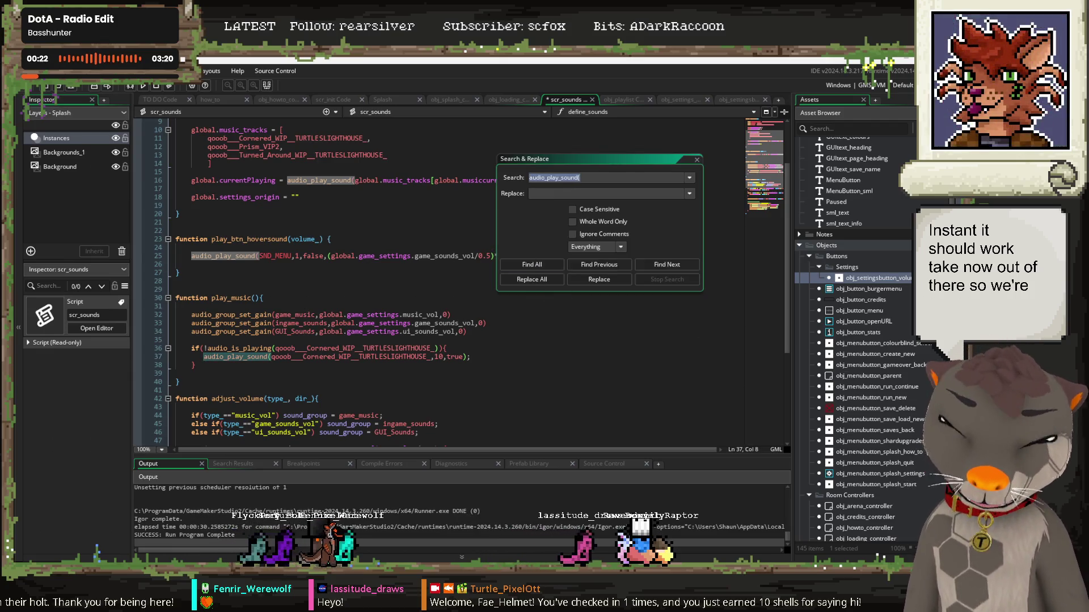
Step: Find all 8 audio_play_sound matches, enlarge the results panel, and review the list
{"action": "left_click", "coordinate": [537, 278]}
{"action": "left_click_drag", "start_coordinate": [312, 453], "coordinate": [319, 390]}
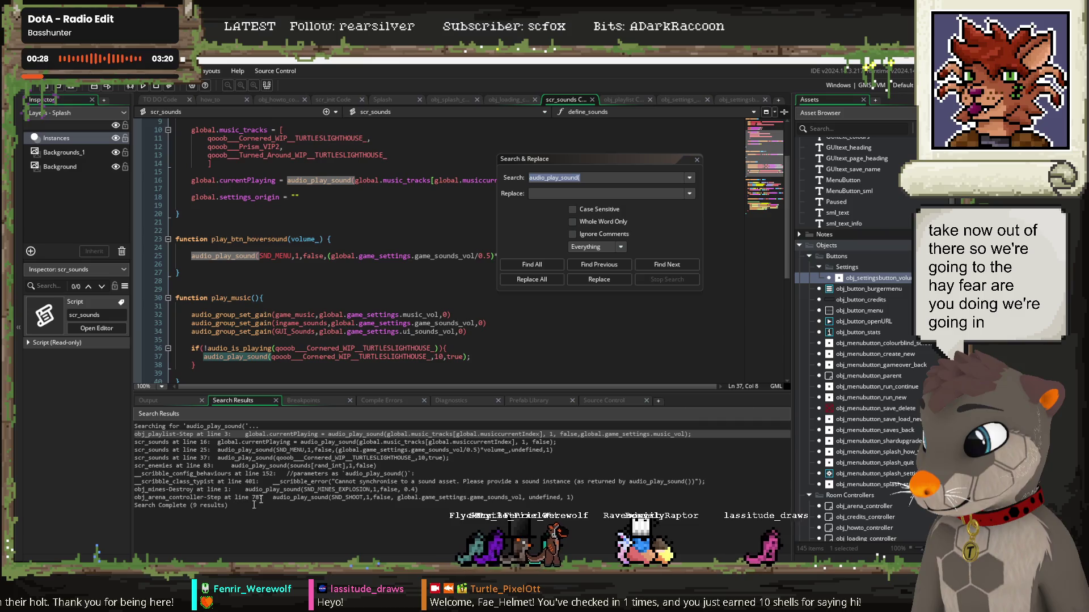
{"action": "left_click", "coordinate": [695, 159]}
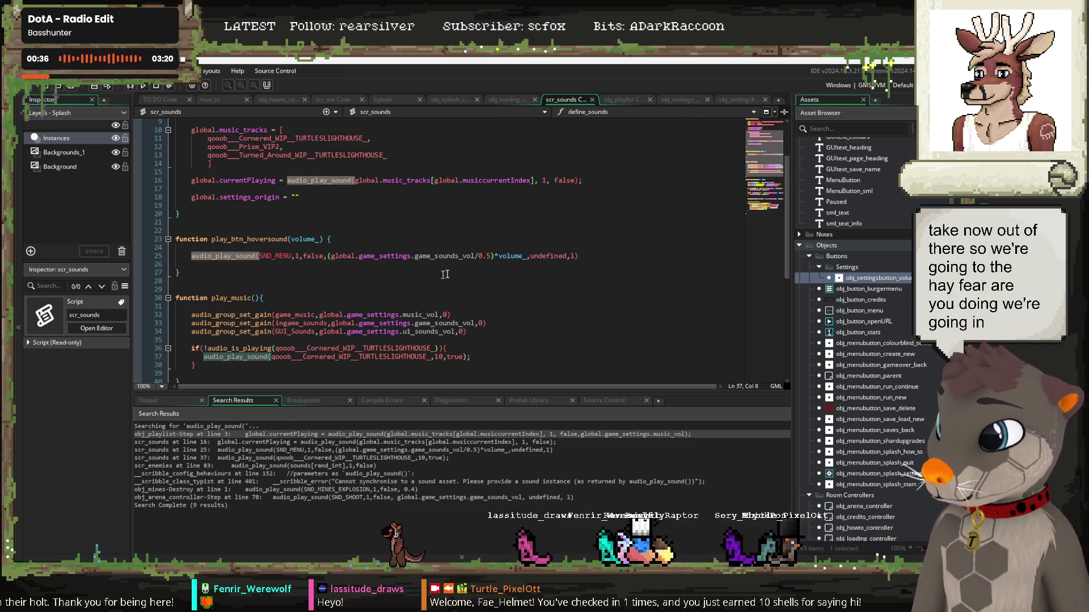
{"action": "scroll", "coordinate": [486, 265], "scroll_direction": "up", "scroll_amount": 2}
{"action": "scroll", "coordinate": [470, 255], "scroll_direction": "down", "scroll_amount": 10}
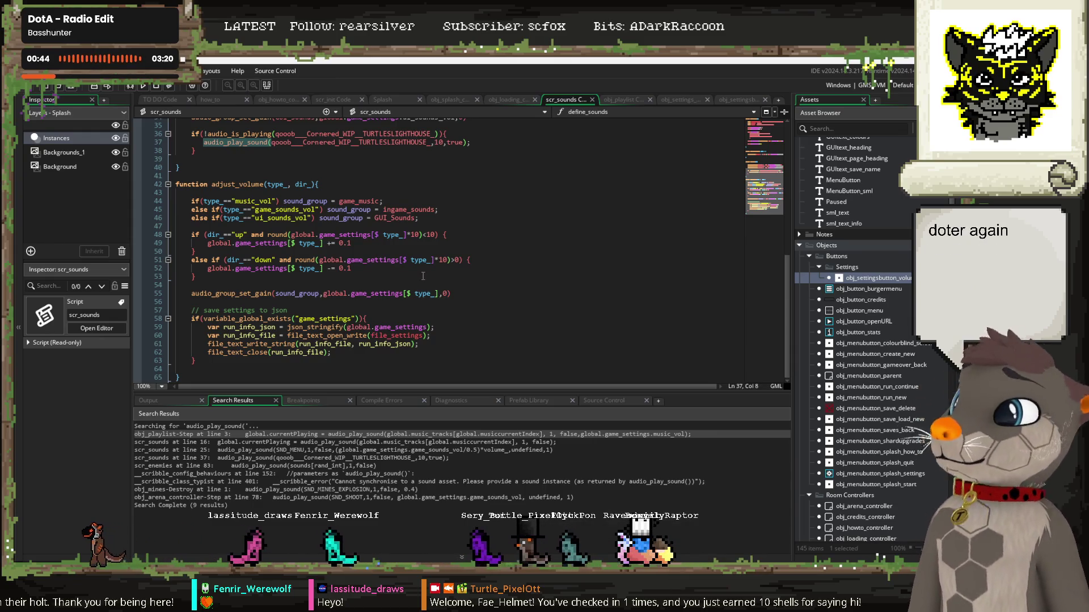
{"action": "mouse_move", "coordinate": [334, 327]}
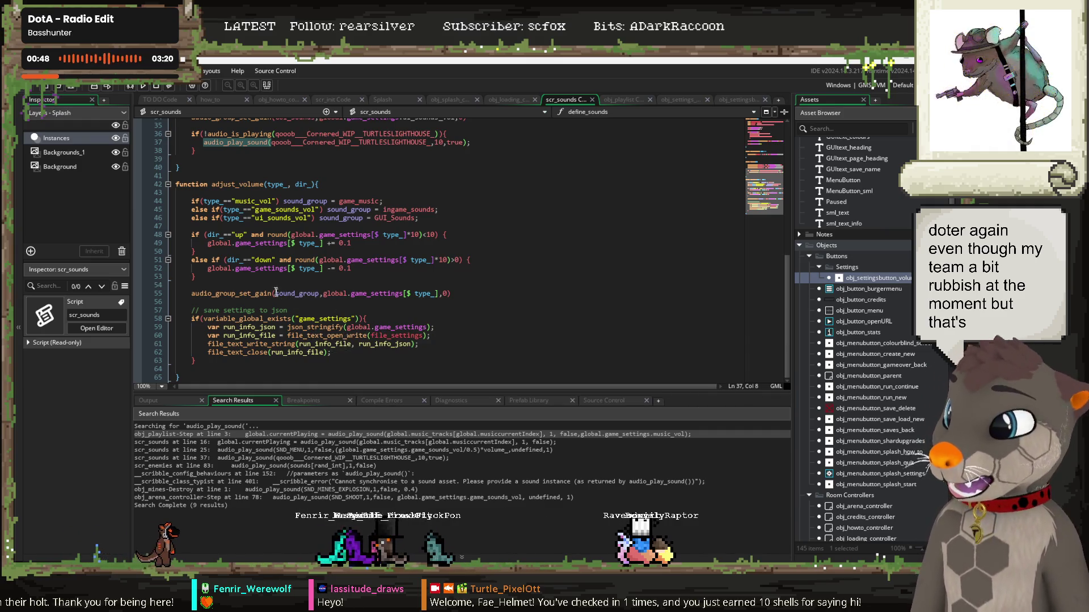
{"action": "scroll", "coordinate": [282, 306], "scroll_direction": "up", "scroll_amount": 2}
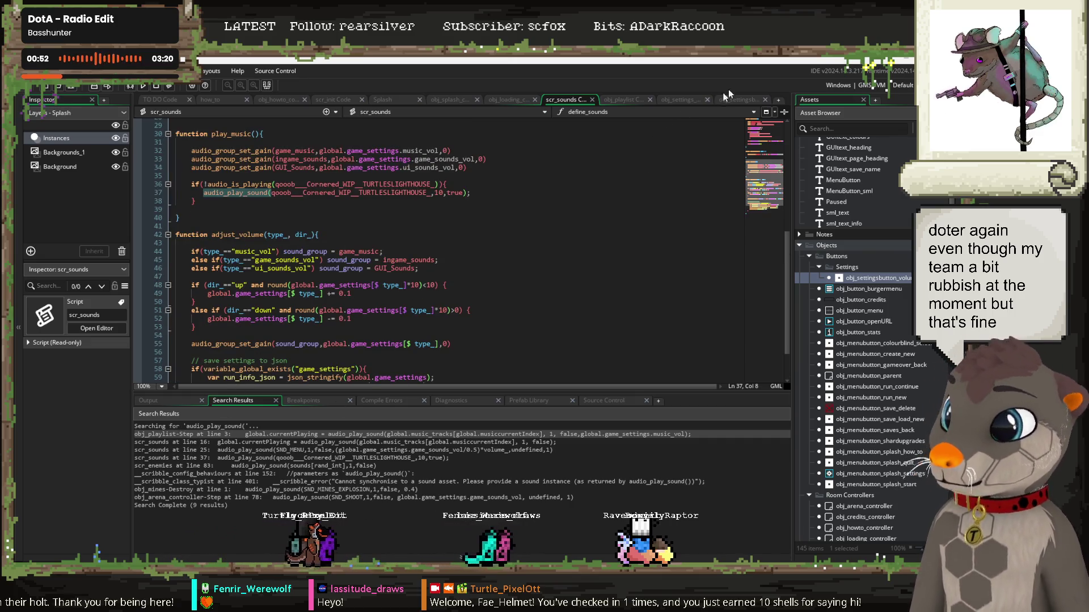
Step: Delete ',global.game_settings.music_vol' from line 3 of obj_playlist's Step event so it ends at 1, false
{"action": "left_click", "coordinate": [620, 101]}
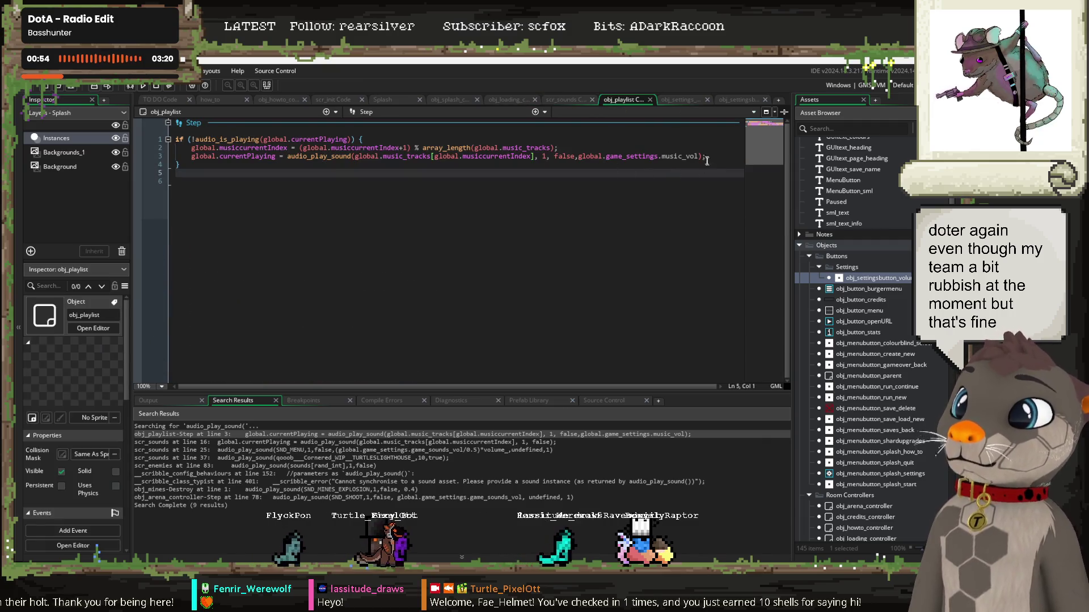
{"action": "left_click_drag", "start_coordinate": [707, 158], "coordinate": [568, 157]}
{"action": "key", "text": "BackSpace"}
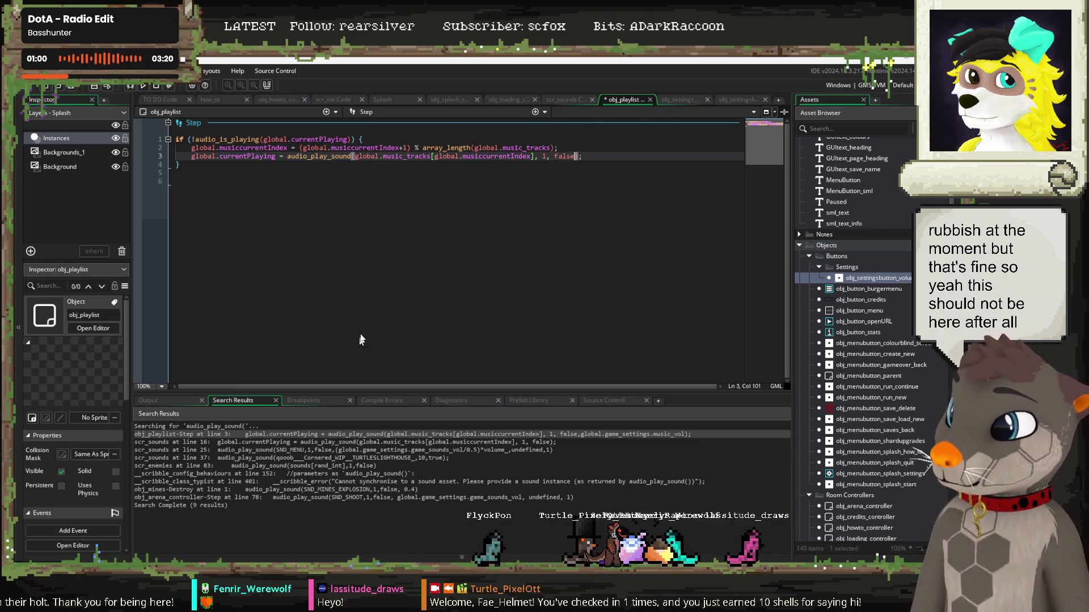
{"action": "left_click", "coordinate": [567, 101]}
Step: Search for global.game_settings.music_vol, check its obj_settings_controller and scr_sounds line 32 matches, then run the game
{"action": "scroll", "coordinate": [391, 237], "scroll_direction": "up", "scroll_amount": 2}
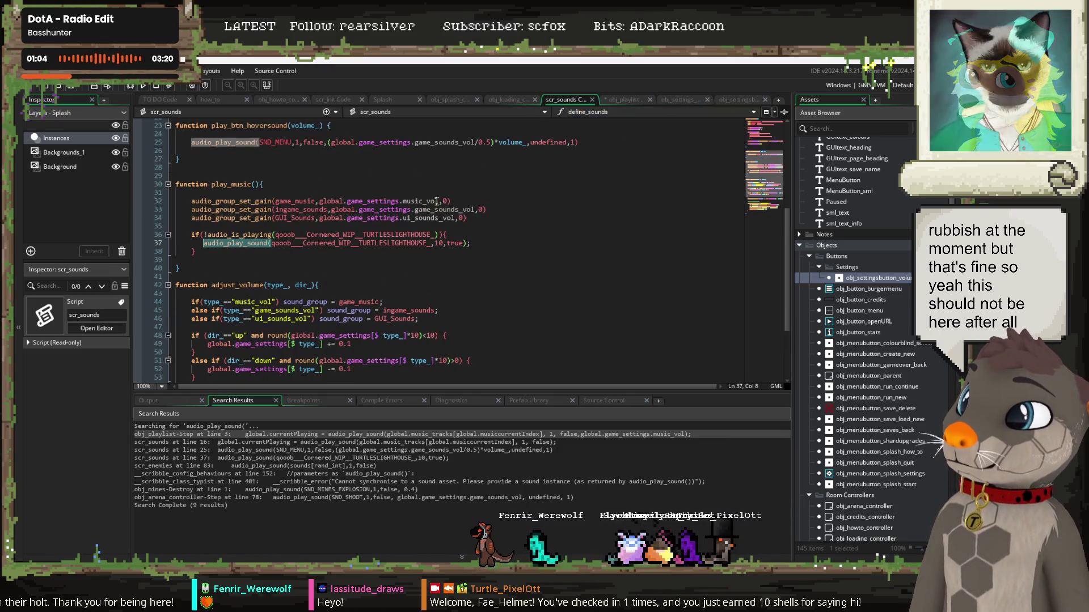
{"action": "mouse_move", "coordinate": [437, 201]}
{"action": "left_mouse_down"}
{"action": "mouse_move", "coordinate": [384, 201]}
{"action": "mouse_move", "coordinate": [436, 201]}
{"action": "left_mouse_up"}
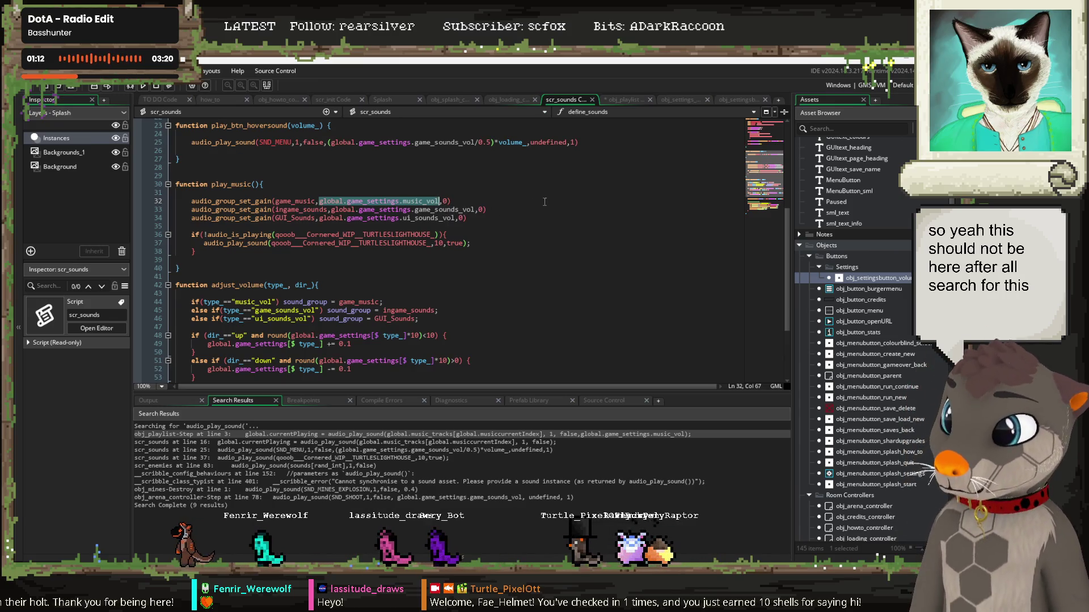
{"action": "key", "text": "ctrl+shift+f"}
{"action": "left_click", "coordinate": [532, 264]}
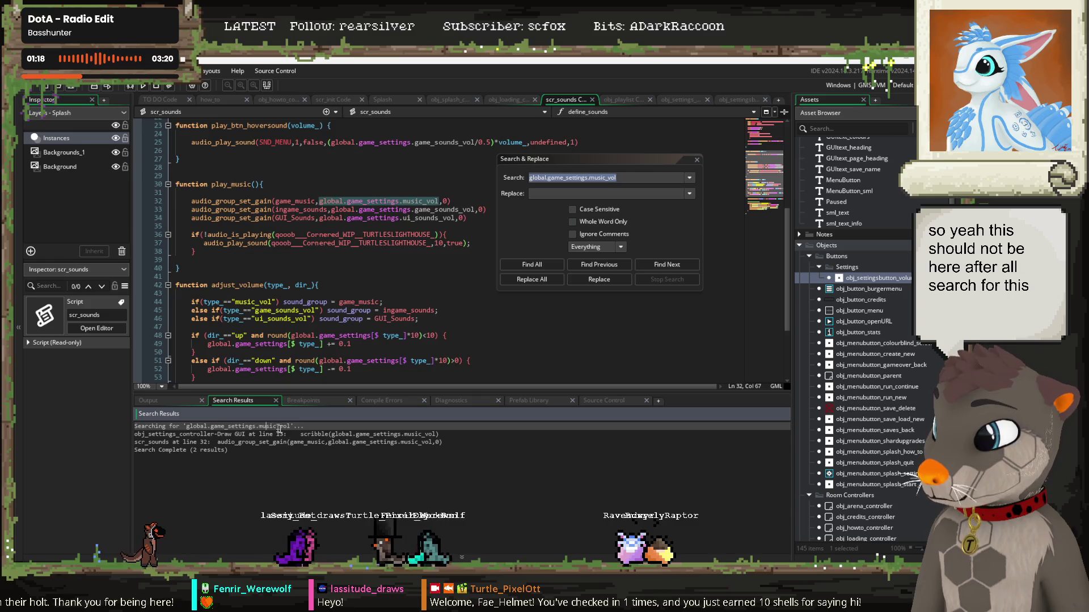
{"action": "left_click", "coordinate": [331, 434]}
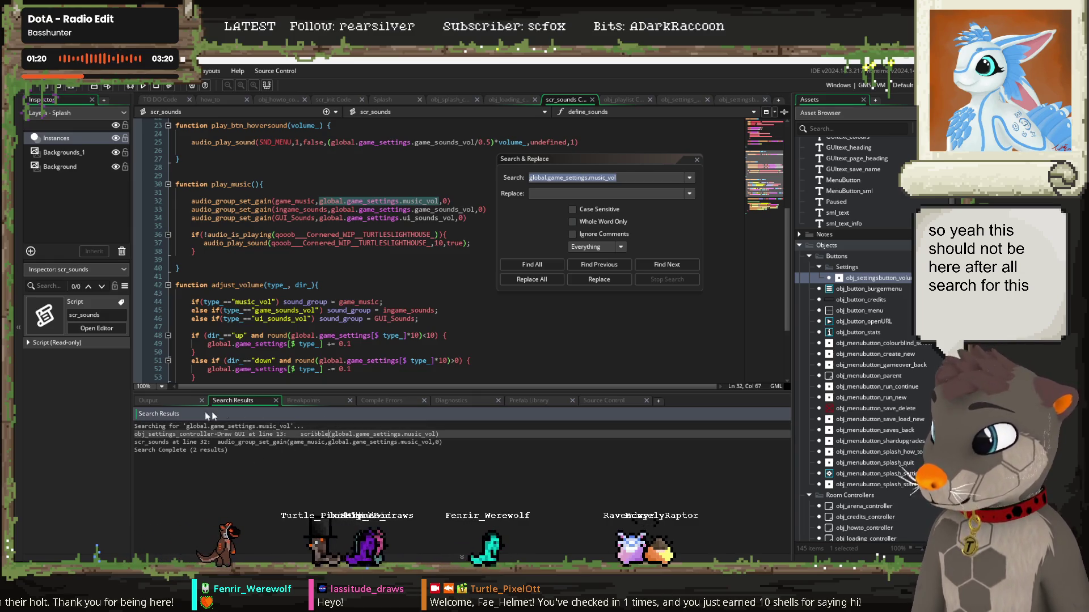
{"action": "left_click", "coordinate": [241, 442]}
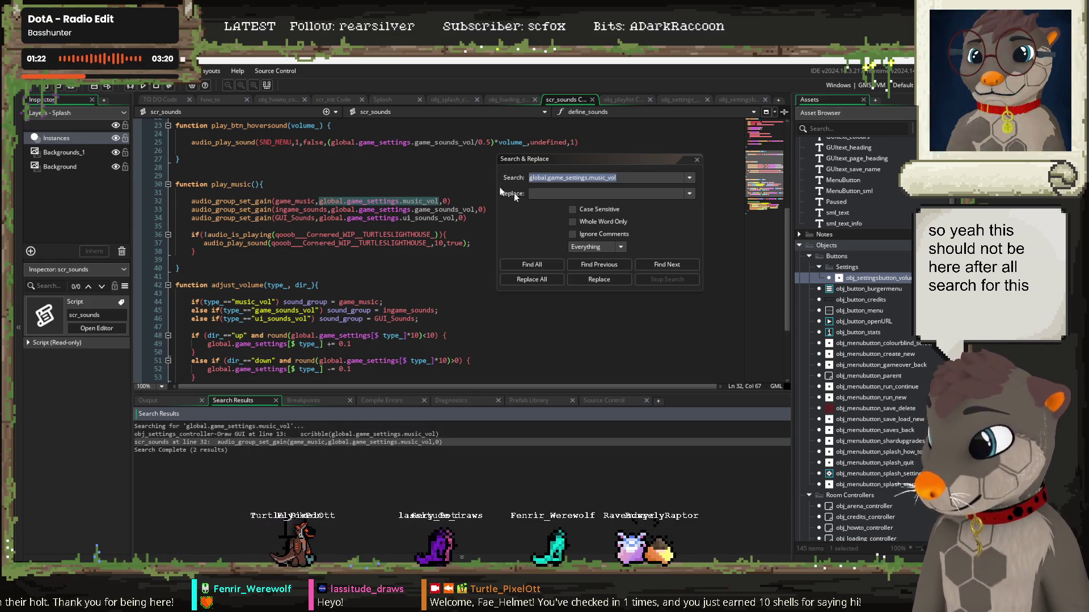
{"action": "left_click", "coordinate": [697, 160]}
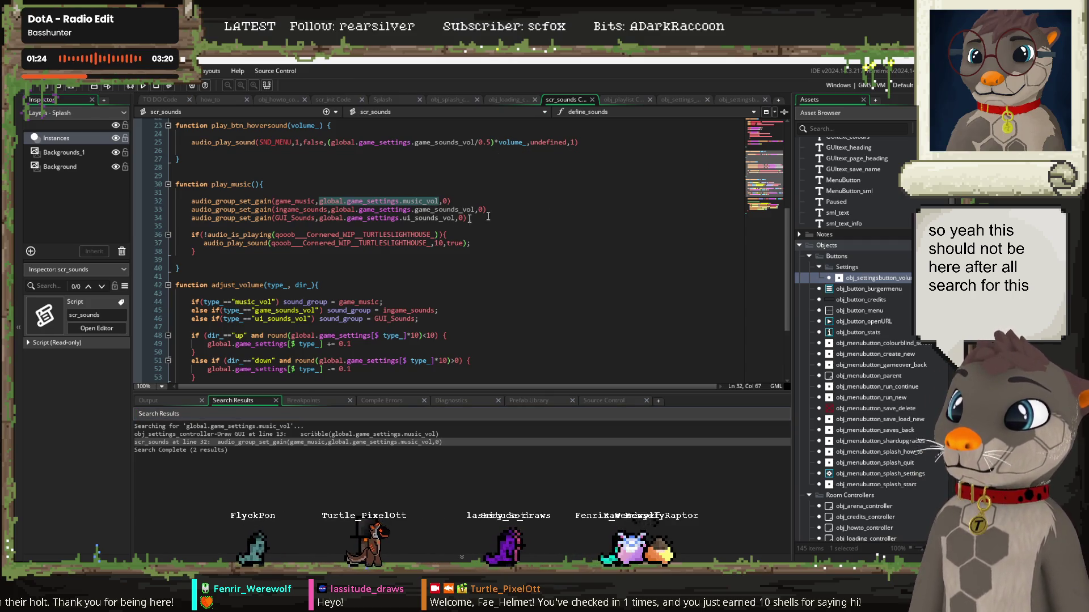
{"action": "double_click", "coordinate": [450, 218]}
{"action": "key", "text": "F5"}
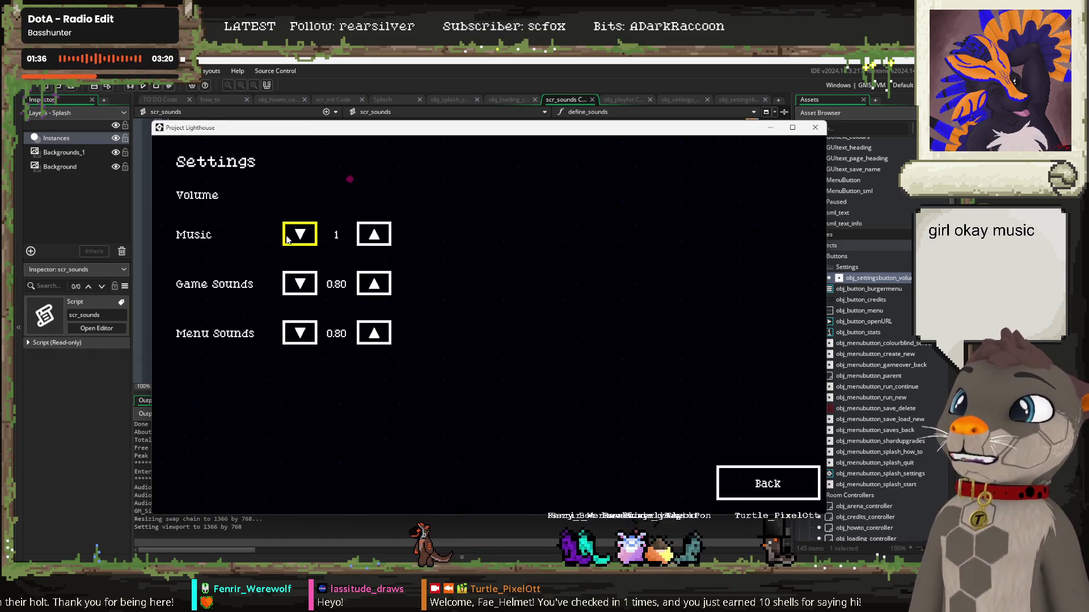
Step: Lower Music to 0.00, return to the title screen, close the game, then rerun and close it again
{"action": "left_click", "coordinate": [303, 235]}
{"action": "left_click", "coordinate": [304, 237]}
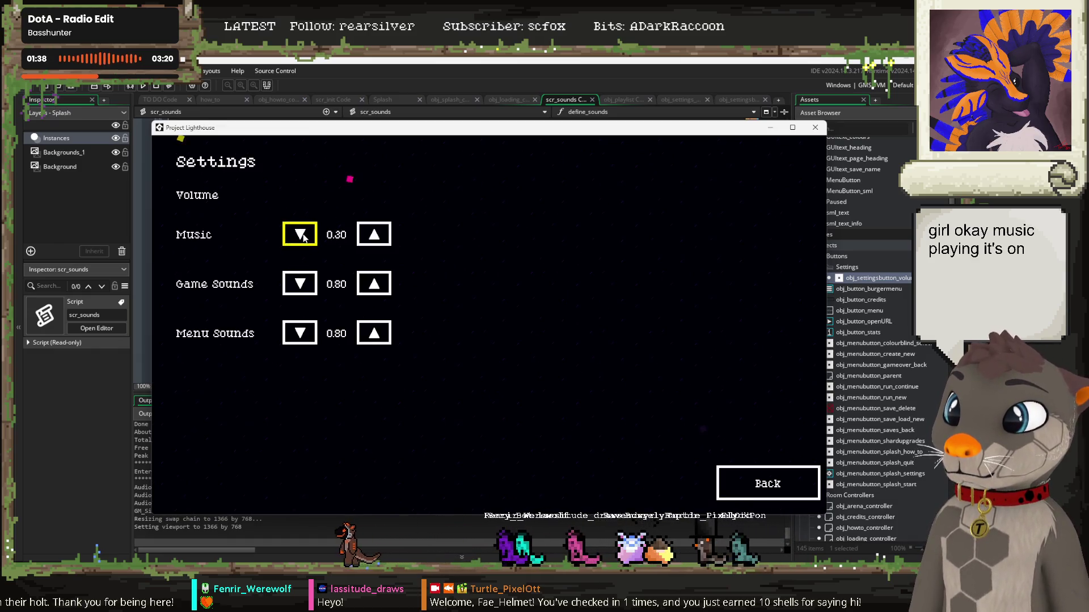
{"action": "left_click", "coordinate": [304, 236]}
{"action": "left_click", "coordinate": [741, 485]}
{"action": "left_click", "coordinate": [797, 163]}
{"action": "key", "text": "F5"}
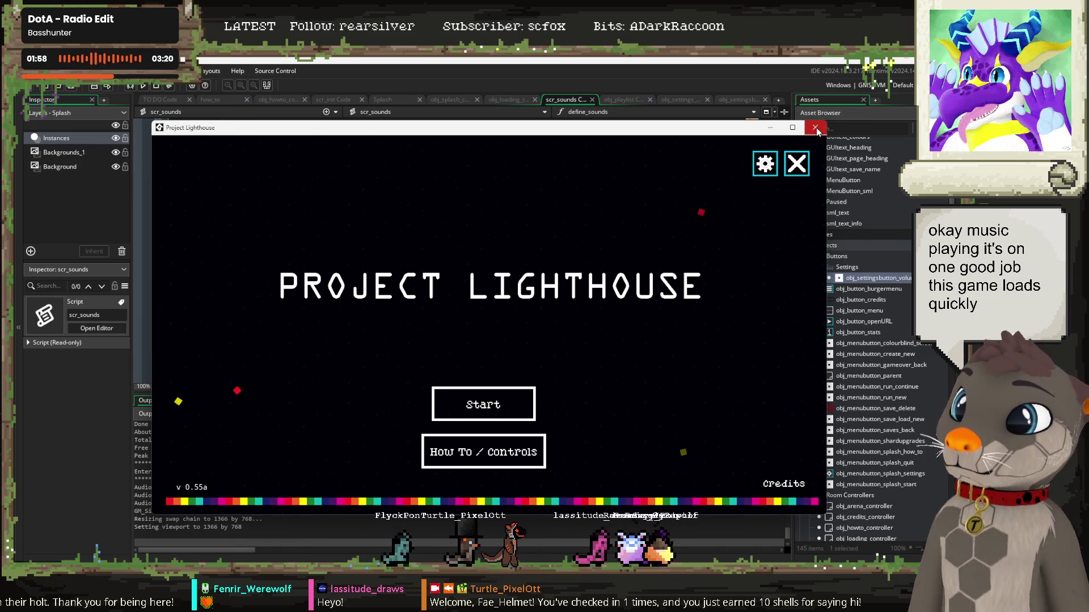
{"action": "left_click", "coordinate": [816, 128]}
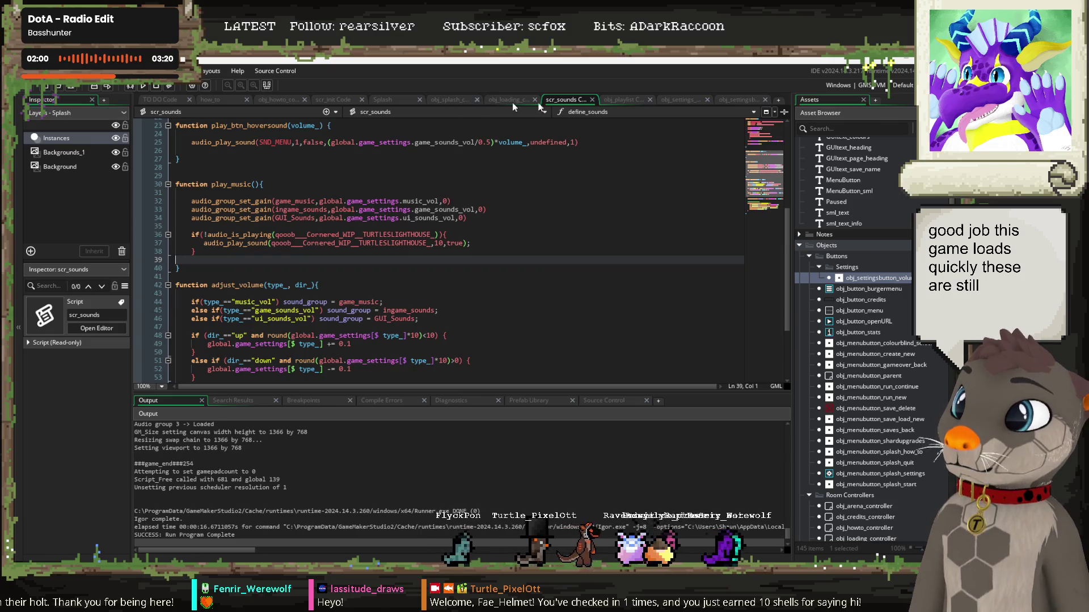
Step: Scroll through scr_sounds to review the play_music function
{"action": "scroll", "coordinate": [311, 254], "scroll_direction": "up", "scroll_amount": 2}
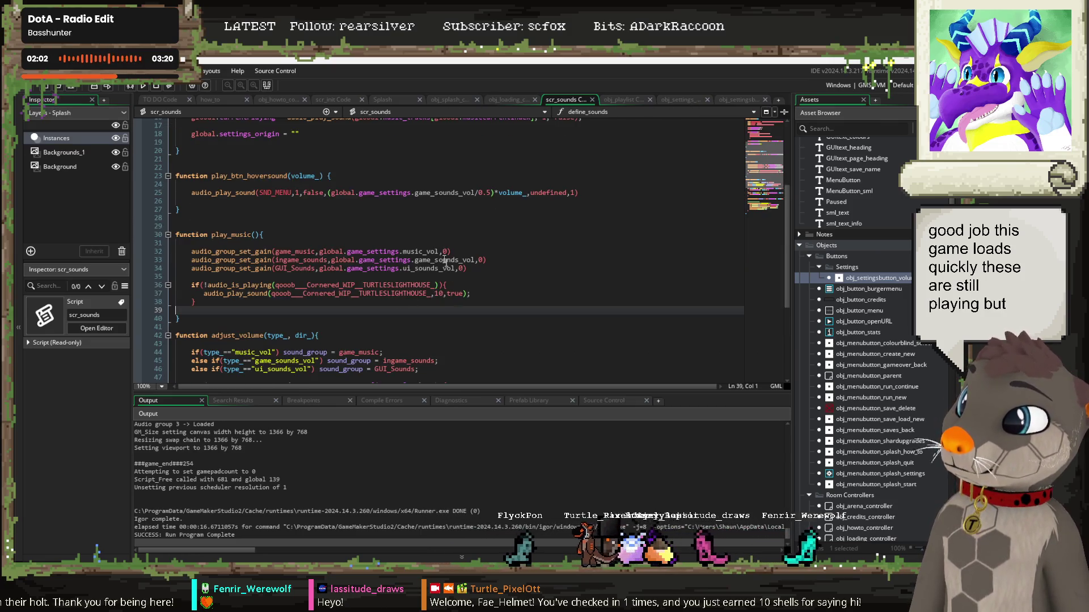
{"action": "scroll", "coordinate": [268, 287], "scroll_direction": "up", "scroll_amount": 2}
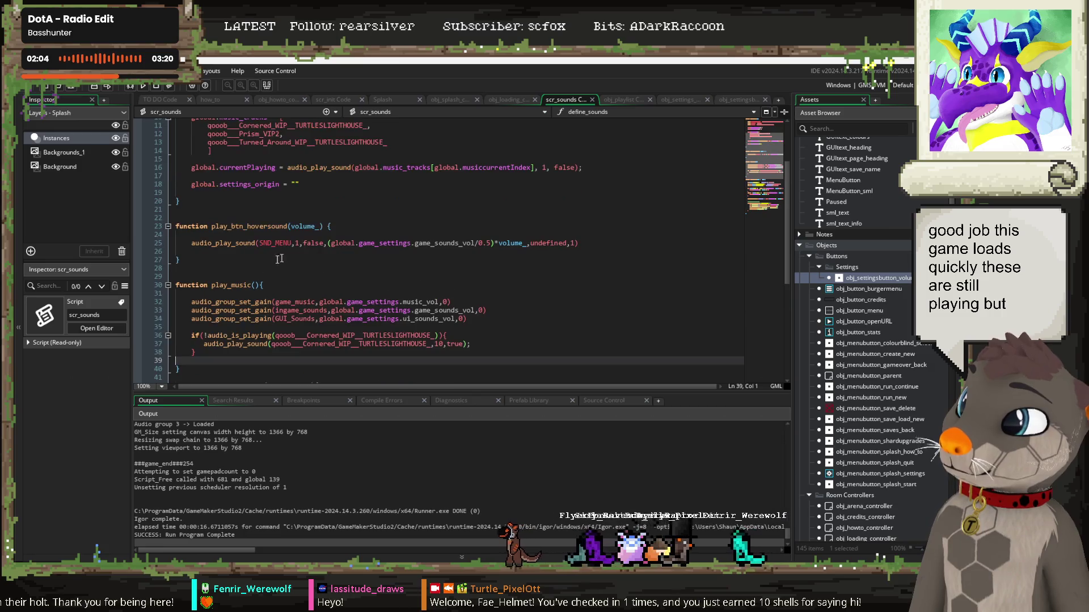
{"action": "left_click", "coordinate": [268, 286]}
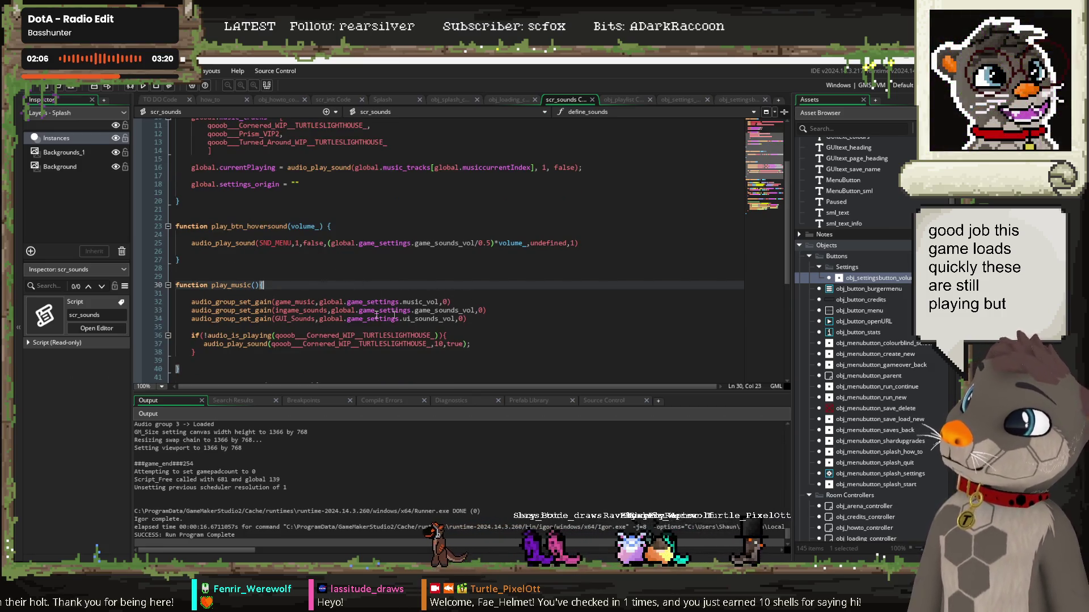
{"action": "scroll", "coordinate": [295, 329], "scroll_direction": "up", "scroll_amount": 4}
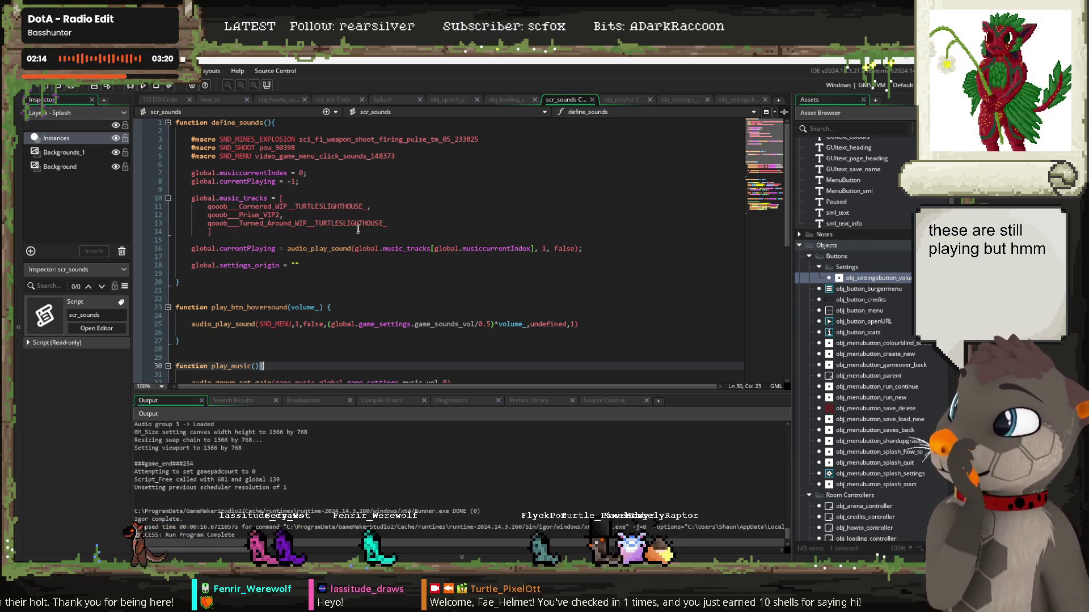
{"action": "scroll", "coordinate": [361, 232], "scroll_direction": "down", "scroll_amount": 2}
{"action": "scroll", "coordinate": [352, 235], "scroll_direction": "down", "scroll_amount": 3}
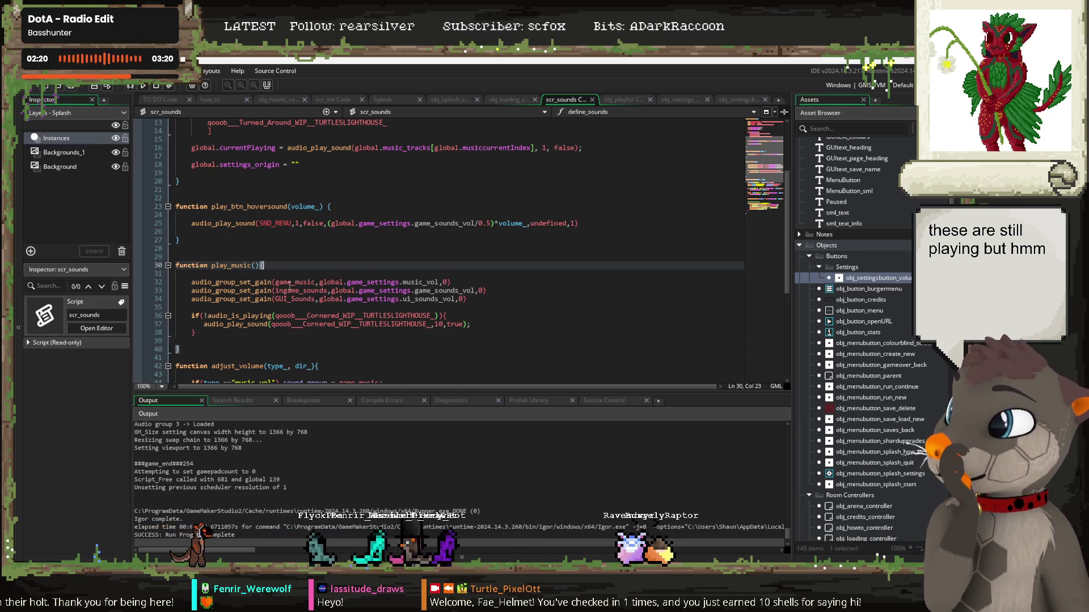
{"action": "scroll", "coordinate": [290, 287], "scroll_direction": "up", "scroll_amount": 2}
{"action": "scroll", "coordinate": [290, 287], "scroll_direction": "down", "scroll_amount": 2}
Step: Select the three audio_group_set_gain lines in play_music and drag the output splitter down for more editor height
{"action": "left_click_drag", "start_coordinate": [467, 298], "coordinate": [176, 282]}
{"action": "scroll", "coordinate": [343, 273], "scroll_direction": "up", "scroll_amount": 4}
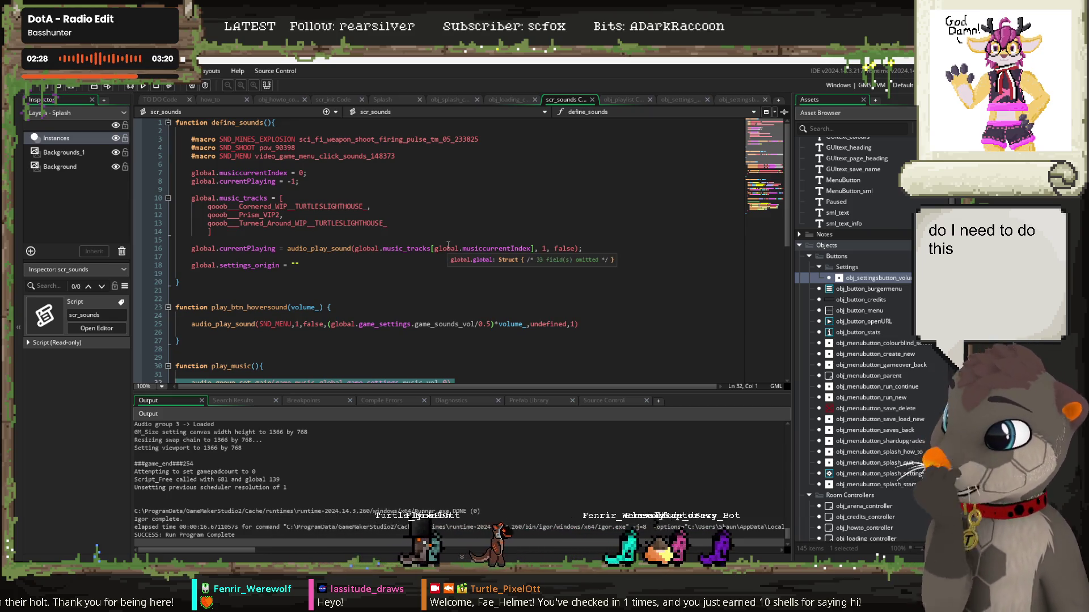
{"action": "scroll", "coordinate": [448, 246], "scroll_direction": "down", "scroll_amount": 8}
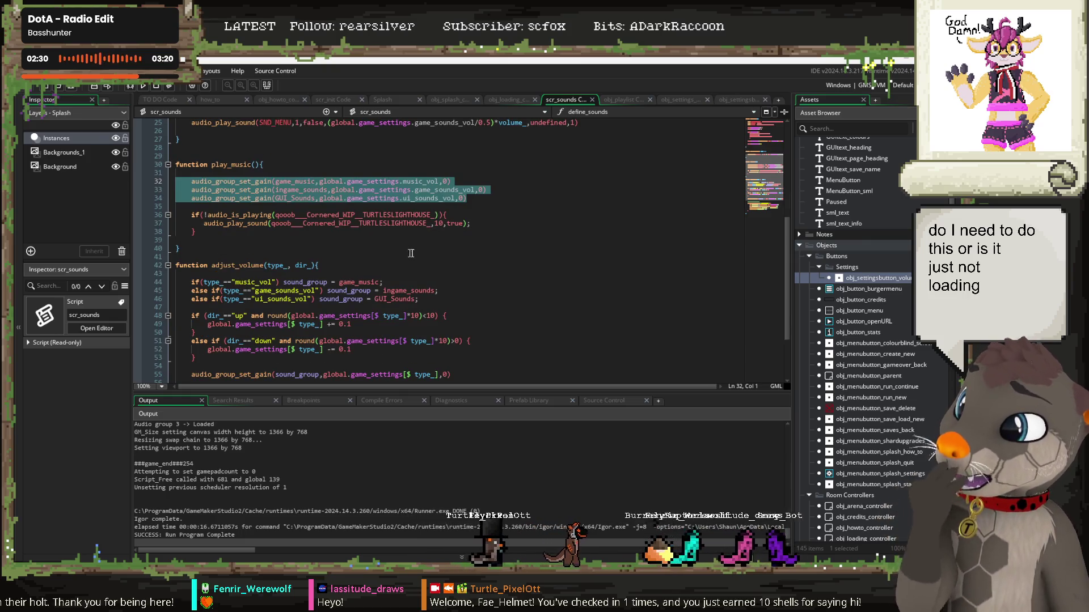
{"action": "scroll", "coordinate": [414, 252], "scroll_direction": "down", "scroll_amount": 3}
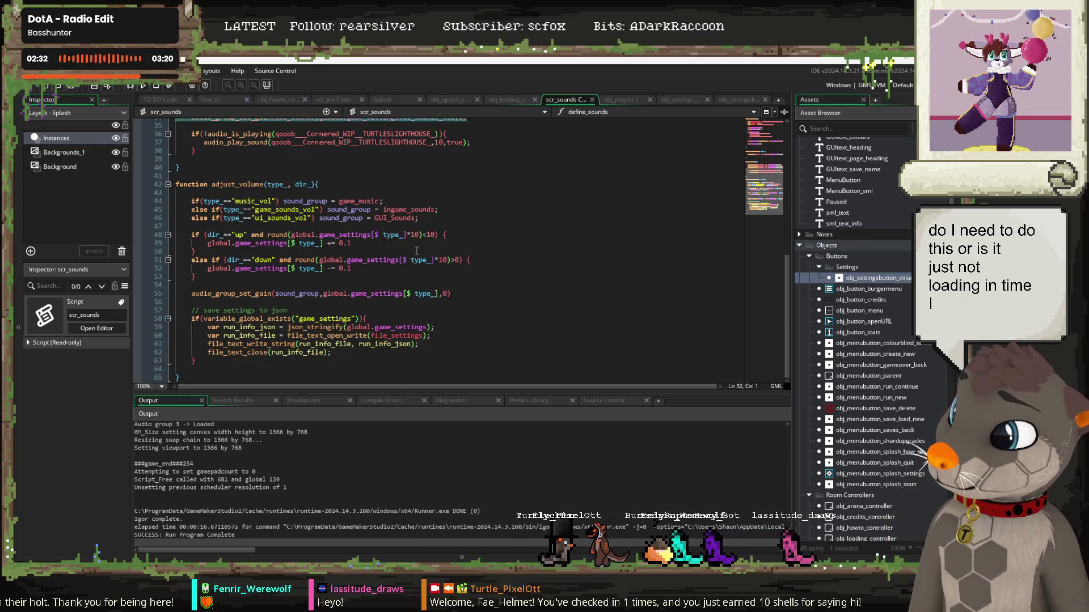
{"action": "scroll", "coordinate": [431, 266], "scroll_direction": "up", "scroll_amount": 11}
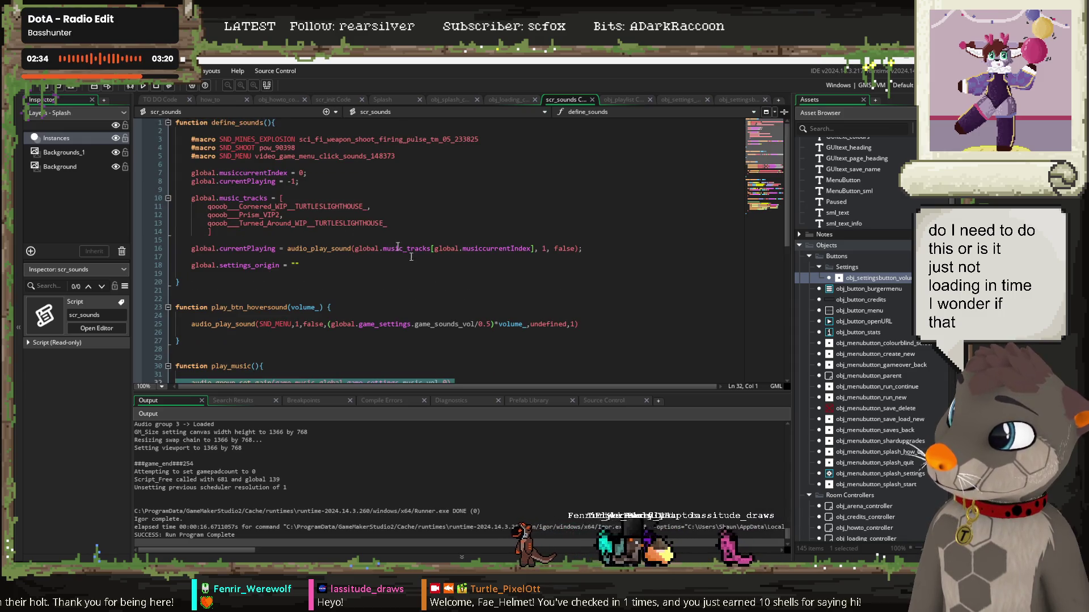
{"action": "left_click_drag", "start_coordinate": [493, 393], "coordinate": [479, 522]}
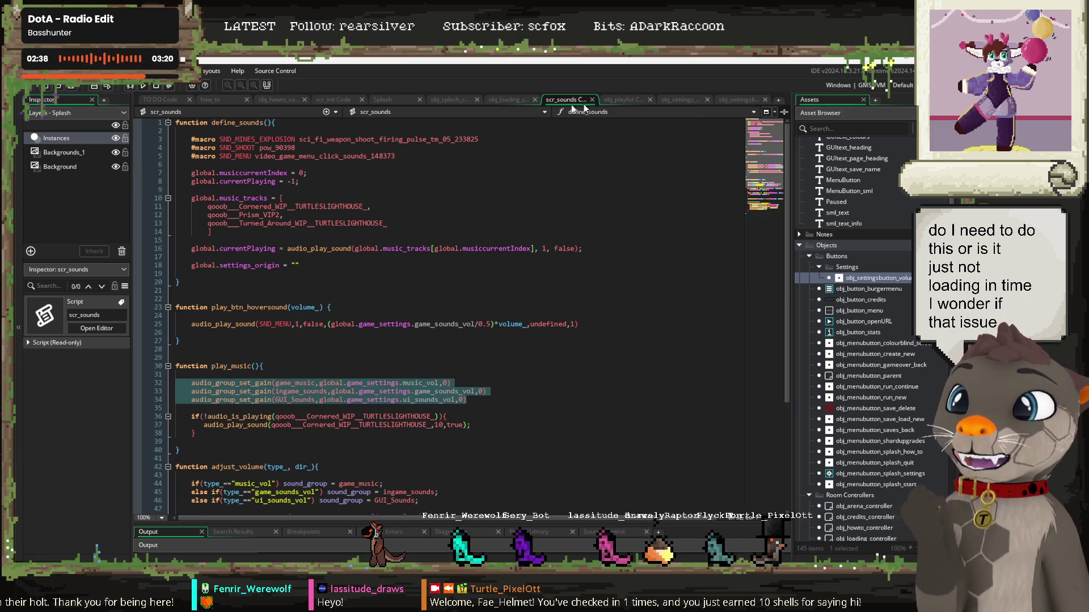
{"action": "left_click", "coordinate": [343, 101]}
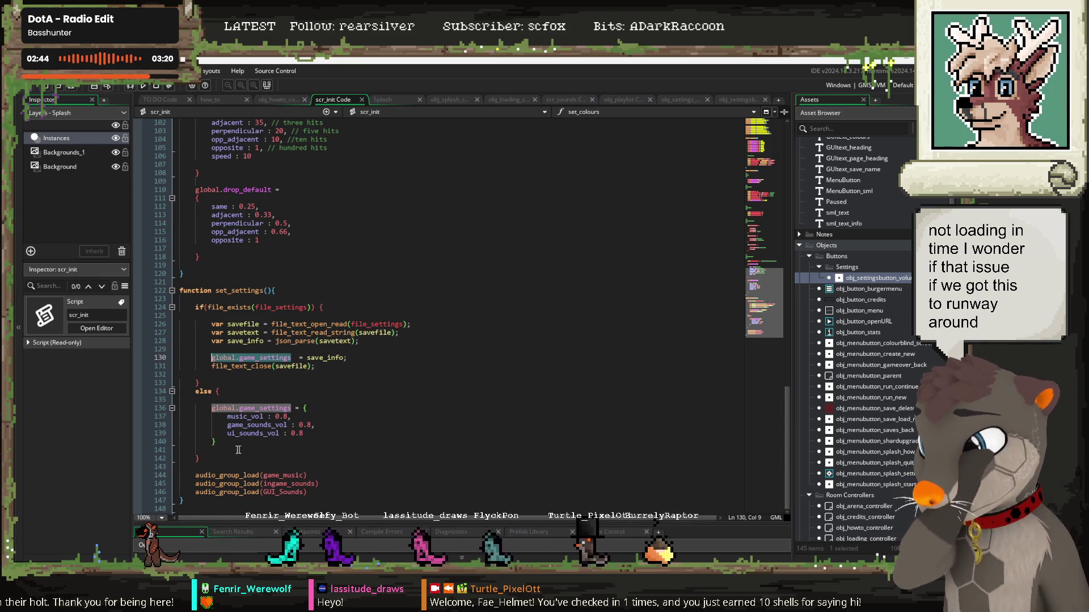
Step: Paste the three audio_group_set_gain lines after the audio_group_load calls and remove line 148's extra indentation
{"action": "left_click", "coordinate": [273, 467]}
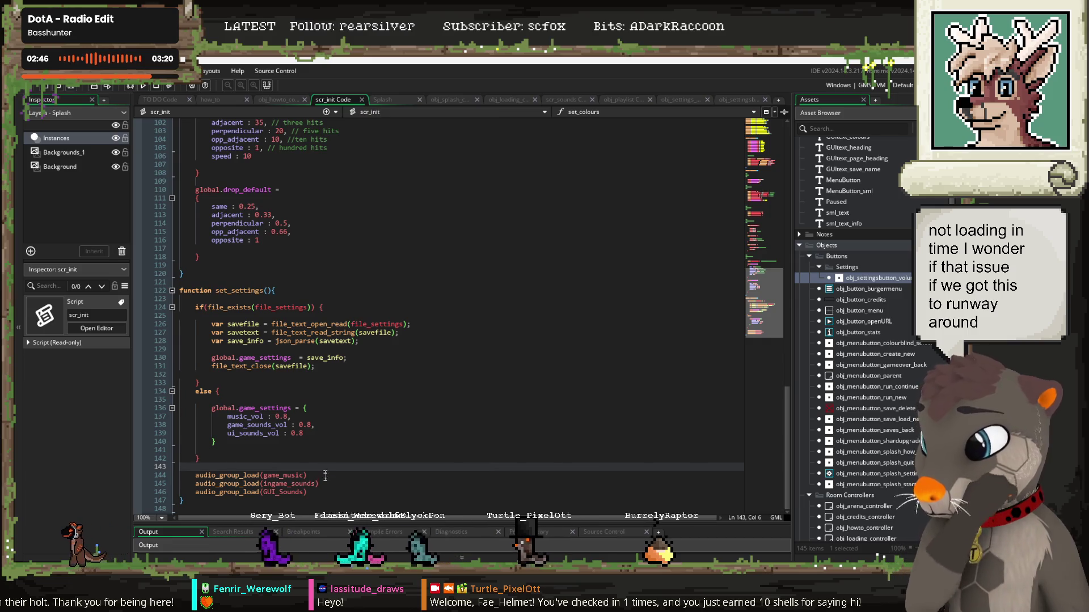
{"action": "left_click", "coordinate": [341, 491]}
{"action": "key", "text": "Return"}
{"action": "key", "text": "Return"}
{"action": "key", "text": "ctrl+v"}
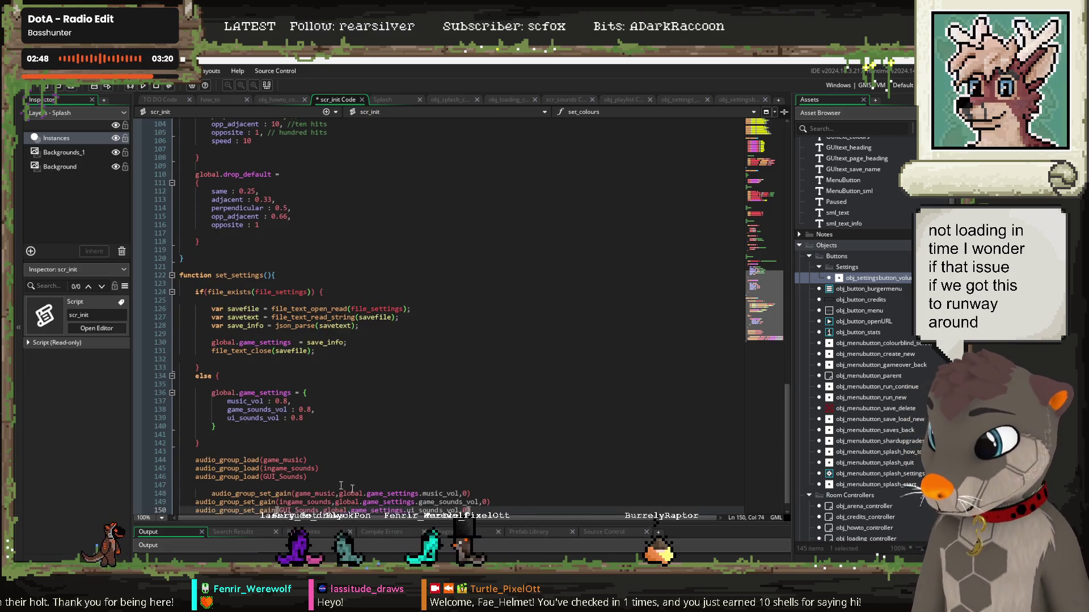
{"action": "mouse_move", "coordinate": [209, 475]}
{"action": "left_mouse_down"}
{"action": "mouse_move", "coordinate": [188, 475]}
{"action": "mouse_move", "coordinate": [239, 492]}
{"action": "mouse_move", "coordinate": [196, 475]}
{"action": "left_mouse_up"}
{"action": "key", "text": "BackSpace"}
{"action": "left_click", "coordinate": [385, 426]}
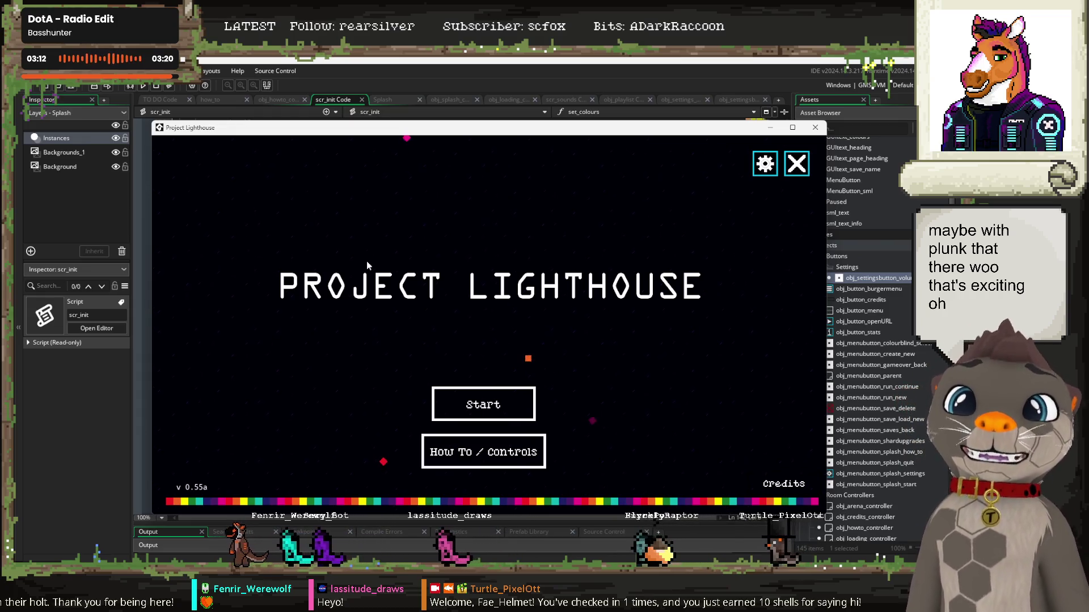
Step: In the game's Settings, raise Music through 0.50 and 0.90 to 1, go back, and close the game
{"action": "left_click", "coordinate": [765, 164]}
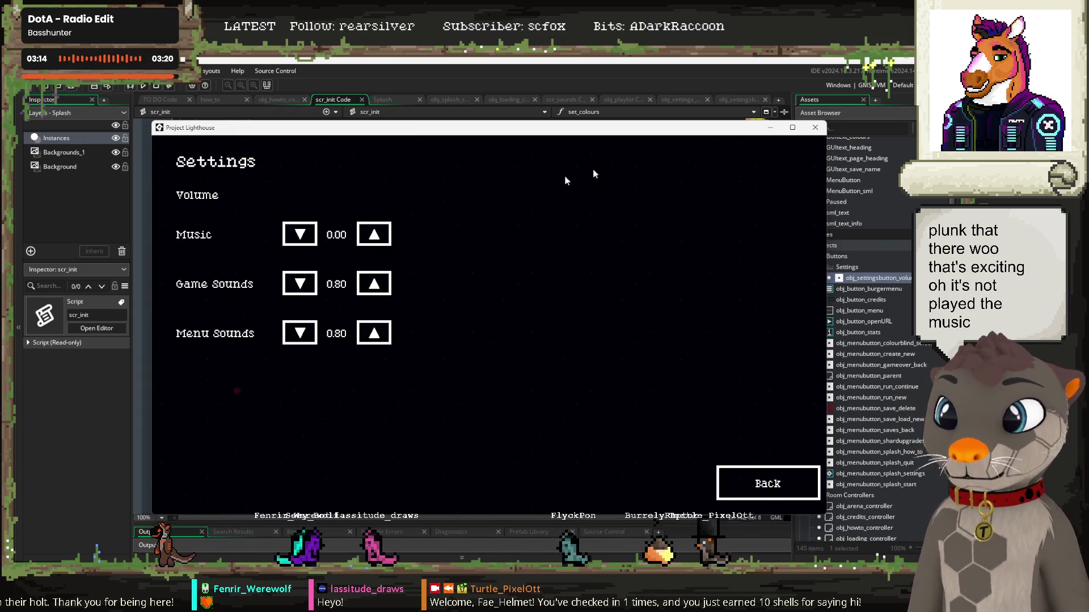
{"action": "left_click", "coordinate": [384, 238]}
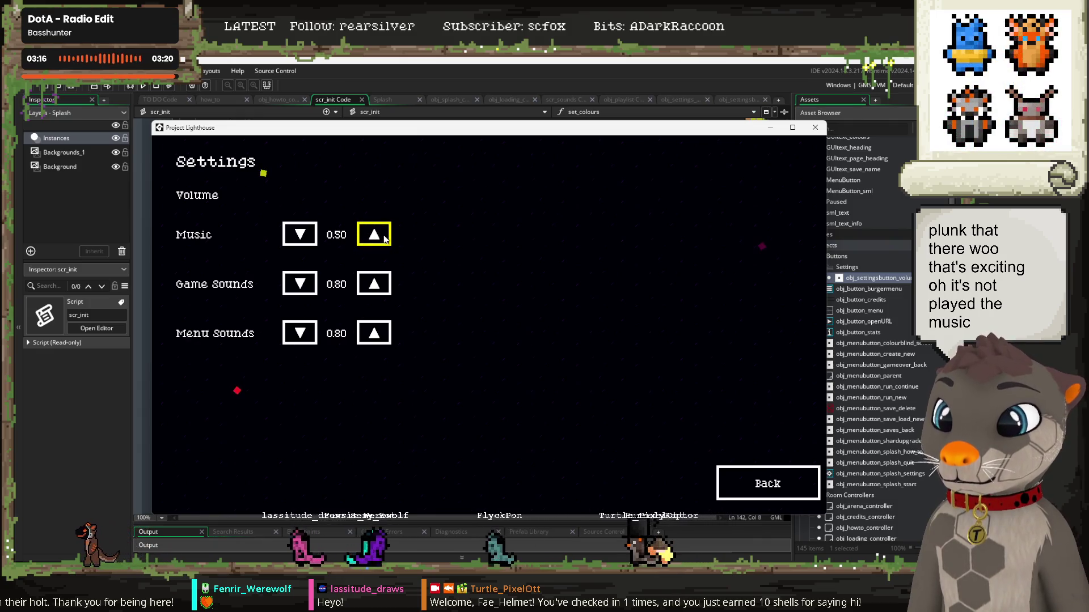
{"action": "left_click", "coordinate": [373, 237]}
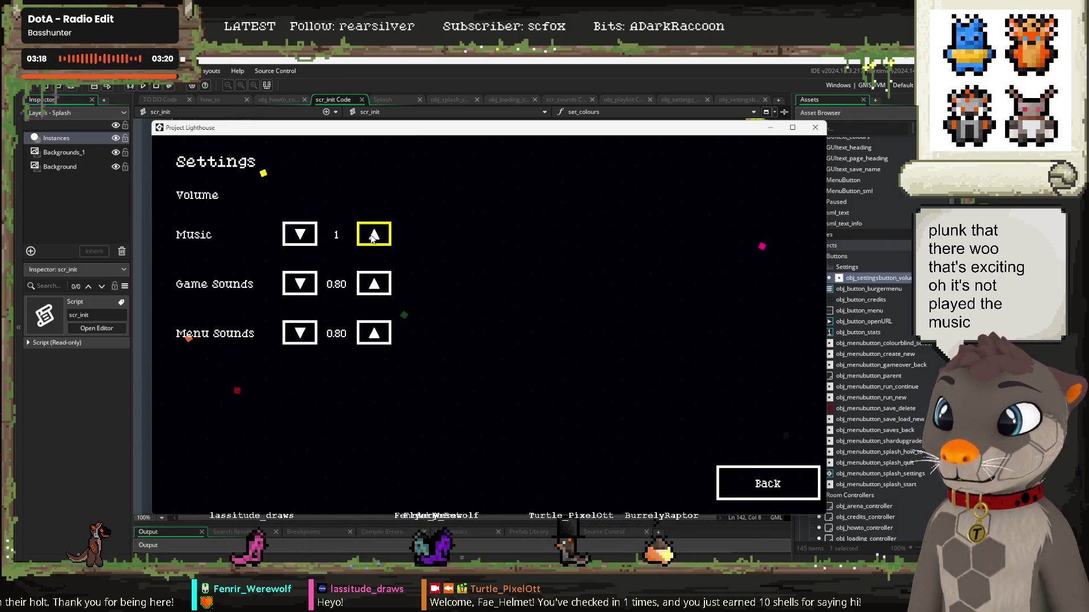
{"action": "left_click", "coordinate": [373, 237]}
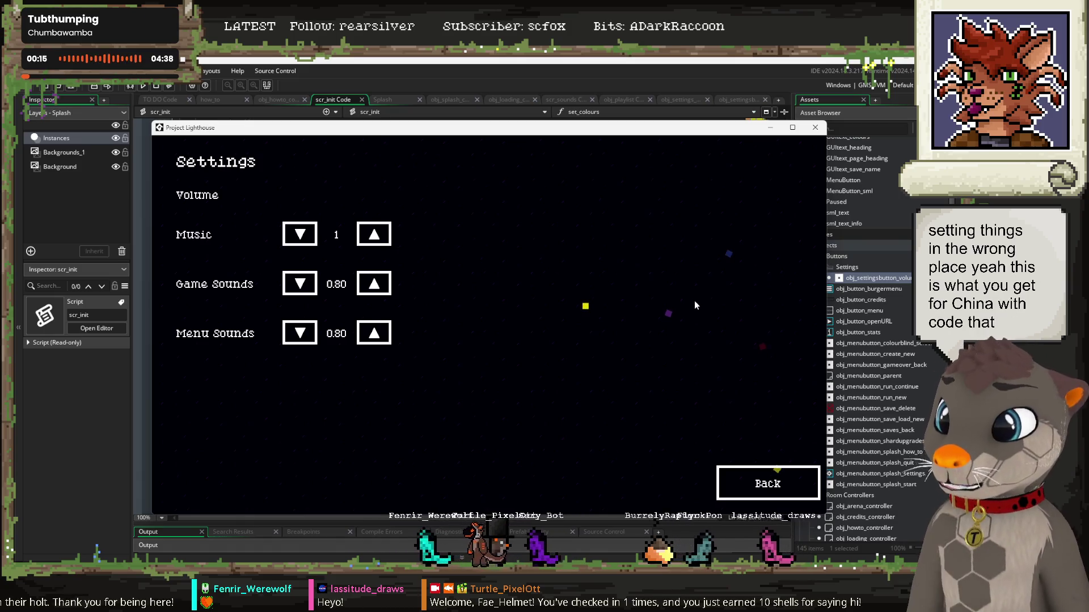
{"action": "left_click", "coordinate": [768, 483]}
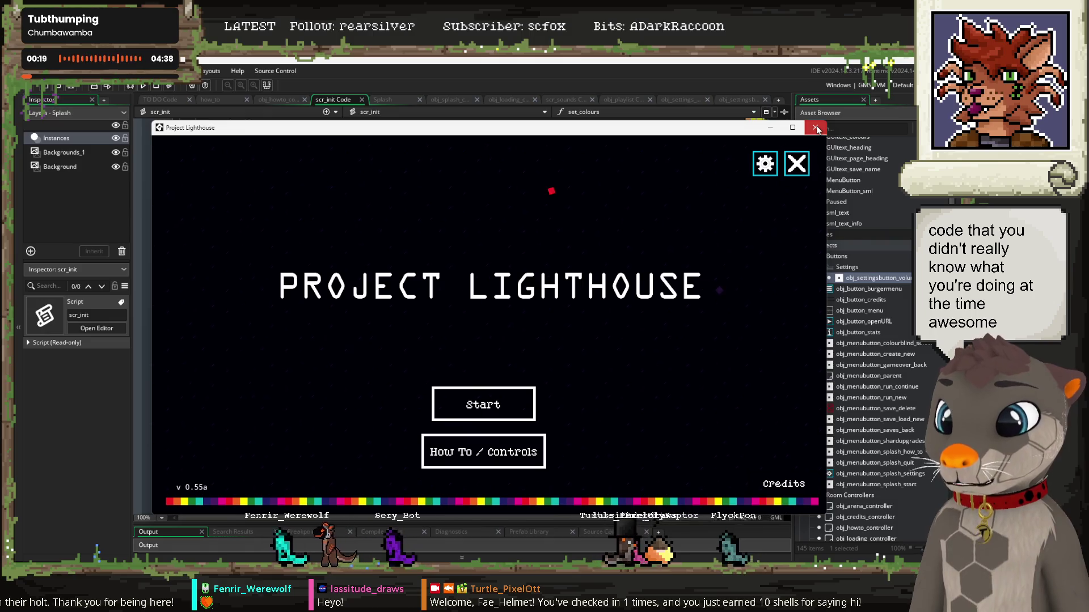
{"action": "left_click", "coordinate": [816, 128]}
Step: Append ' - done' to the music bug line in TO DO, cut it, and remove the leftover blank lines
{"action": "left_click", "coordinate": [162, 100]}
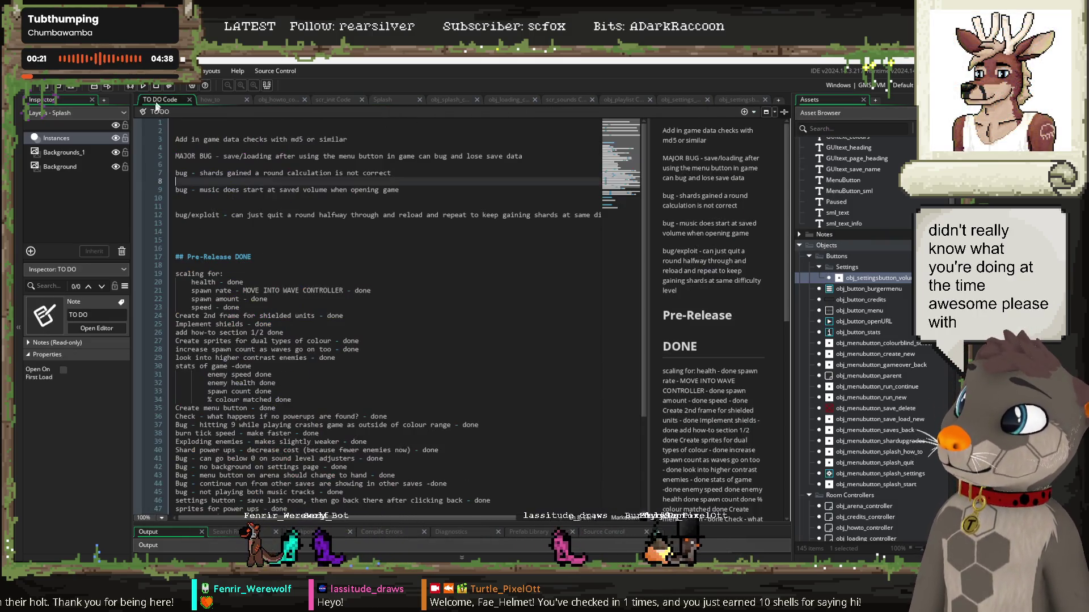
{"action": "left_click", "coordinate": [418, 194]}
{"action": "type", "text": "-done"}
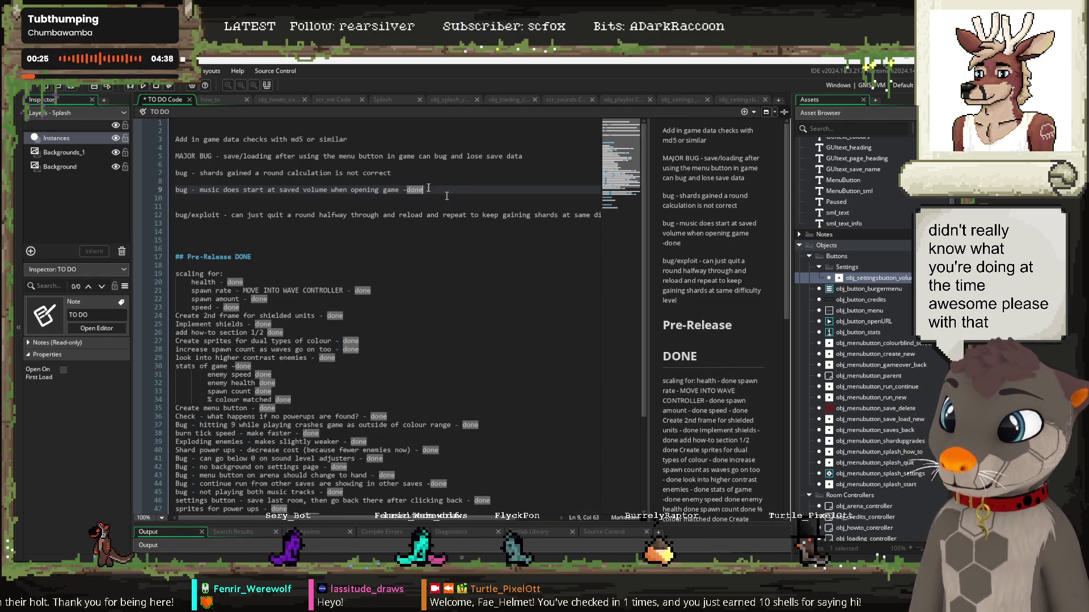
{"action": "left_click", "coordinate": [405, 189]}
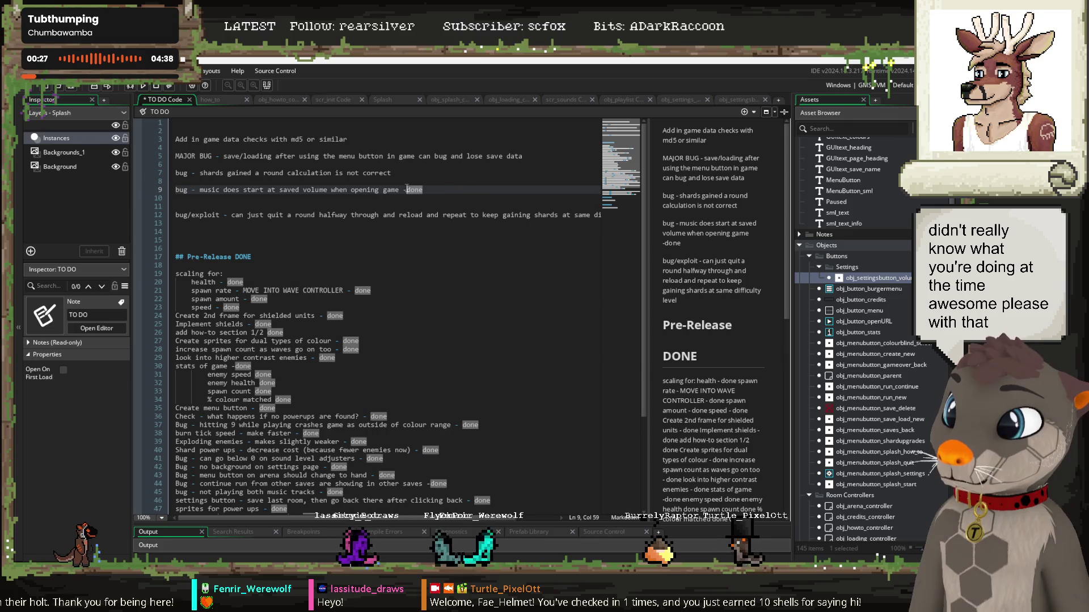
{"action": "left_click", "coordinate": [454, 189]}
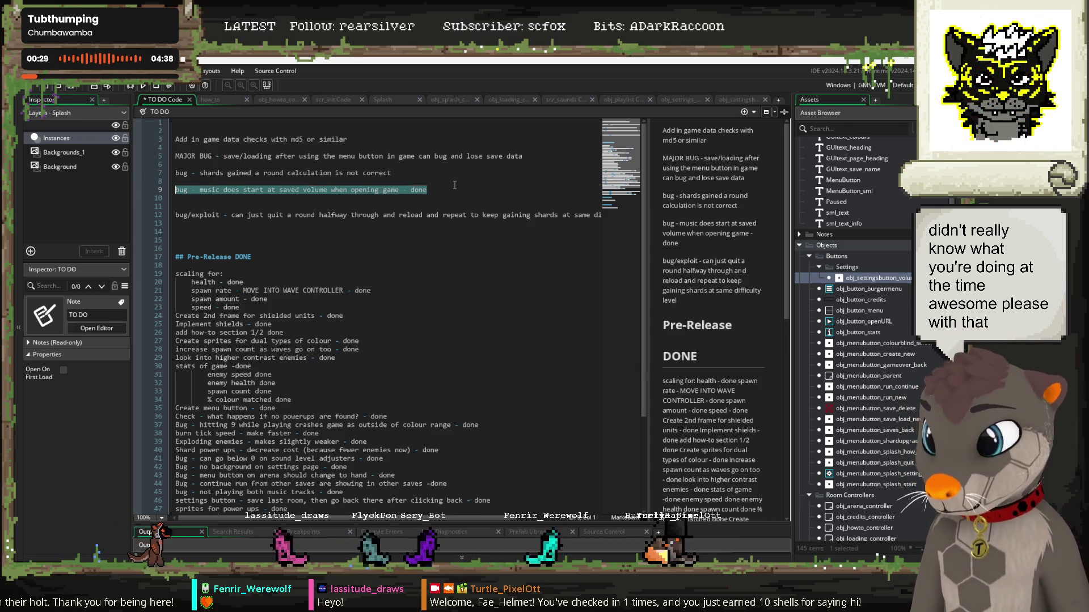
{"action": "key", "text": "shift+Home"}
{"action": "key", "text": "BackSpace"}
{"action": "key", "text": "Delete"}
{"action": "key", "text": "Delete"}
{"action": "key", "text": "Delete"}
Step: Paste the finished music bug into the Pre-Release DONE list
{"action": "scroll", "coordinate": [414, 323], "scroll_direction": "down", "scroll_amount": 4}
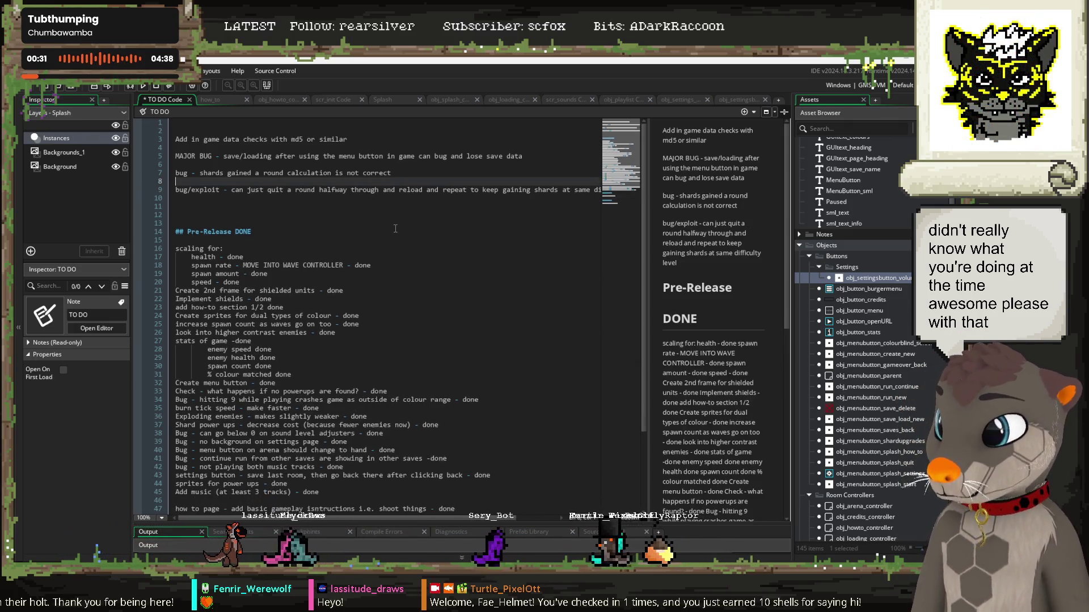
{"action": "left_click", "coordinate": [413, 427]}
{"action": "key", "text": "Return"}
{"action": "key", "text": "Return"}
{"action": "type", "text": "bug - music does start at saved volume when opening game - done"}
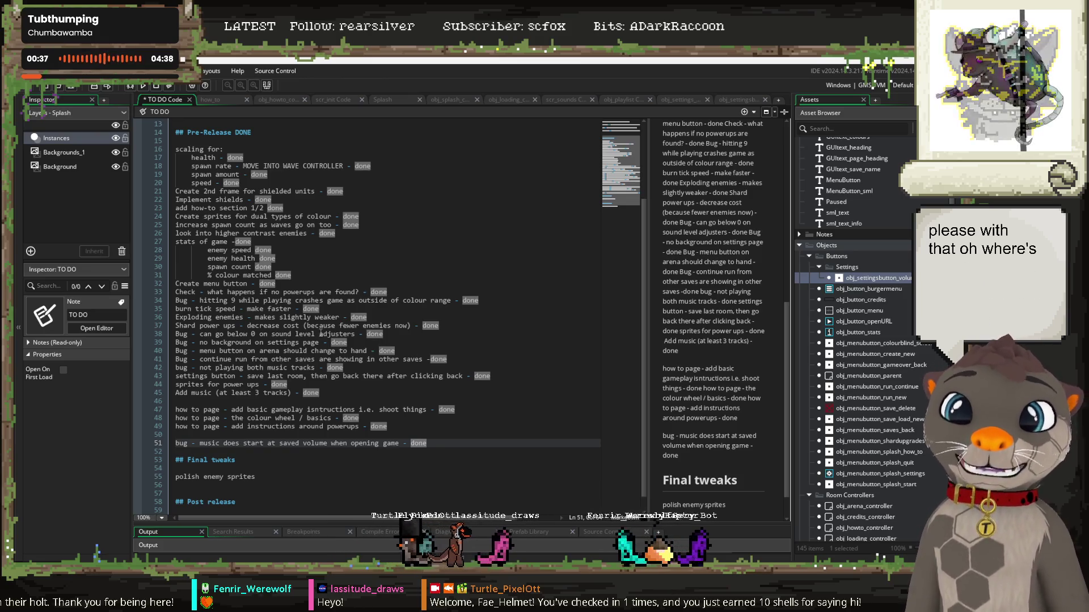
{"action": "scroll", "coordinate": [331, 374], "scroll_direction": "up", "scroll_amount": 4}
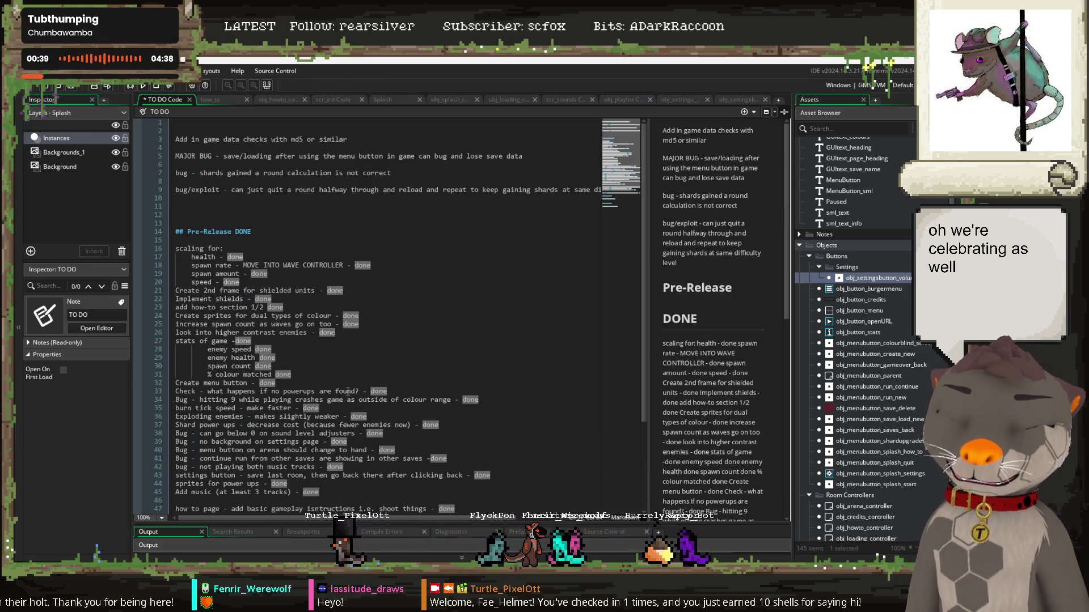
{"action": "left_click", "coordinate": [184, 205]}
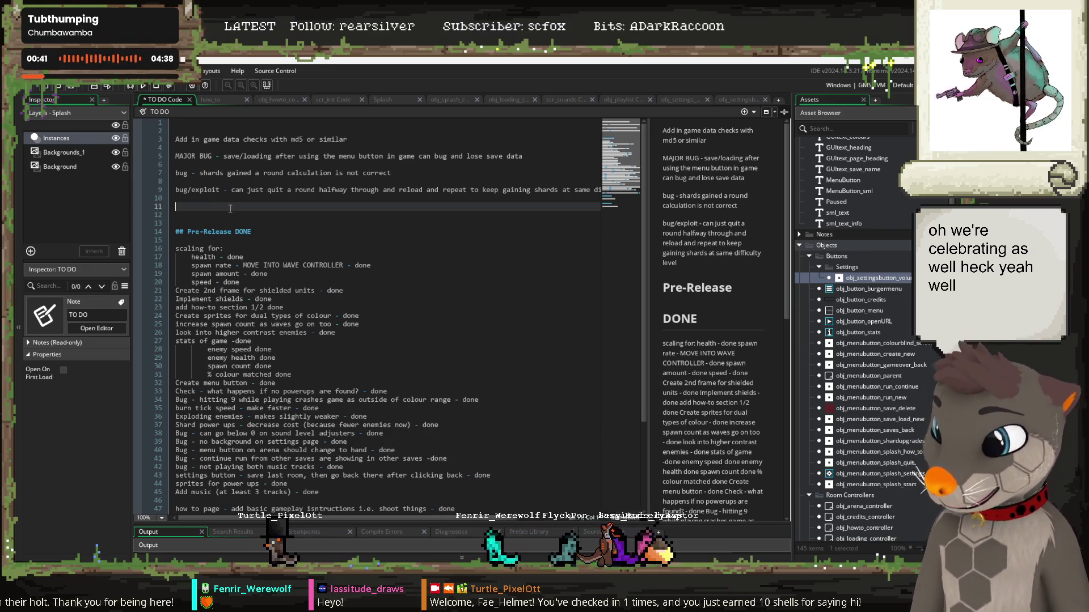
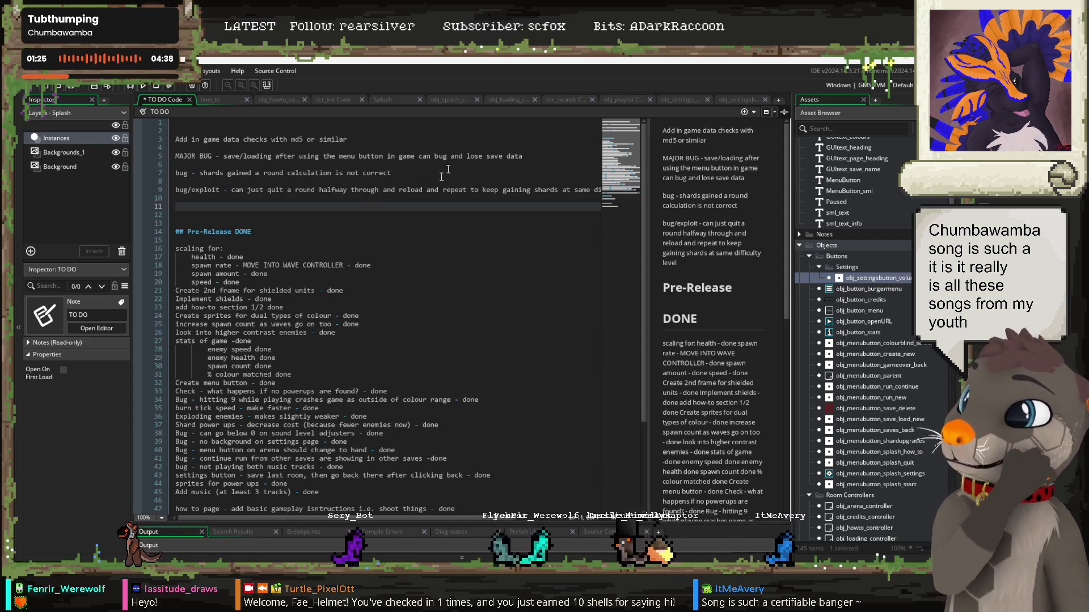
Step: Close every editor tab except the TO DO note, save it, and launch the game with F5
{"action": "right_click", "coordinate": [161, 100]}
{"action": "left_click", "coordinate": [187, 106]}
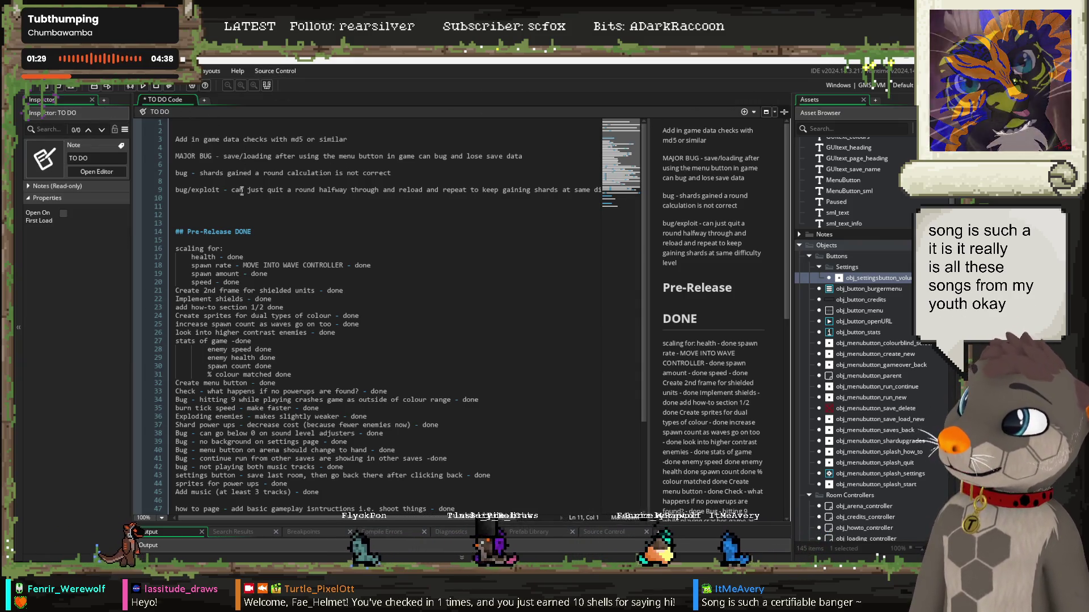
{"action": "double_click", "coordinate": [231, 156]}
{"action": "key", "text": "ctrl+s"}
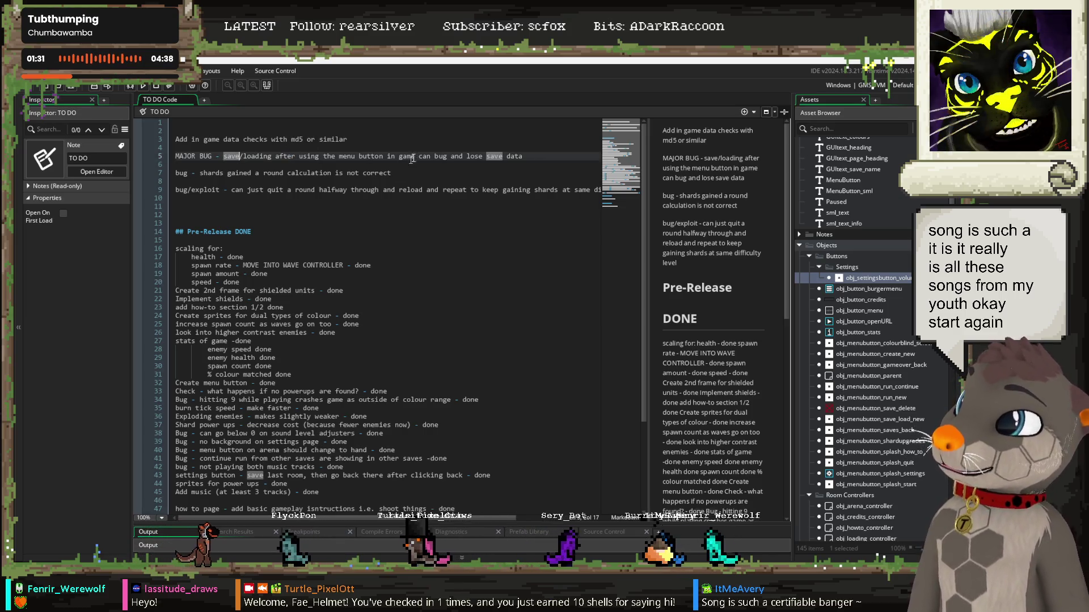
{"action": "left_click_drag", "start_coordinate": [392, 172], "coordinate": [194, 174]}
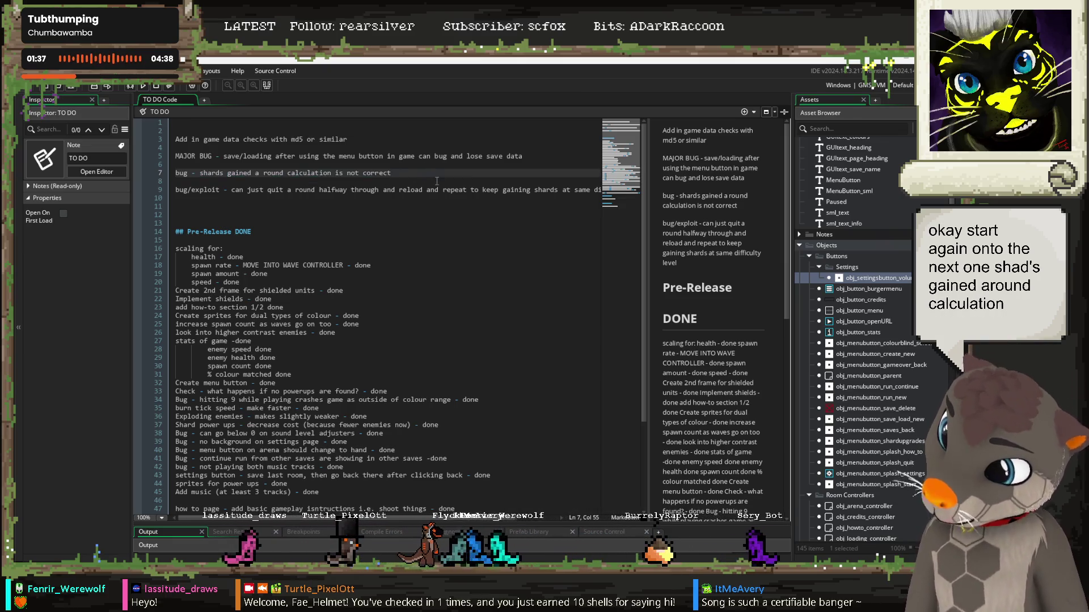
{"action": "key", "text": "F5"}
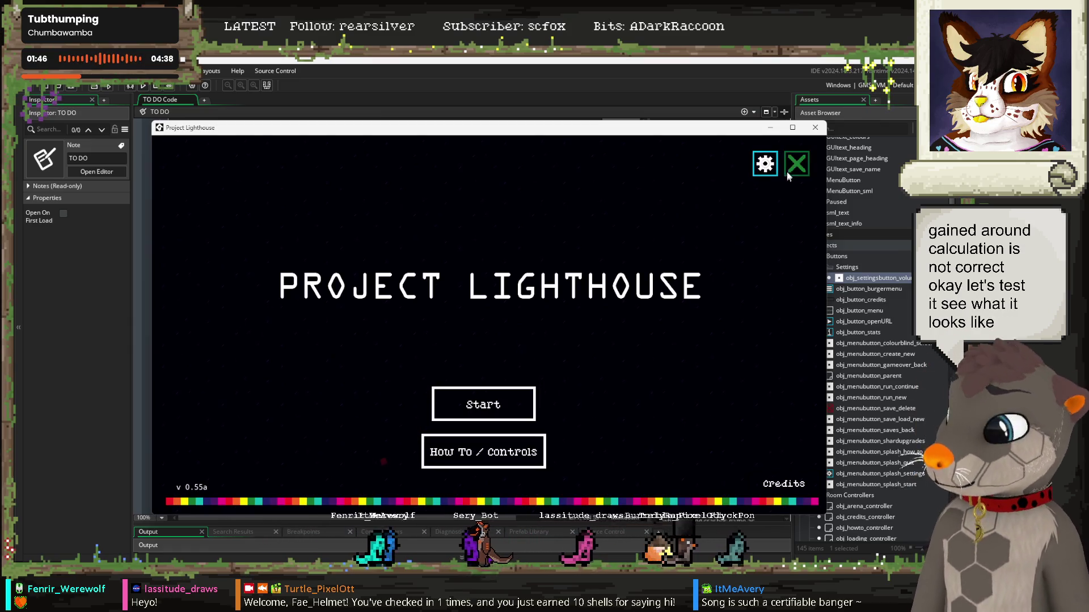
Step: Check the Settings screen, then delete all three saved profiles on the profile screen
{"action": "left_click", "coordinate": [764, 163]}
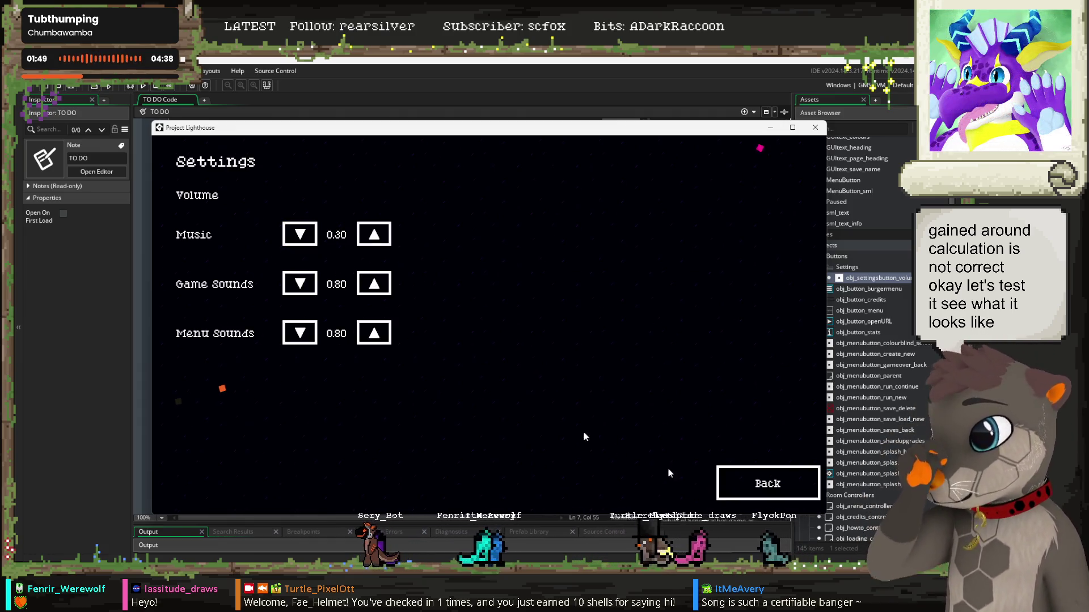
{"action": "left_click", "coordinate": [746, 474]}
{"action": "left_click", "coordinate": [484, 408]}
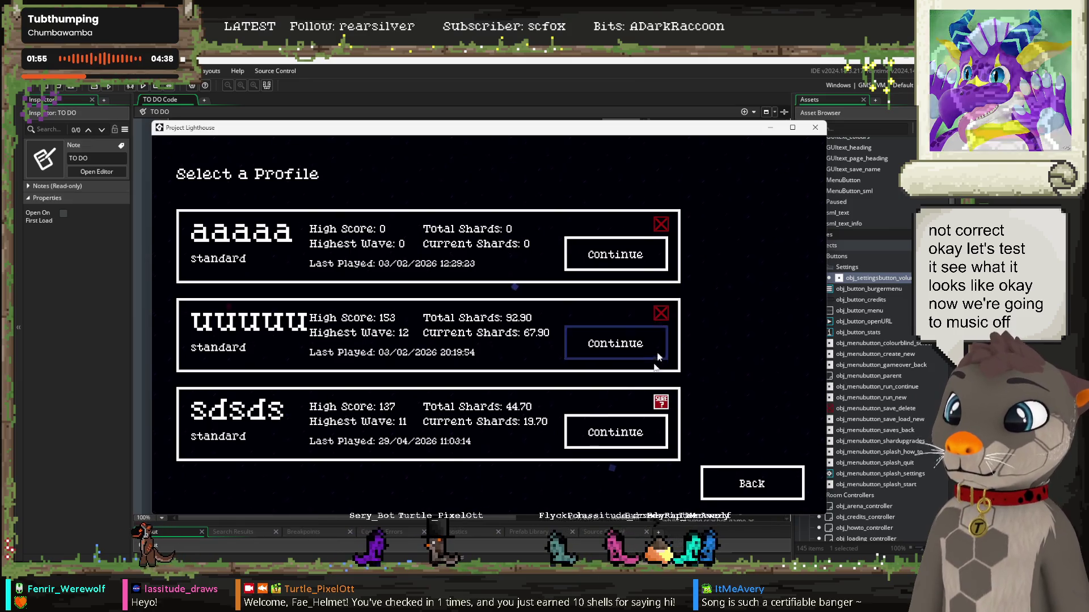
{"action": "left_click", "coordinate": [666, 402]}
{"action": "left_click", "coordinate": [662, 316]}
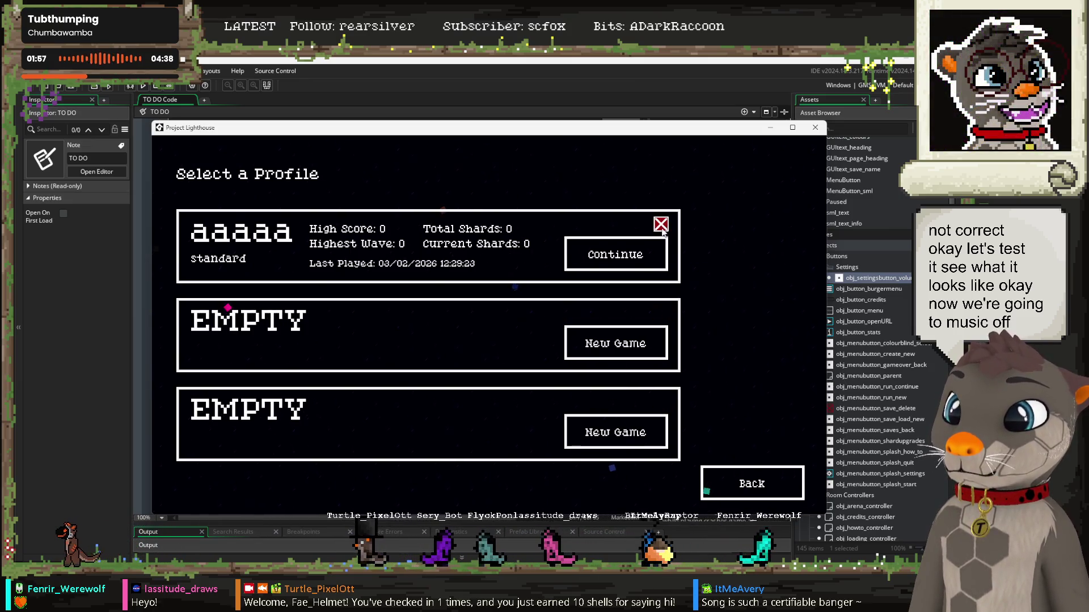
{"action": "left_click", "coordinate": [663, 227]}
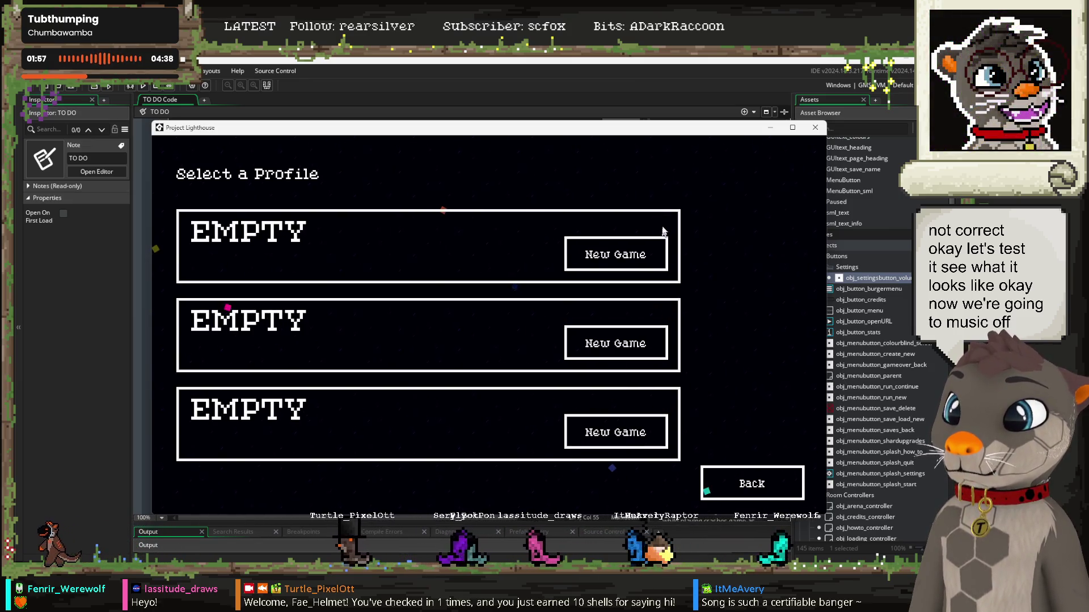
Step: Create a new save named test1 in the first empty slot
{"action": "left_click", "coordinate": [615, 254]}
{"action": "type", "text": "test1"}
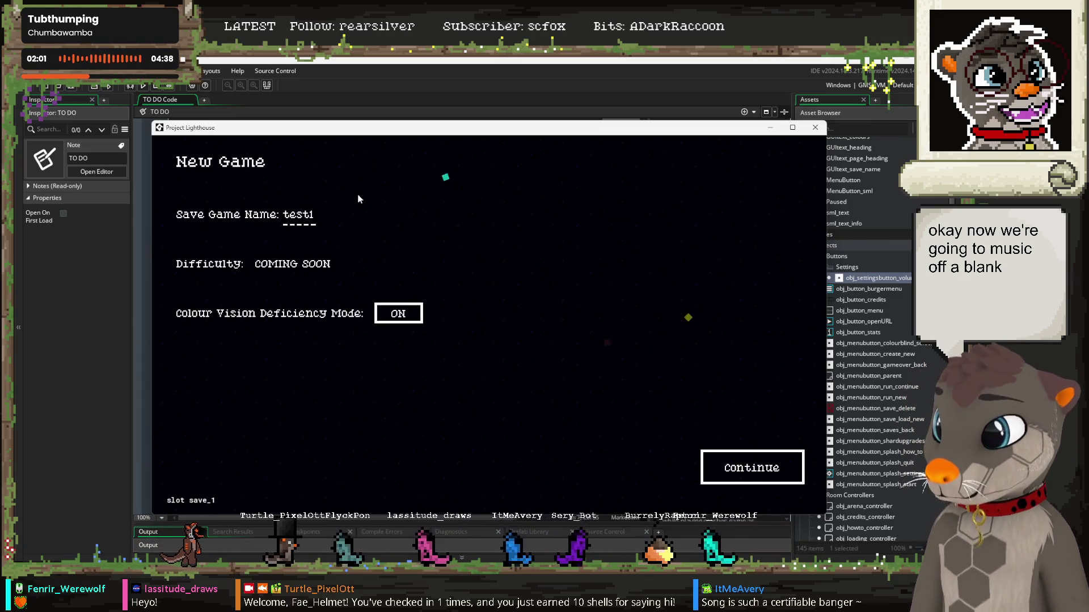
{"action": "left_click", "coordinate": [725, 467]}
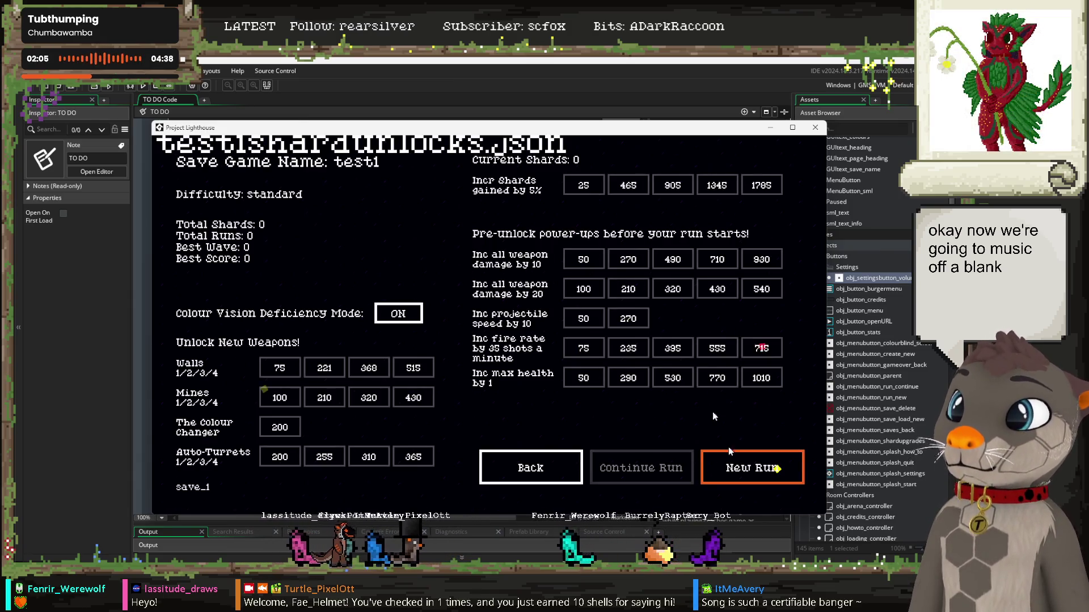
Step: Start a run with the stats panel shown, taking perpendicular- and same-colour damage upgrades
{"action": "left_click", "coordinate": [763, 475]}
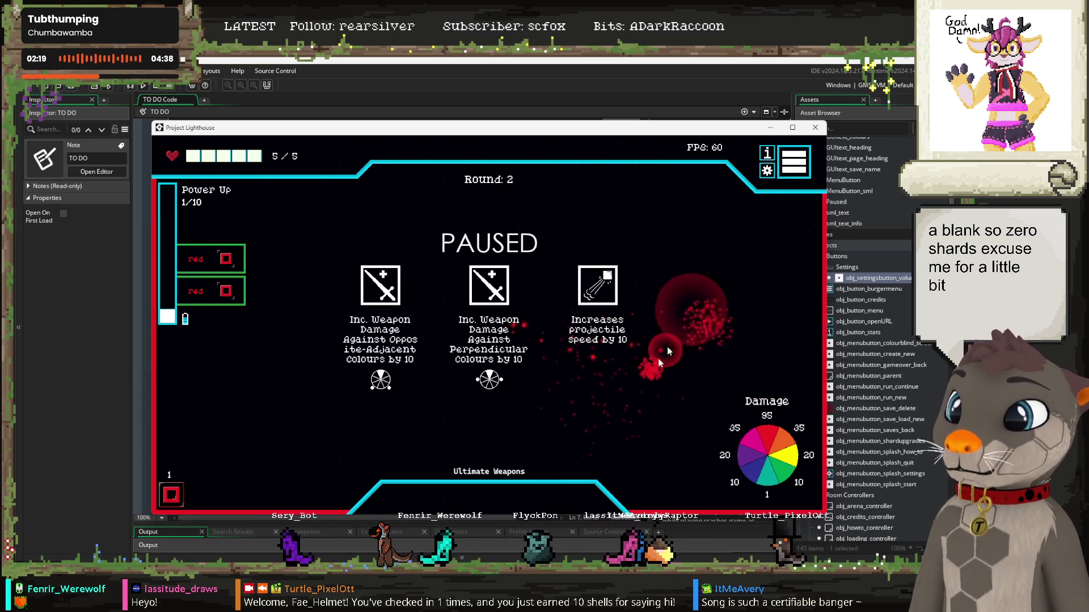
{"action": "left_click", "coordinate": [767, 154]}
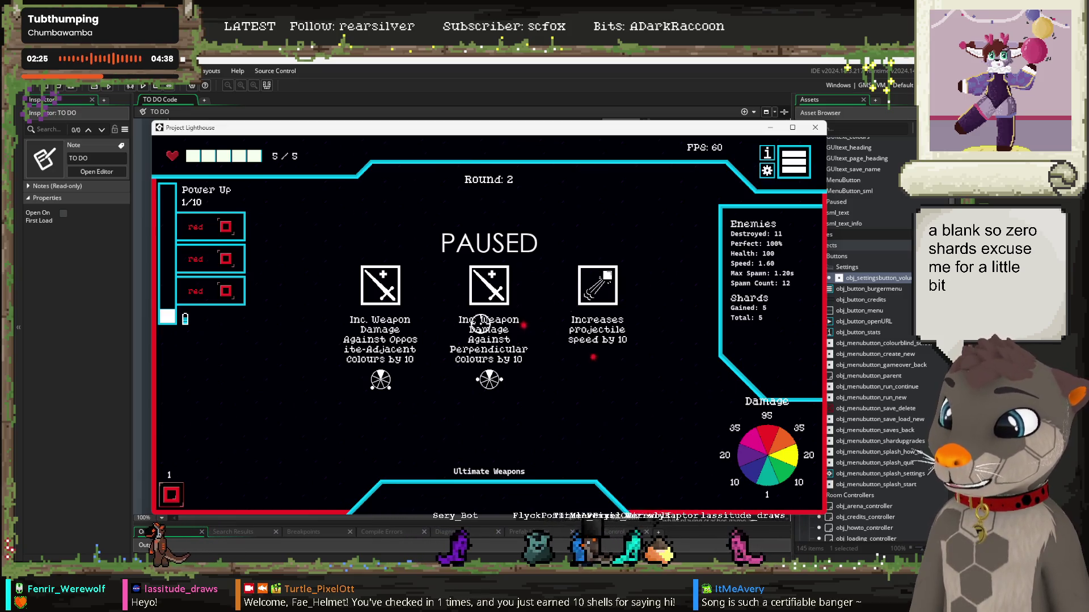
{"action": "left_click", "coordinate": [499, 280]}
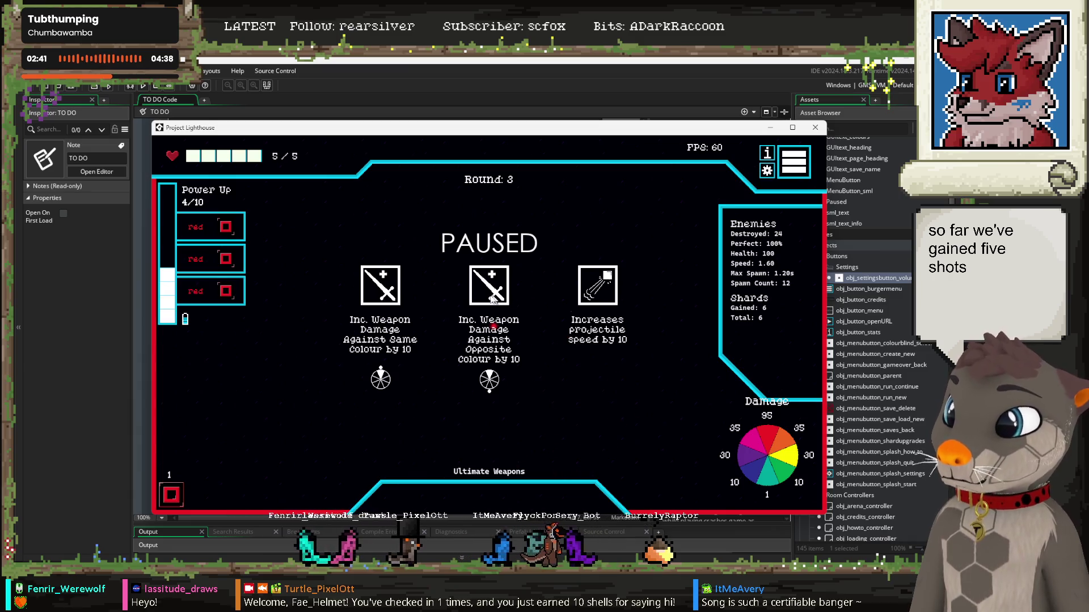
{"action": "left_click", "coordinate": [377, 292]}
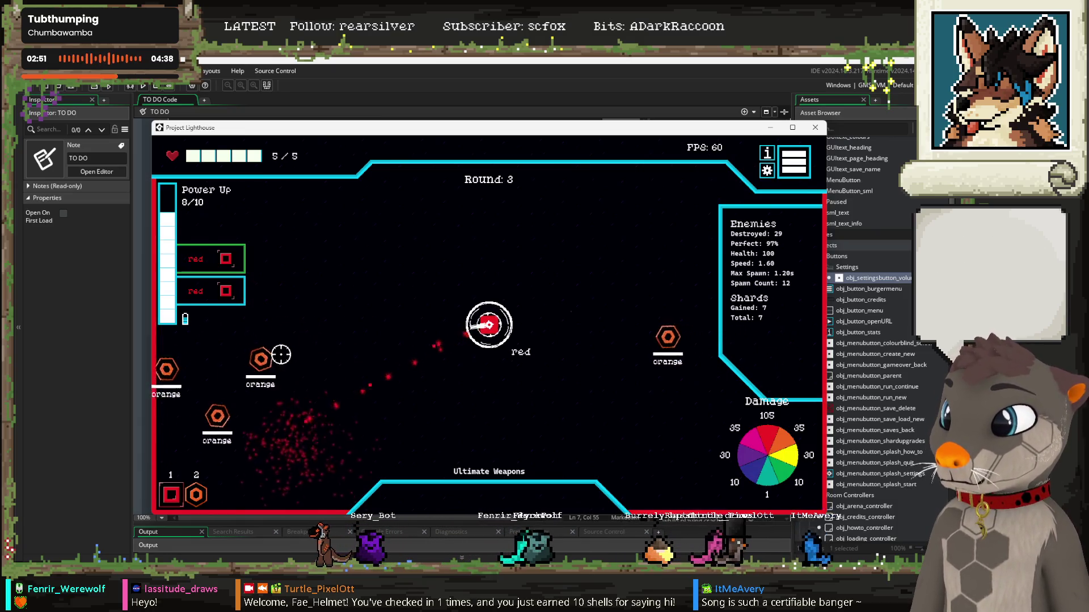
{"action": "scroll", "coordinate": [281, 354], "scroll_direction": "down", "scroll_amount": 1}
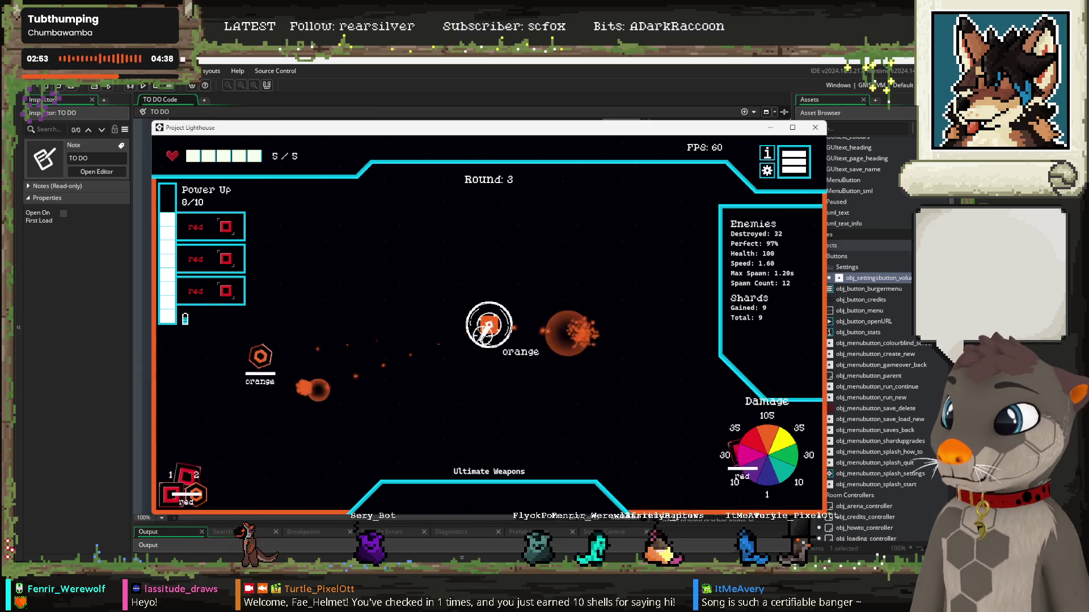
{"action": "scroll", "coordinate": [294, 359], "scroll_direction": "up", "scroll_amount": 1}
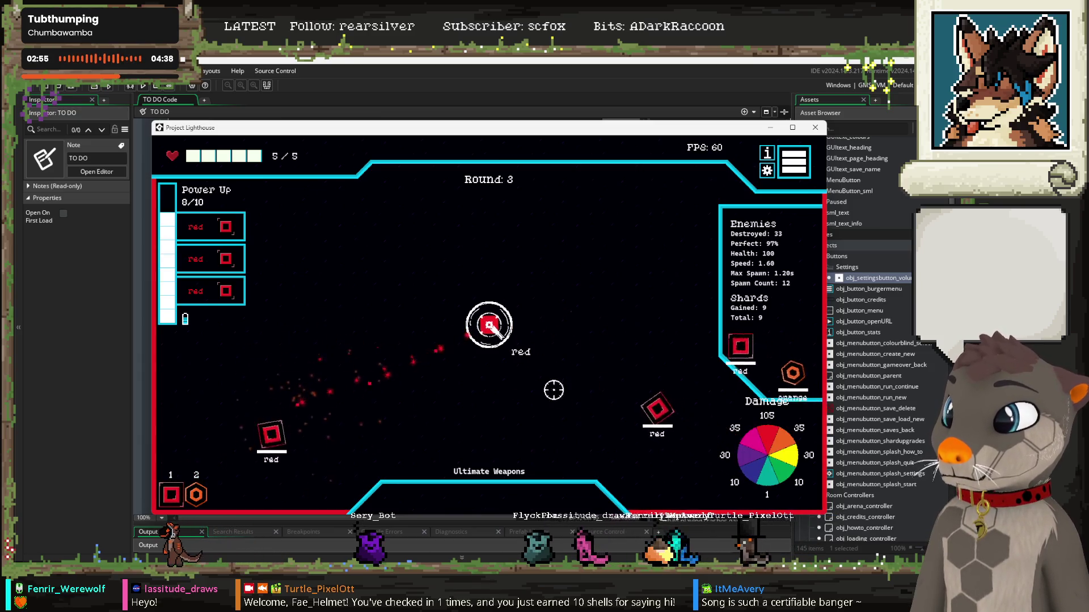
{"action": "scroll", "coordinate": [678, 349], "scroll_direction": "down", "scroll_amount": 1}
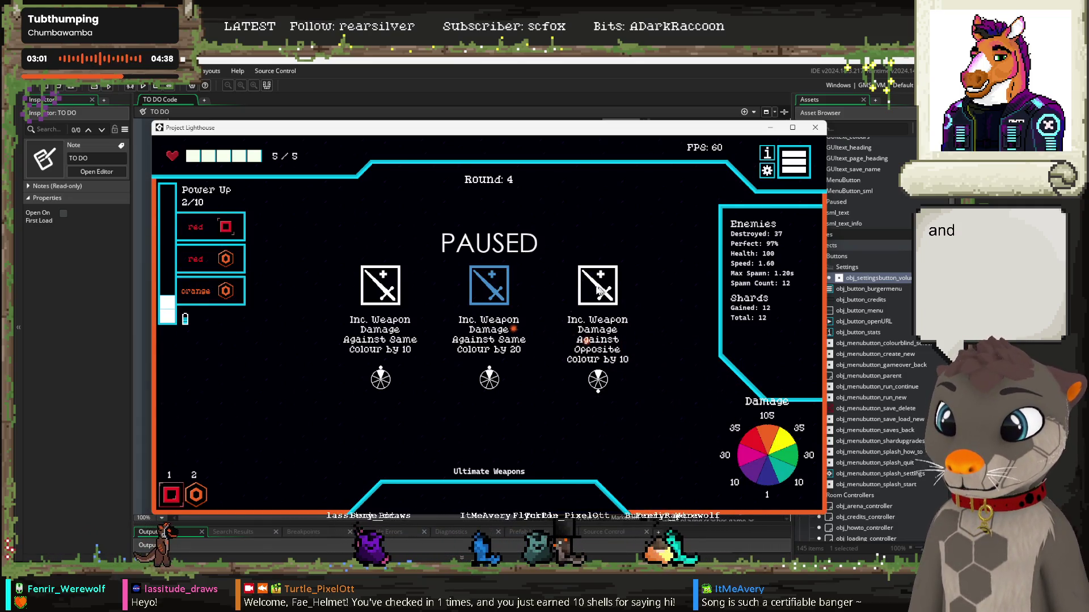
Step: Take opposite- and adjacent-colour damage upgrades, play to Game Over at wave 6, then go Back
{"action": "left_click", "coordinate": [599, 289]}
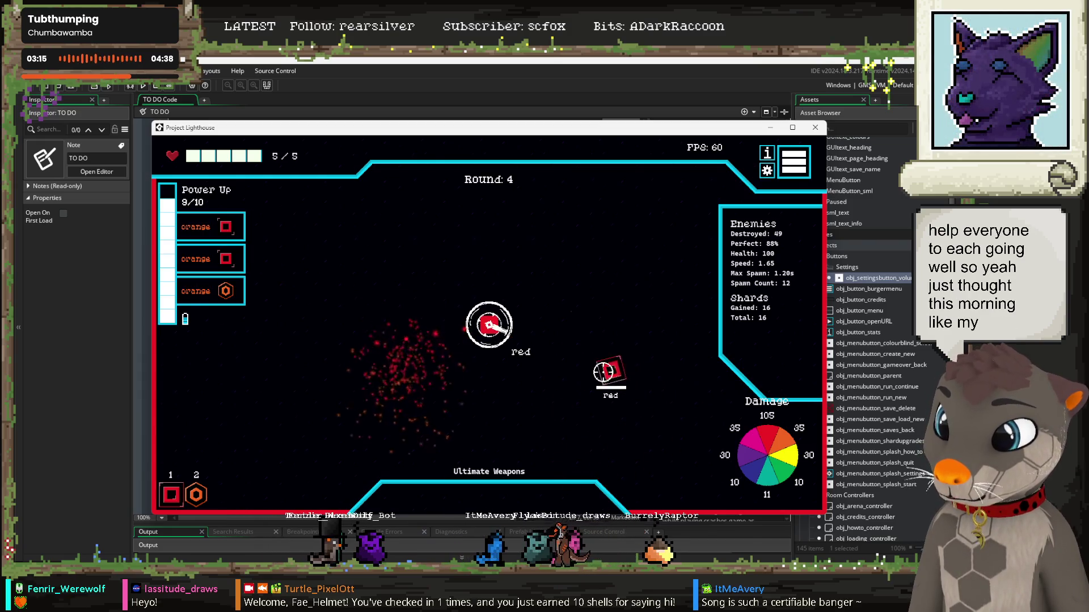
{"action": "scroll", "coordinate": [321, 303], "scroll_direction": "down", "scroll_amount": 1}
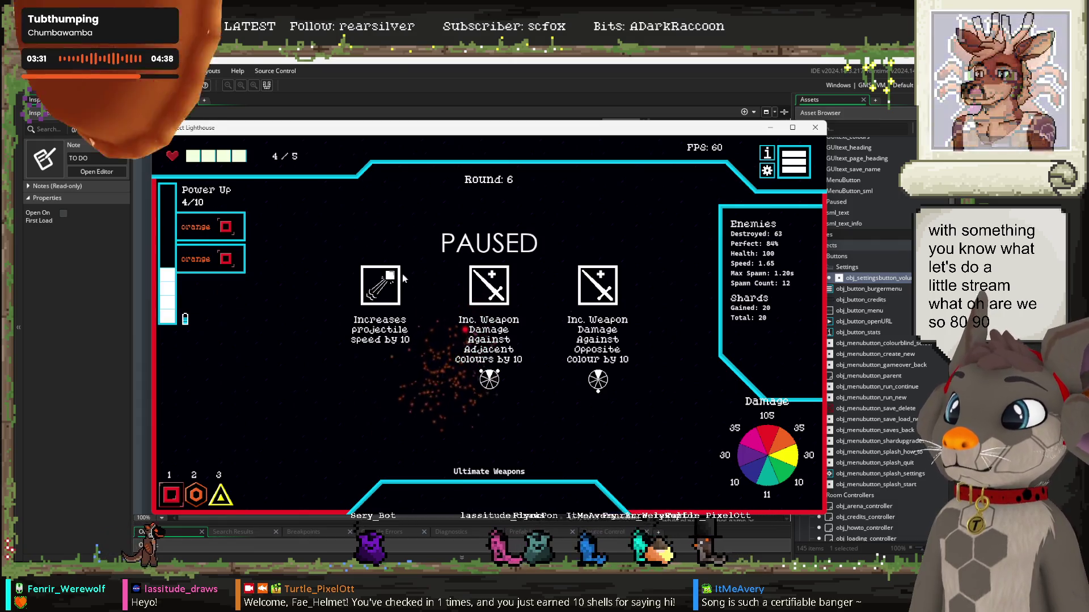
{"action": "left_click", "coordinate": [489, 285]}
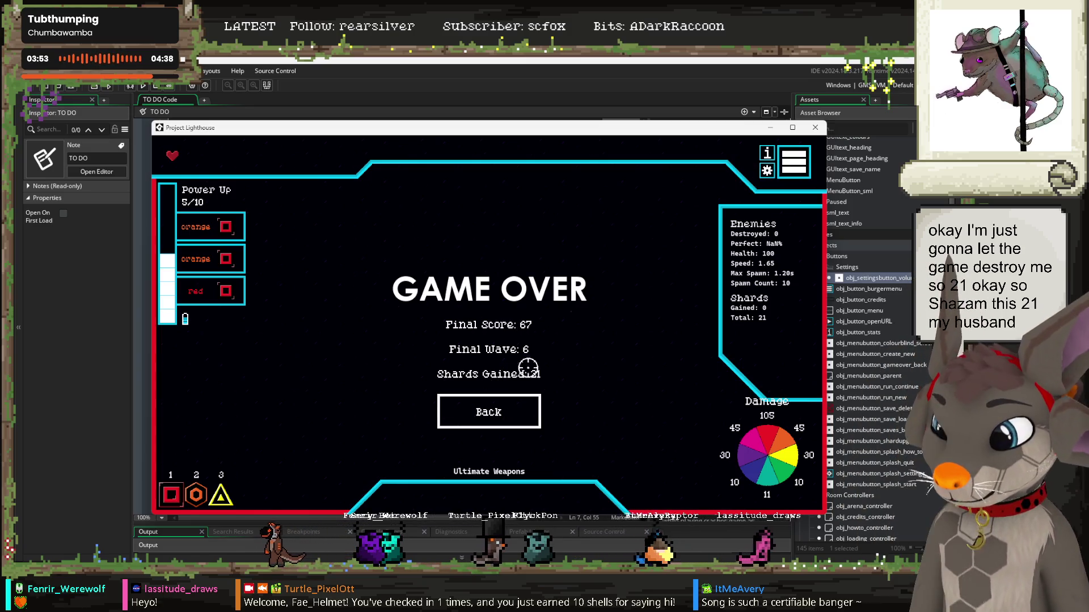
{"action": "left_click", "coordinate": [536, 400]}
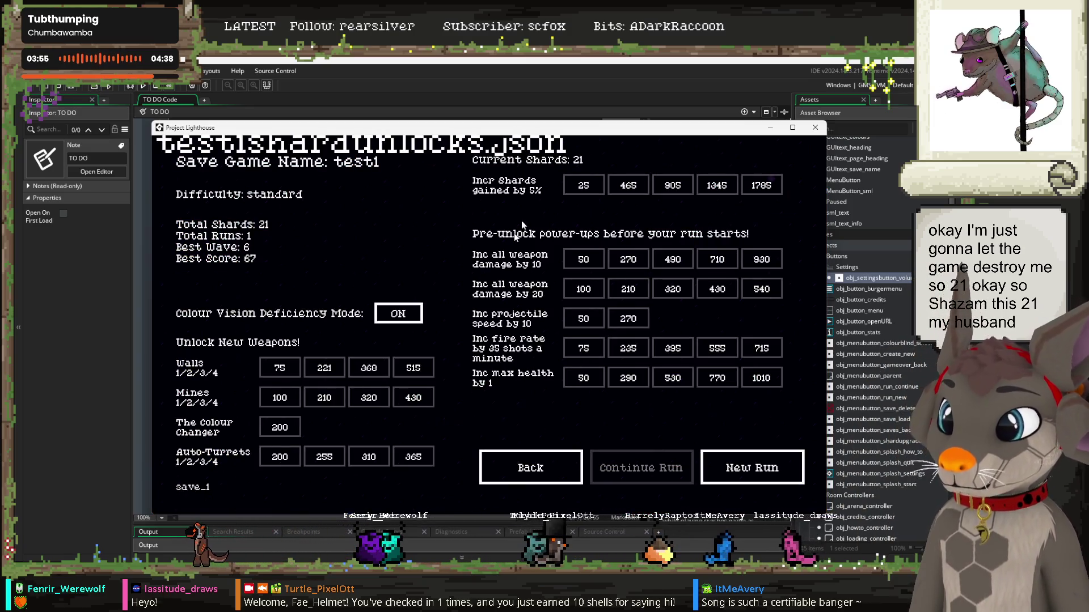
Step: Play a new run with adjacent- and opposite-colour upgrades to Game Over at wave 3, then go Back
{"action": "left_click", "coordinate": [758, 478]}
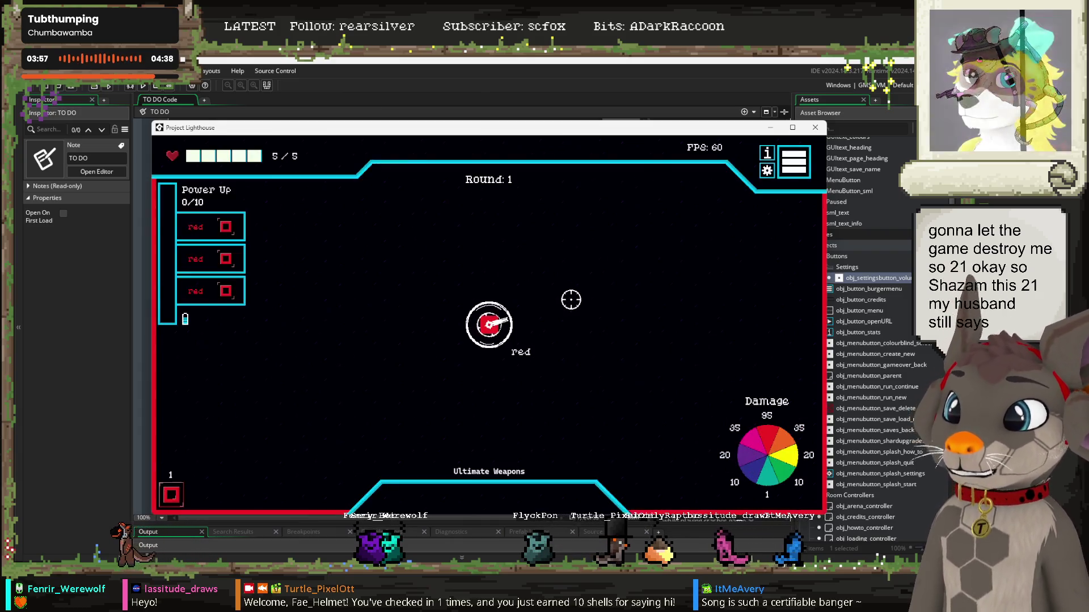
{"action": "left_click", "coordinate": [766, 153]}
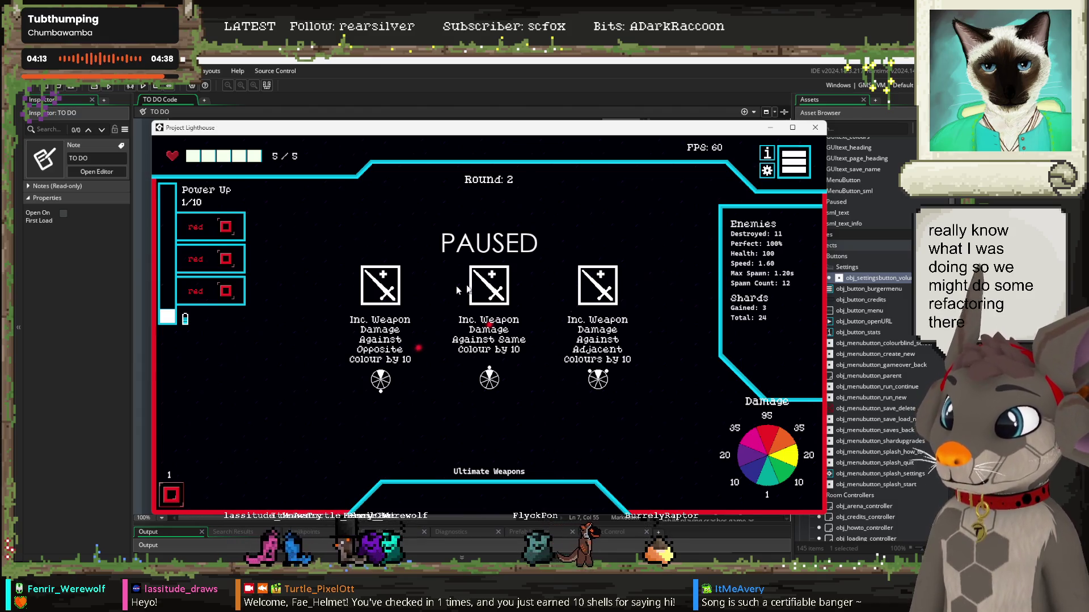
{"action": "left_click", "coordinate": [600, 295]}
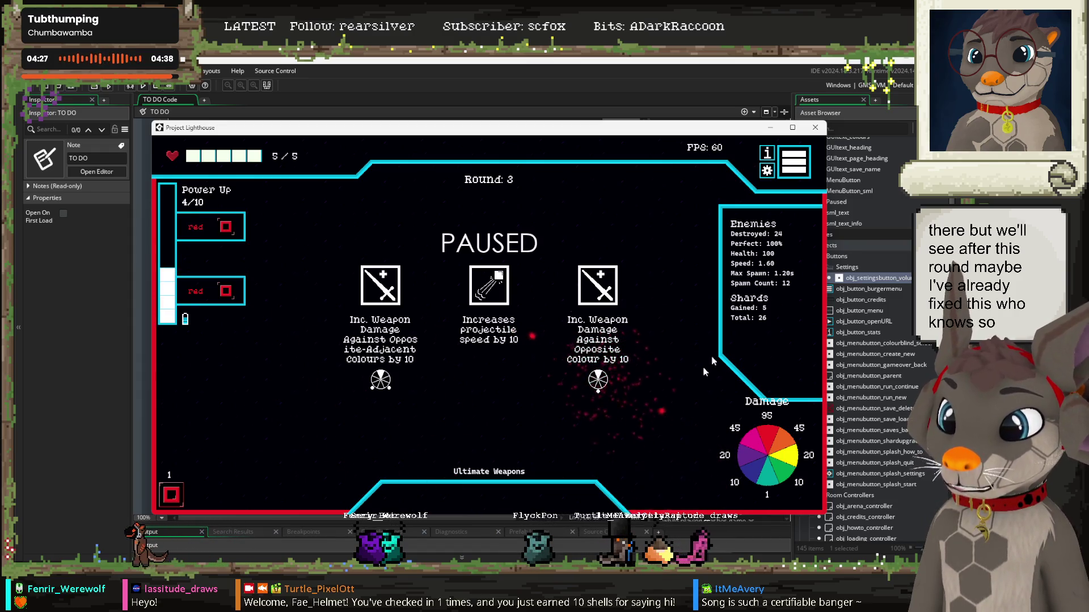
{"action": "left_click", "coordinate": [599, 284]}
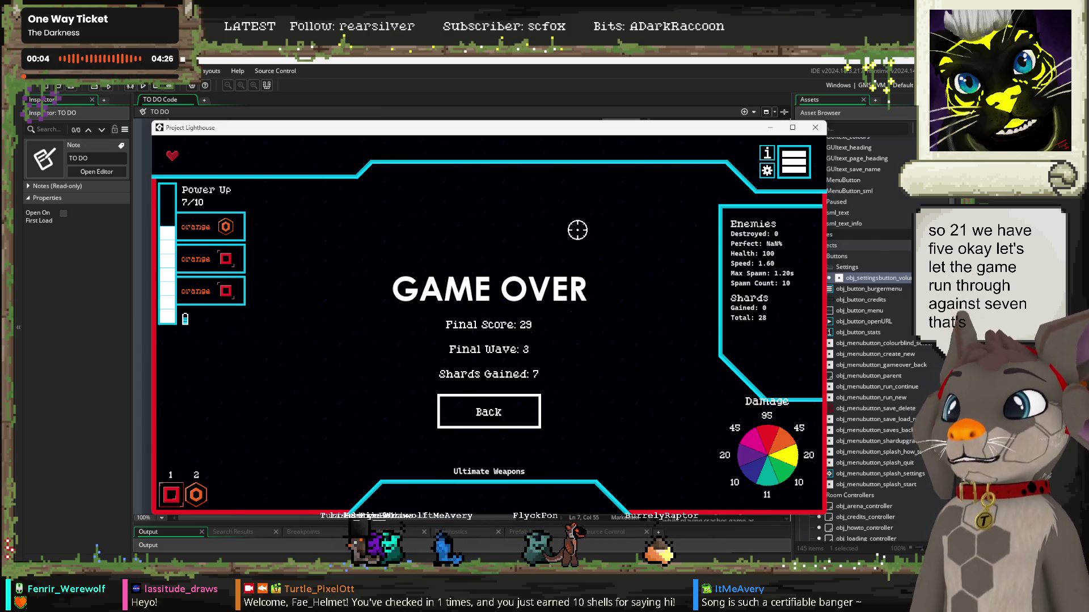
{"action": "left_click", "coordinate": [474, 420]}
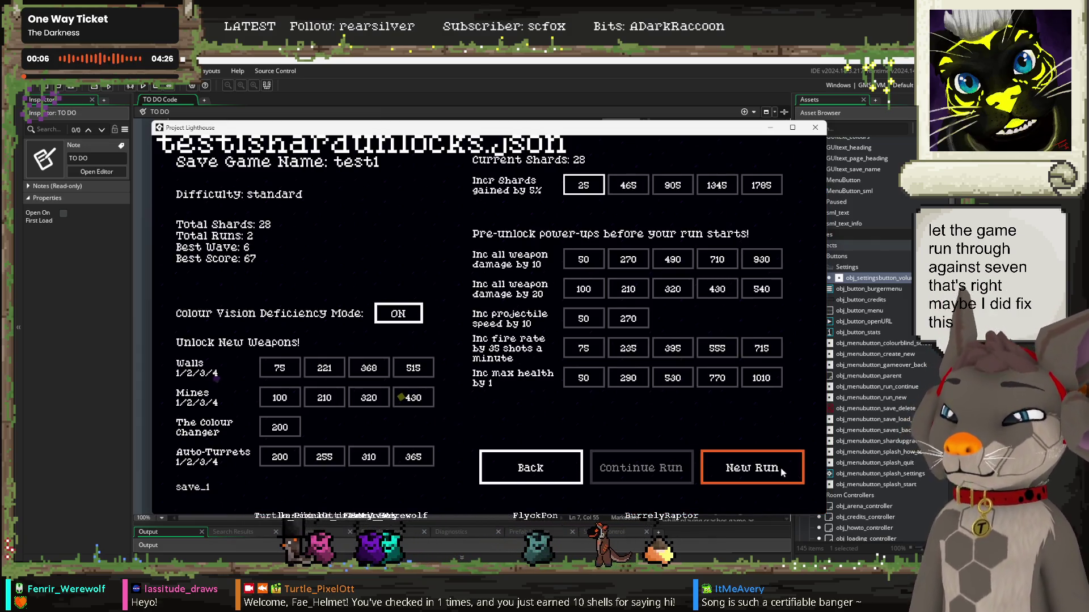
Step: Play a third run with opposite-adjacent and weapon damage upgrades until Game Over at wave 3
{"action": "left_click", "coordinate": [746, 474]}
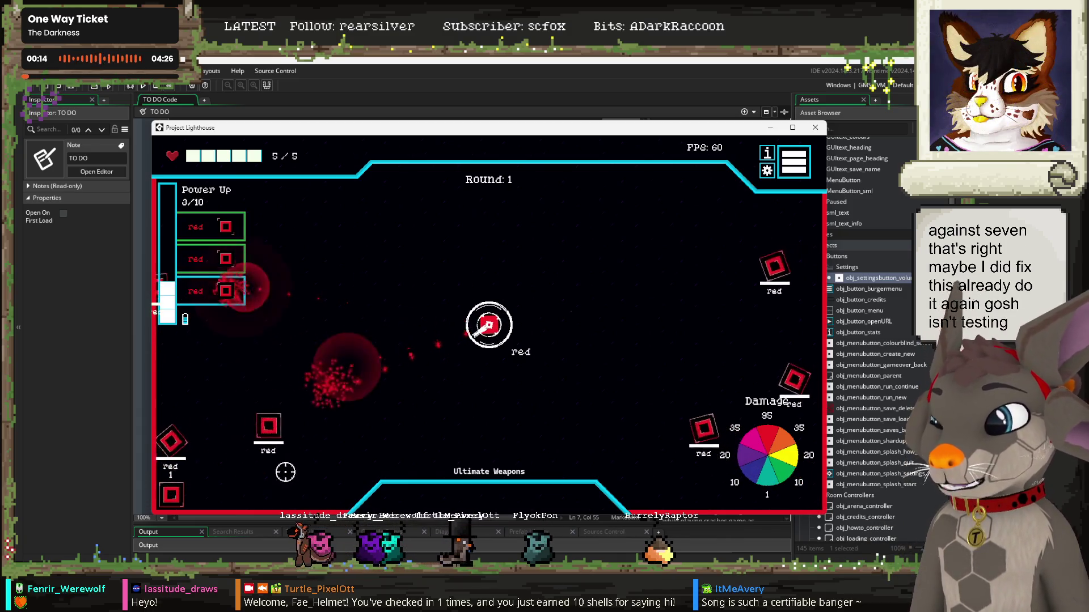
{"action": "mouse_move", "coordinate": [332, 322]}
{"action": "left_mouse_down"}
{"action": "mouse_move", "coordinate": [248, 302]}
{"action": "mouse_move", "coordinate": [576, 372]}
{"action": "mouse_move", "coordinate": [567, 360]}
{"action": "mouse_move", "coordinate": [586, 257]}
{"action": "mouse_move", "coordinate": [584, 357]}
{"action": "mouse_move", "coordinate": [309, 323]}
{"action": "mouse_move", "coordinate": [353, 418]}
{"action": "left_mouse_up"}
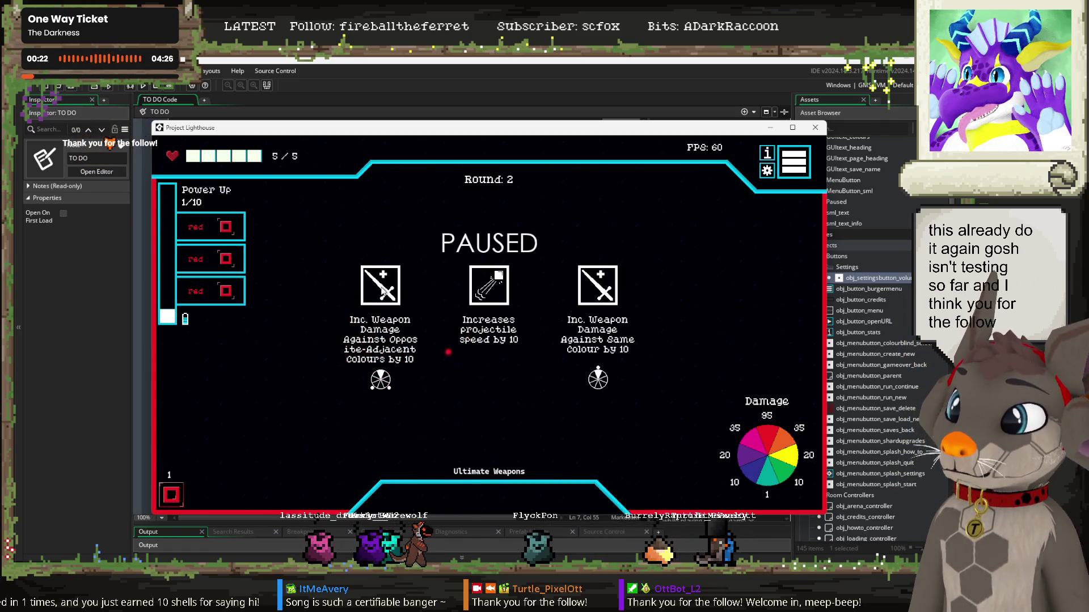
{"action": "left_click", "coordinate": [425, 274]}
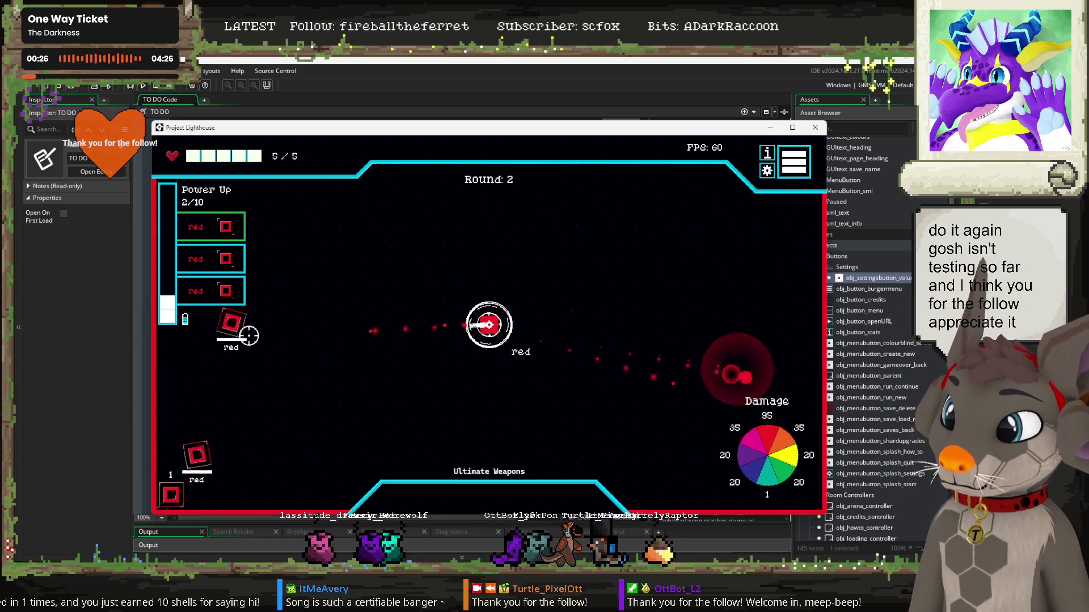
{"action": "left_click", "coordinate": [763, 153]}
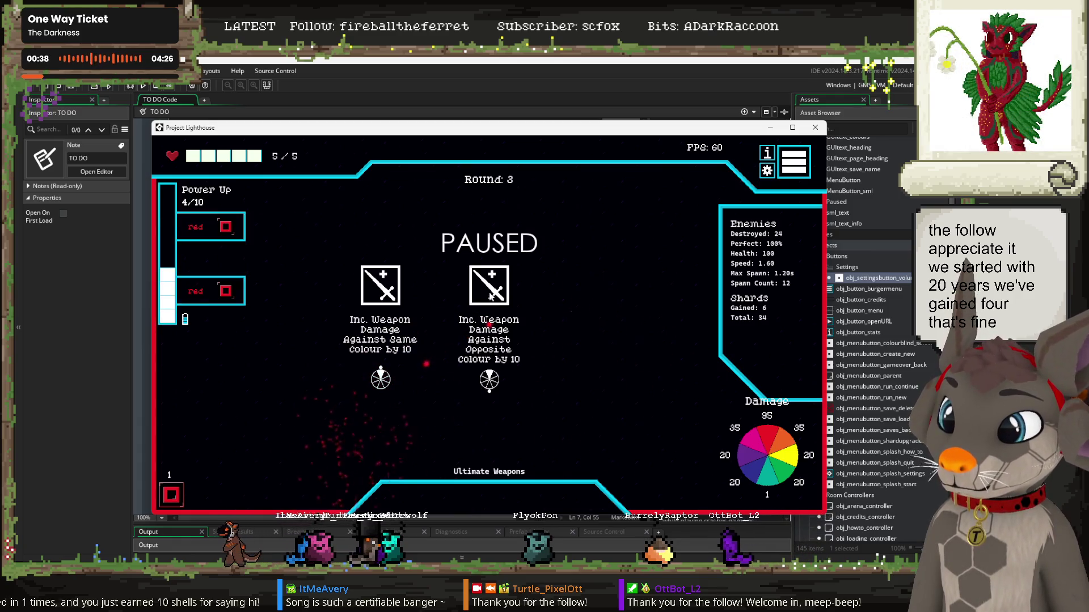
{"action": "left_click", "coordinate": [381, 306]}
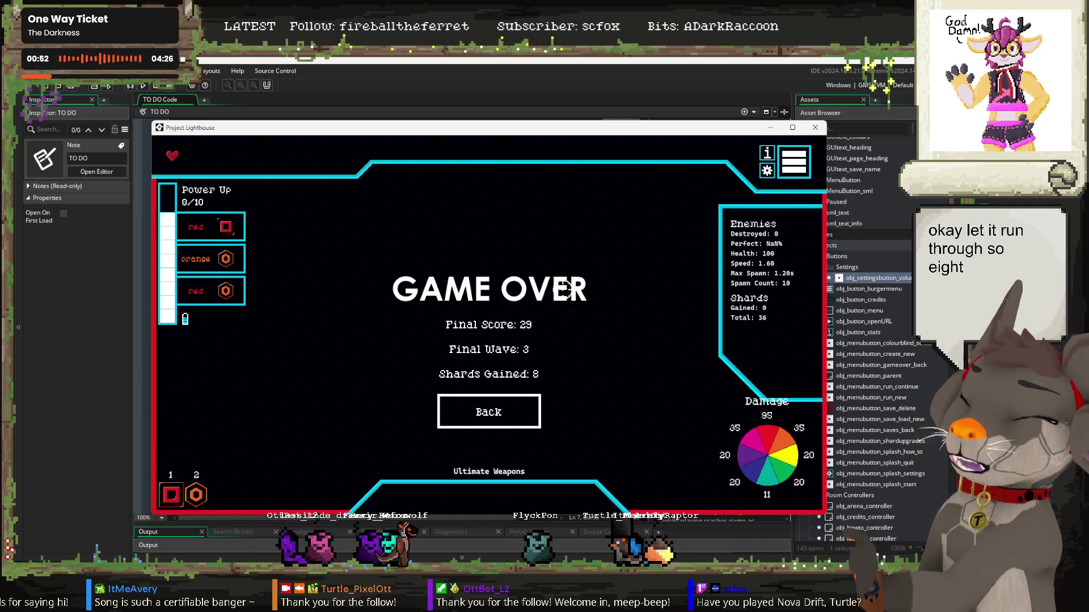
{"action": "left_click", "coordinate": [488, 412]}
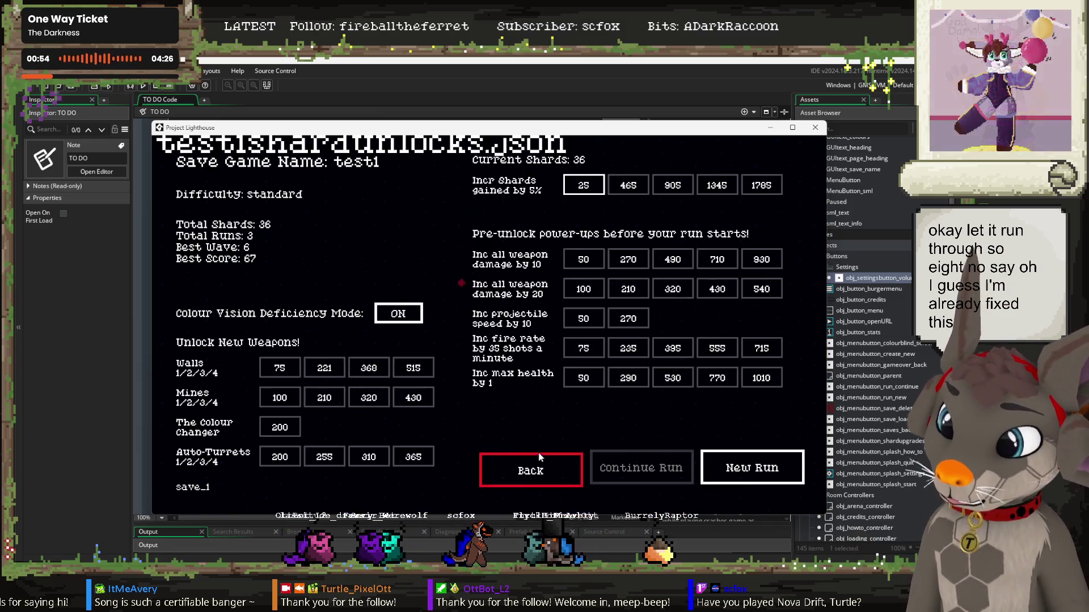
Step: Create a test profile named fjhjd in the second slot
{"action": "left_click", "coordinate": [530, 468]}
{"action": "left_click", "coordinate": [485, 403]}
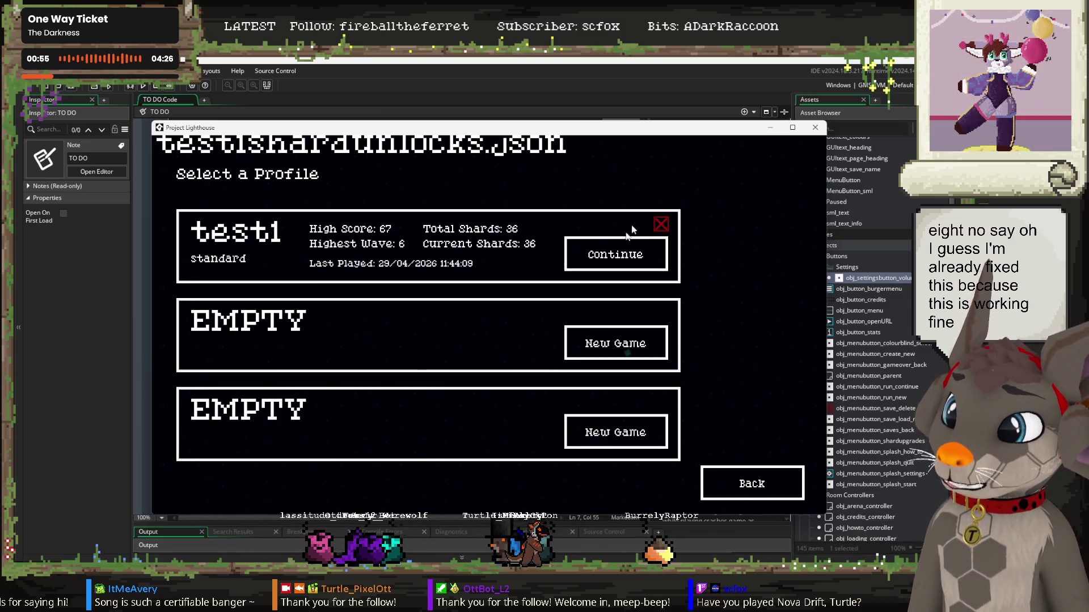
{"action": "left_click", "coordinate": [621, 343]}
{"action": "type", "text": "fjhjd"}
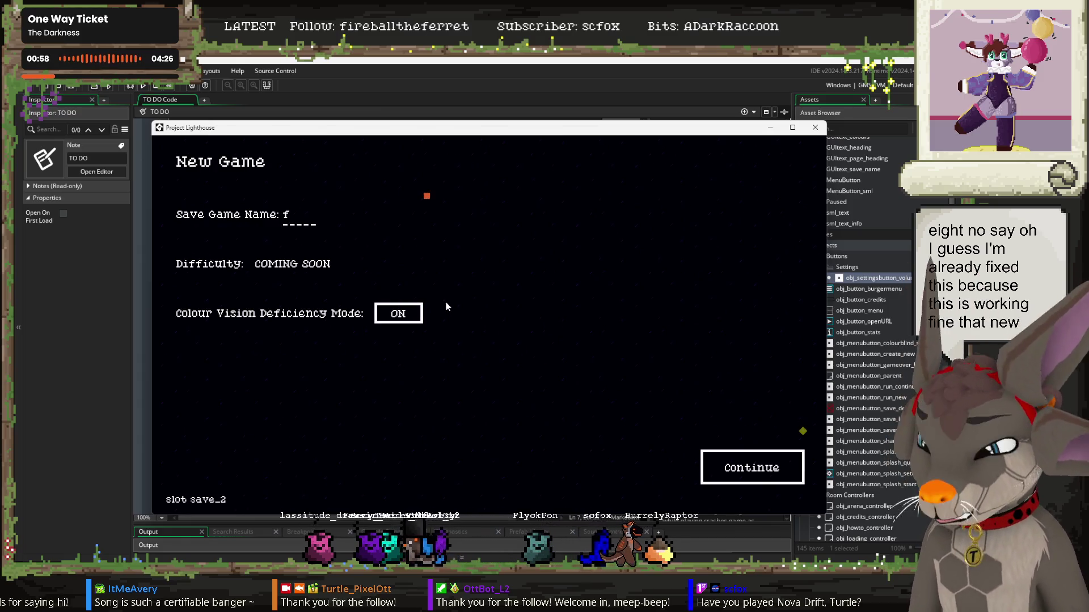
{"action": "left_click", "coordinate": [711, 460]}
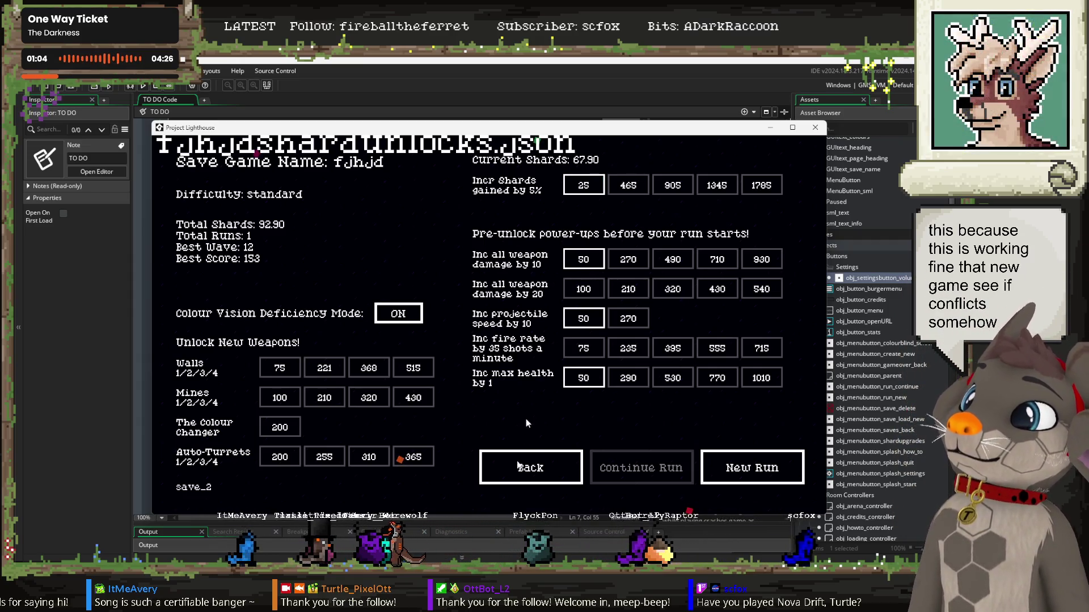
Step: Delete the fjhjd profile and create ajshh in its place
{"action": "left_click", "coordinate": [528, 468]}
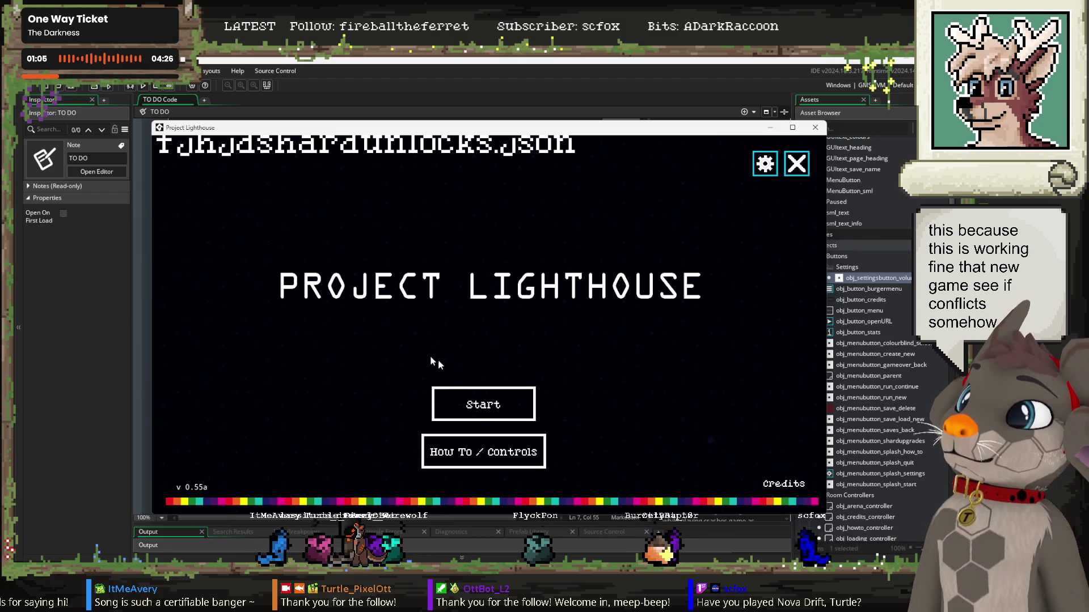
{"action": "left_click", "coordinate": [479, 406]}
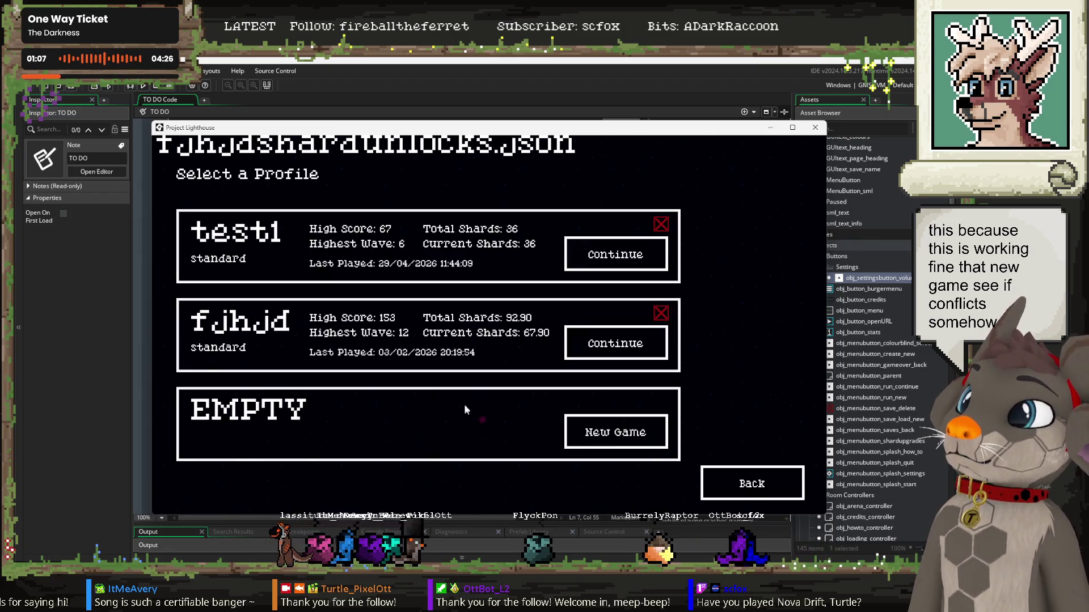
{"action": "left_click", "coordinate": [660, 315]}
{"action": "left_click", "coordinate": [624, 348]}
{"action": "type", "text": "ajs"}
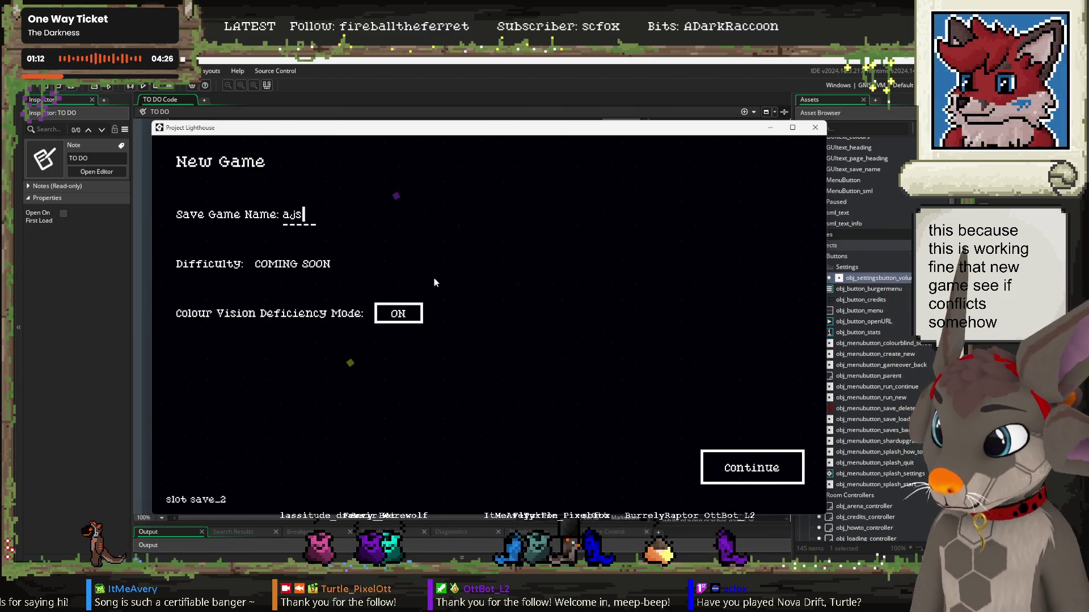
{"action": "type", "text": "hh"}
{"action": "left_click", "coordinate": [726, 467]}
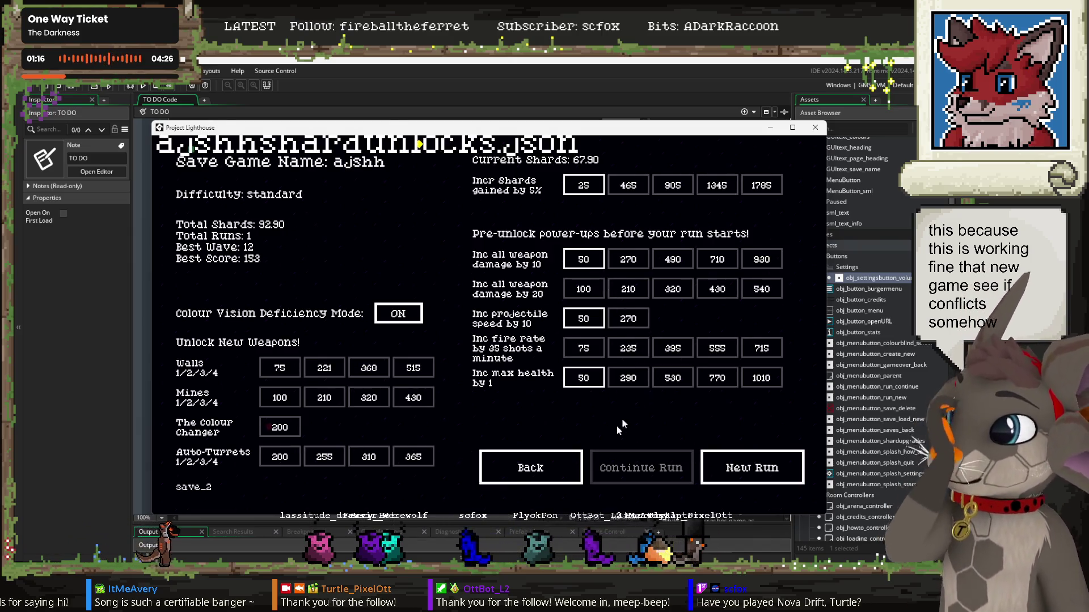
Step: Delete the ajshh profile and create the plink save in that slot
{"action": "left_click", "coordinate": [559, 465]}
{"action": "left_click", "coordinate": [483, 403]}
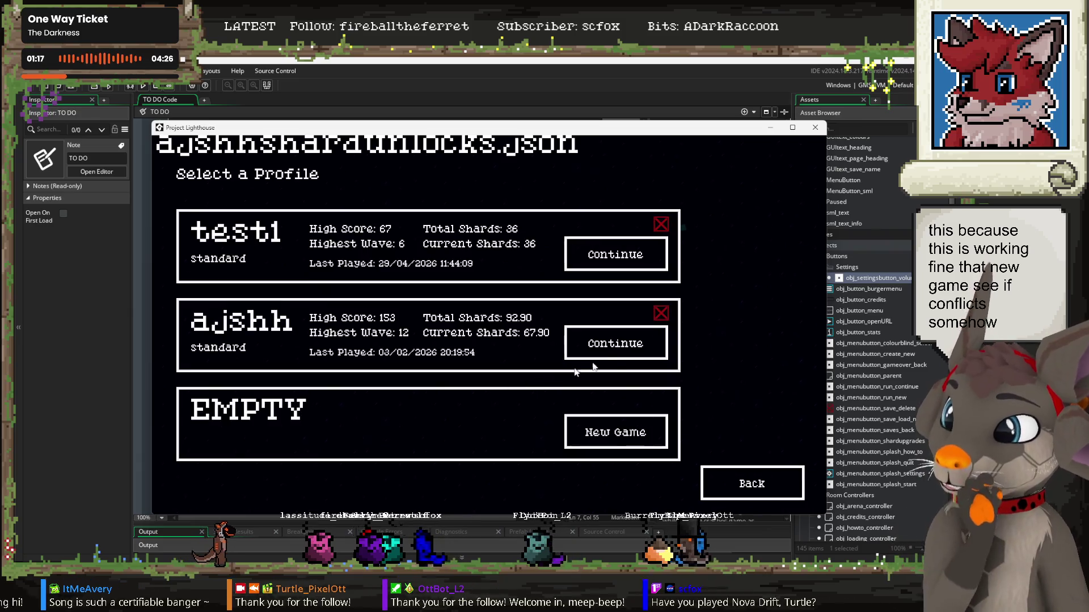
{"action": "left_click", "coordinate": [661, 313]}
{"action": "left_click", "coordinate": [584, 343]}
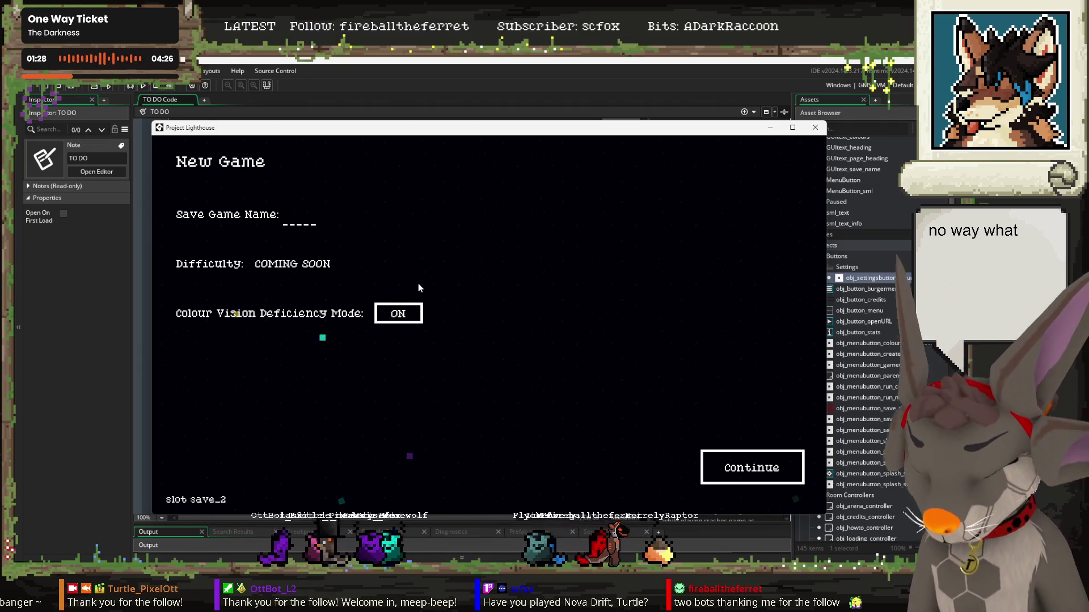
{"action": "type", "text": "plink"}
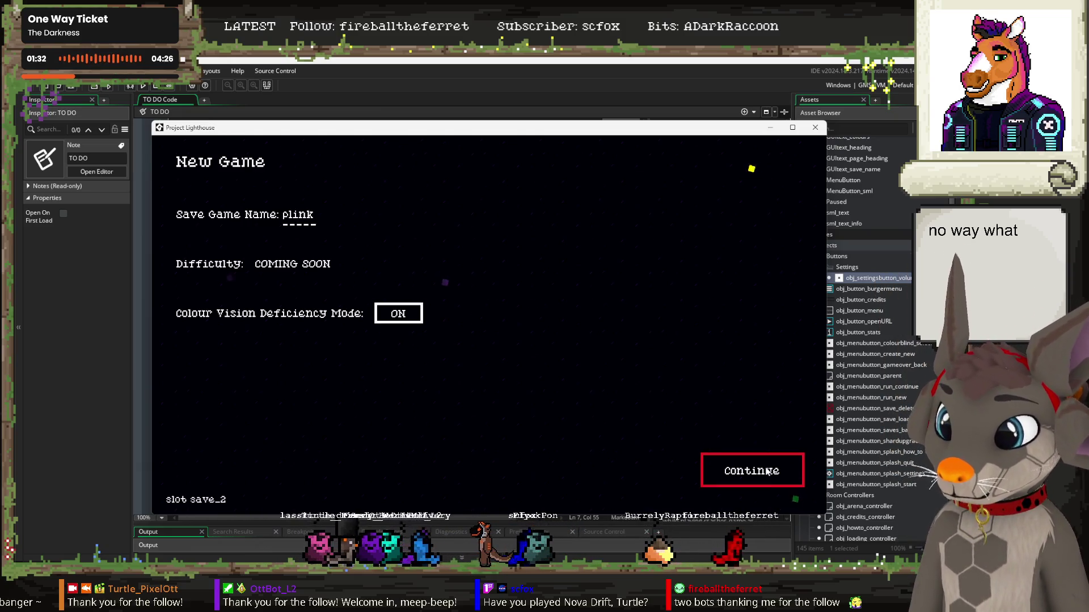
{"action": "left_click", "coordinate": [767, 472]}
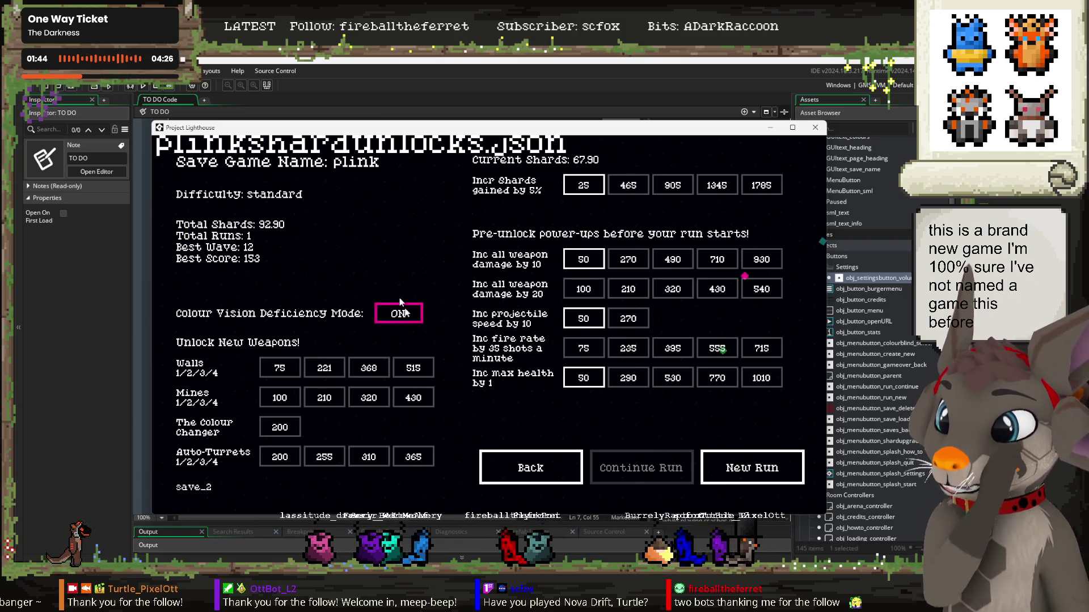
{"action": "left_click", "coordinate": [543, 467]}
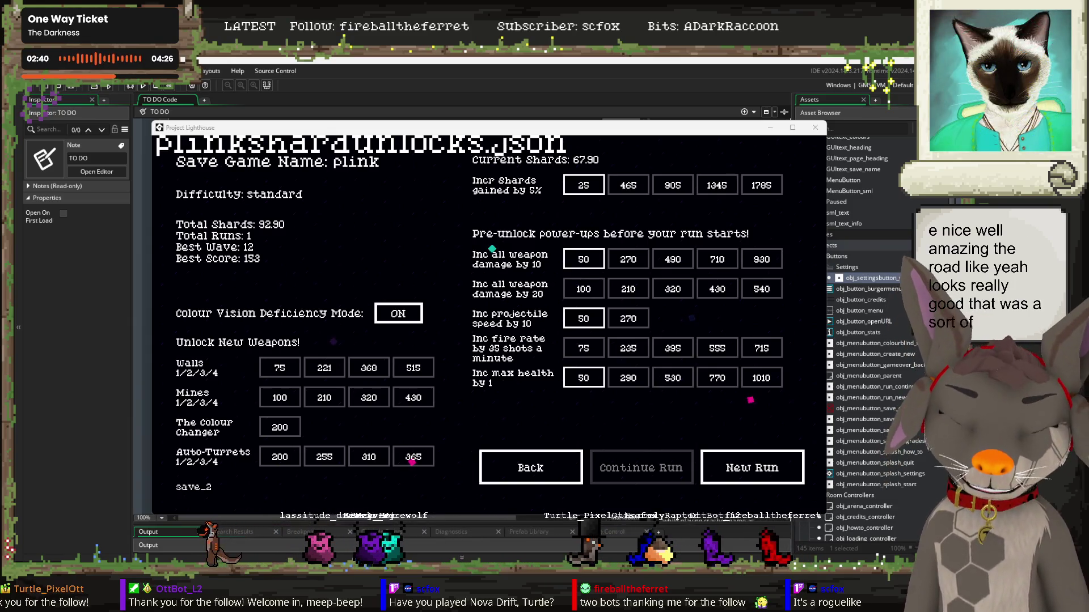
Step: Move the game window up-left, then go back to the title screen and open profile selection
{"action": "left_click_drag", "start_coordinate": [643, 132], "coordinate": [625, 117]}
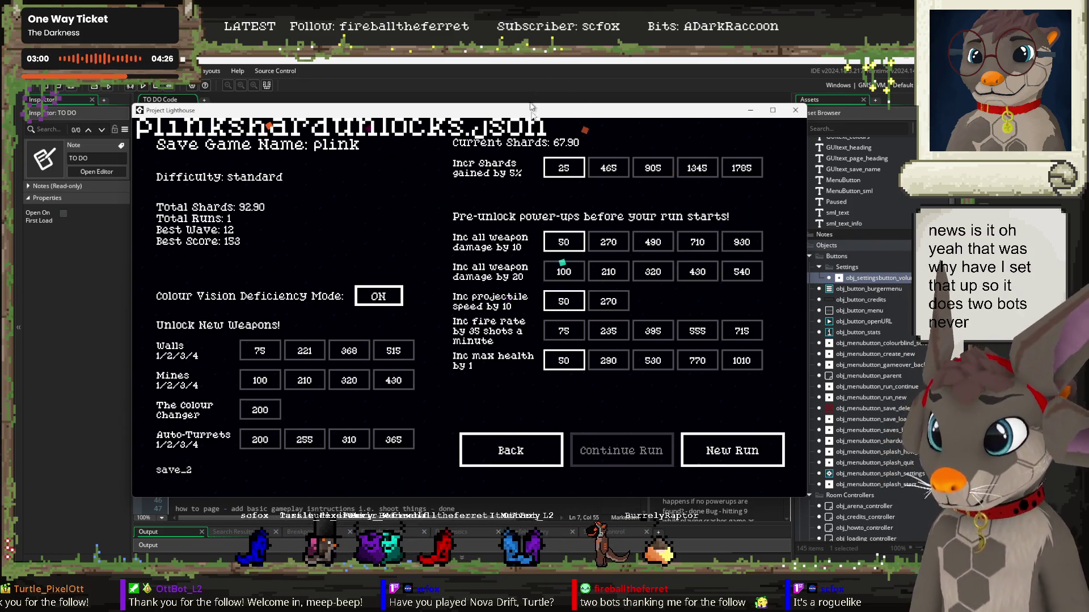
{"action": "left_click", "coordinate": [496, 458]}
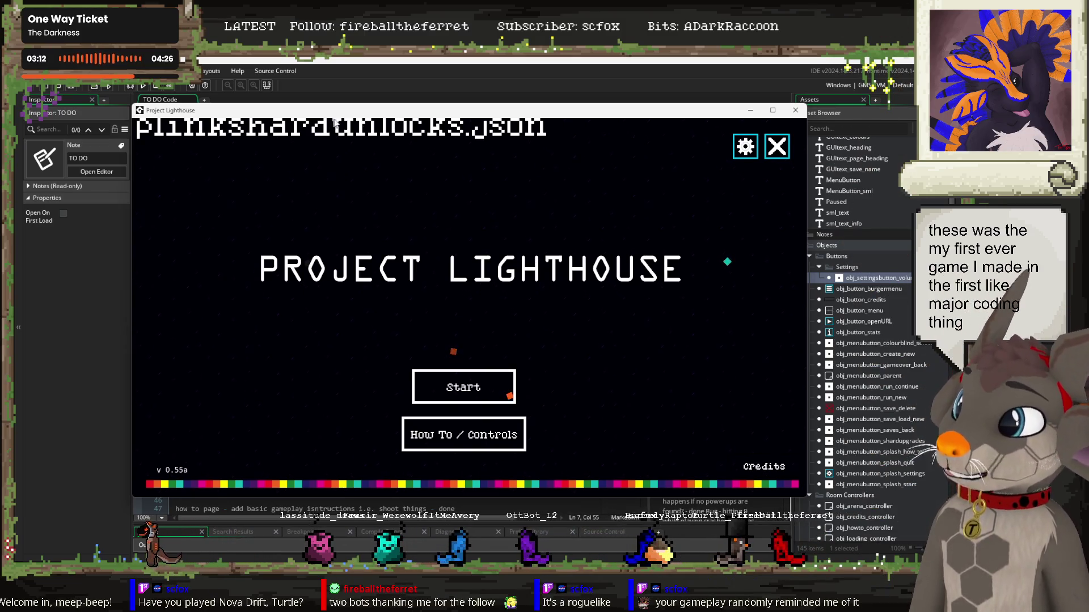
{"action": "left_click", "coordinate": [435, 372]}
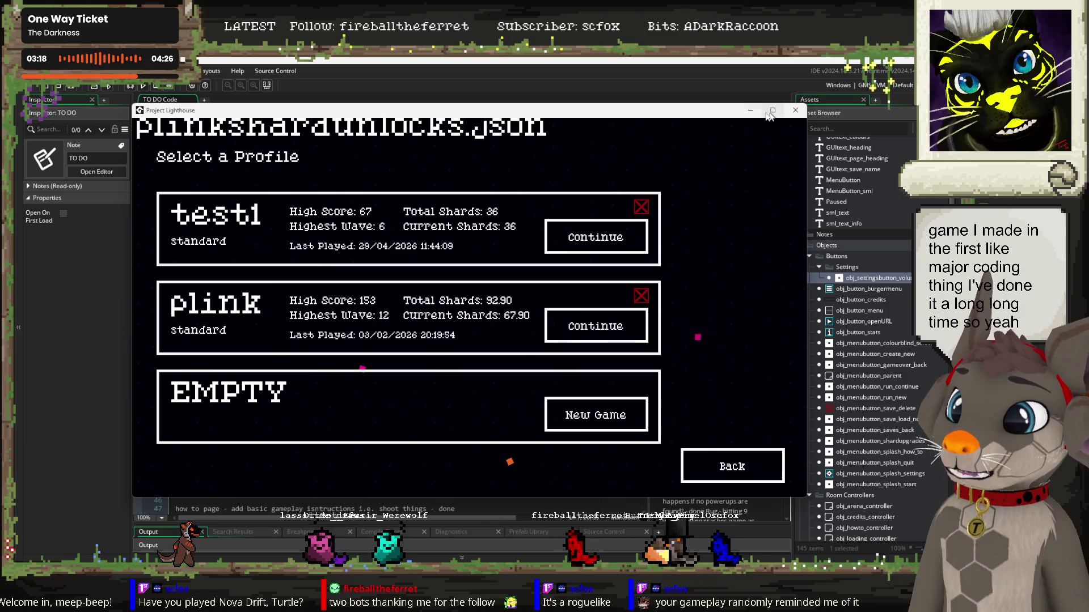
Step: Return to the title screen and close the game's test window
{"action": "left_click", "coordinate": [760, 460]}
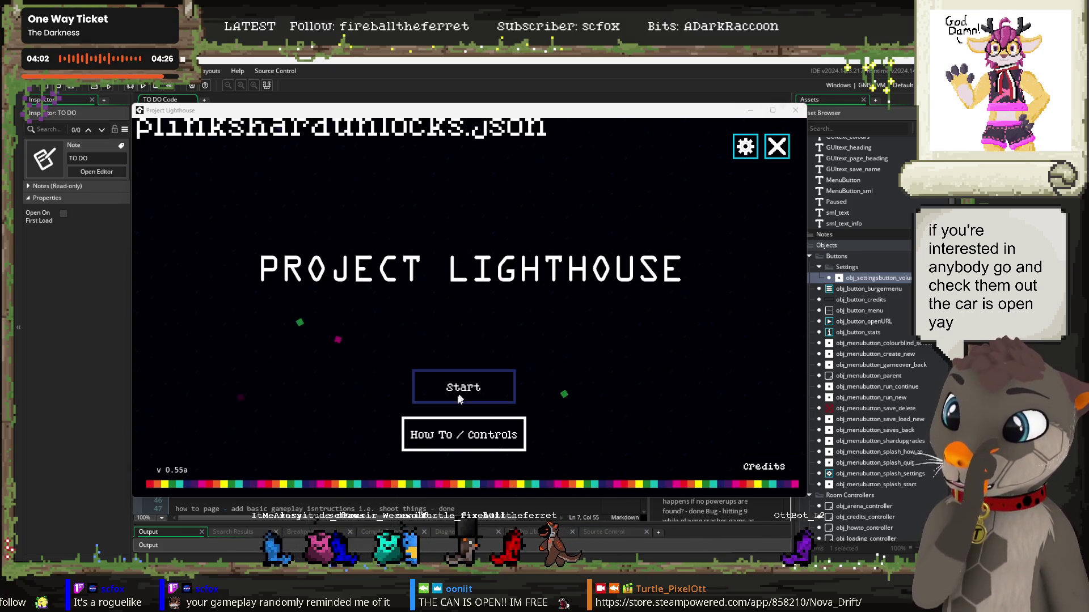
{"action": "left_click", "coordinate": [795, 111]}
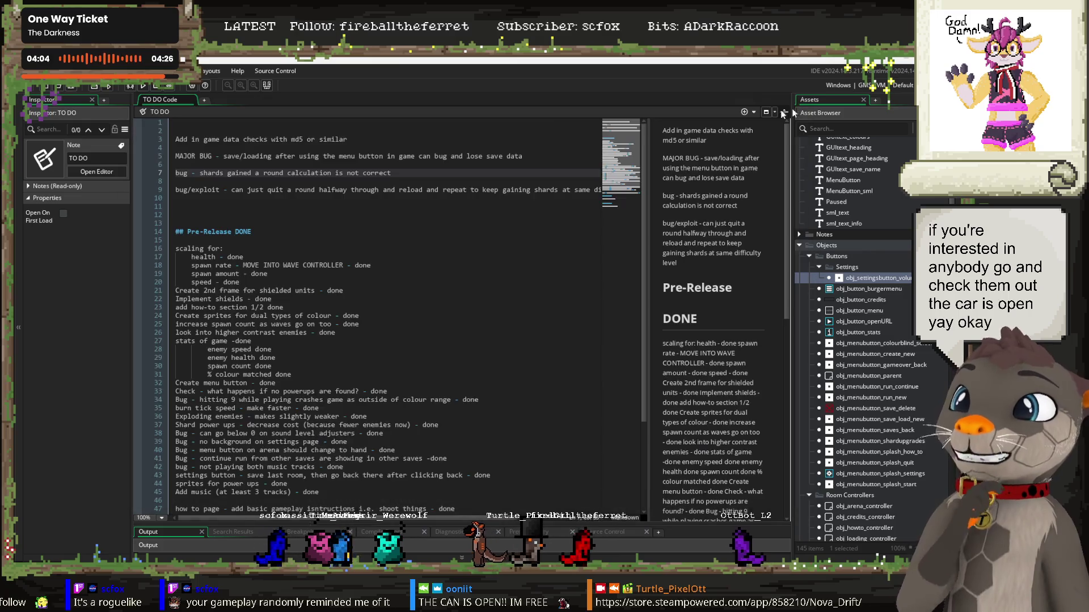
Step: Append '- d' to the shard bug line, then cut that line and remove the leftover blank lines
{"action": "left_click", "coordinate": [444, 172]}
{"action": "type", "text": "- d"}
{"action": "key", "text": "shift+Home"}
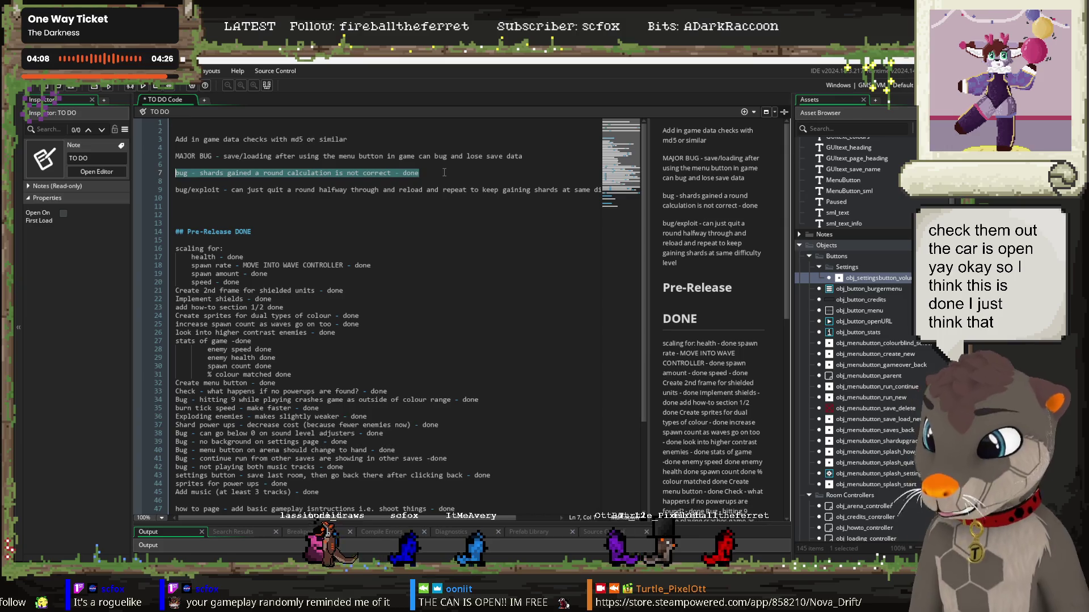
{"action": "key", "text": "BackSpace"}
{"action": "key", "text": "BackSpace"}
{"action": "key", "text": "BackSpace"}
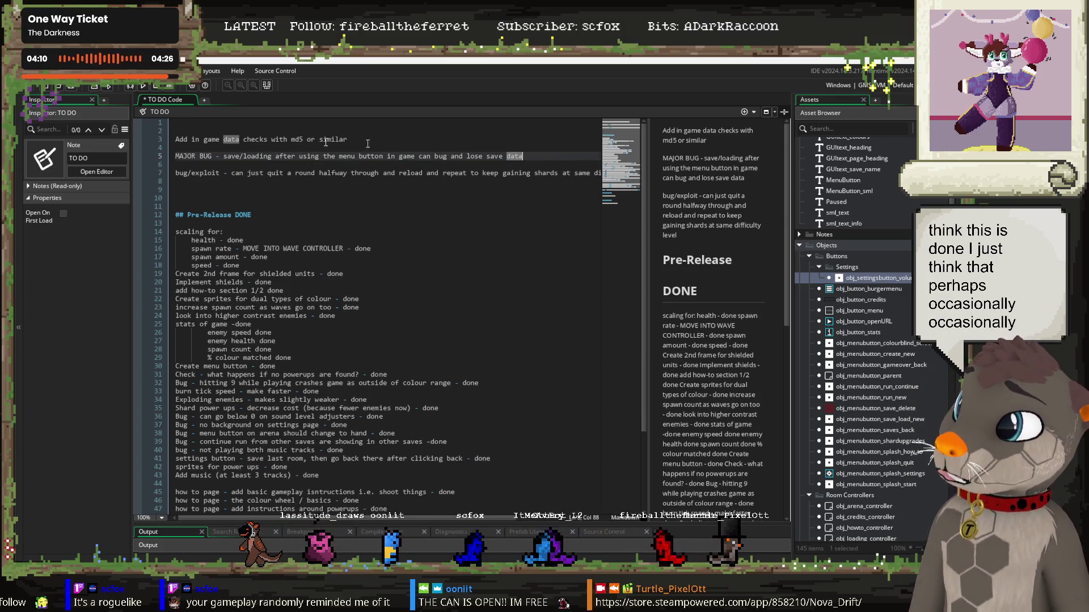
{"action": "left_click_drag", "start_coordinate": [522, 156], "coordinate": [220, 153]}
{"action": "scroll", "coordinate": [173, 431], "scroll_direction": "down", "scroll_amount": 4}
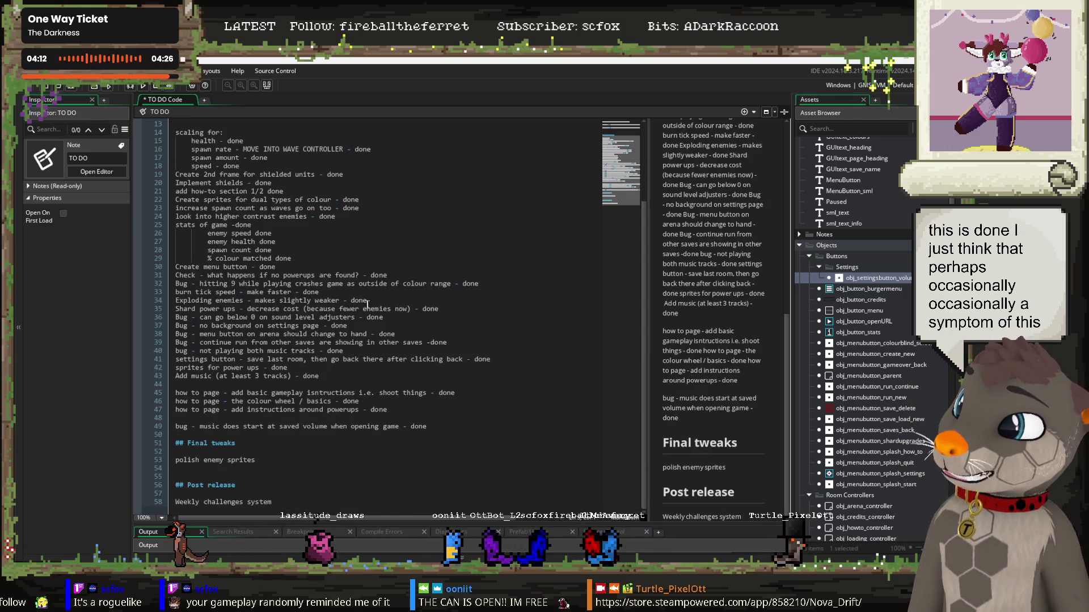
{"action": "scroll", "coordinate": [173, 431], "scroll_direction": "up", "scroll_amount": 4}
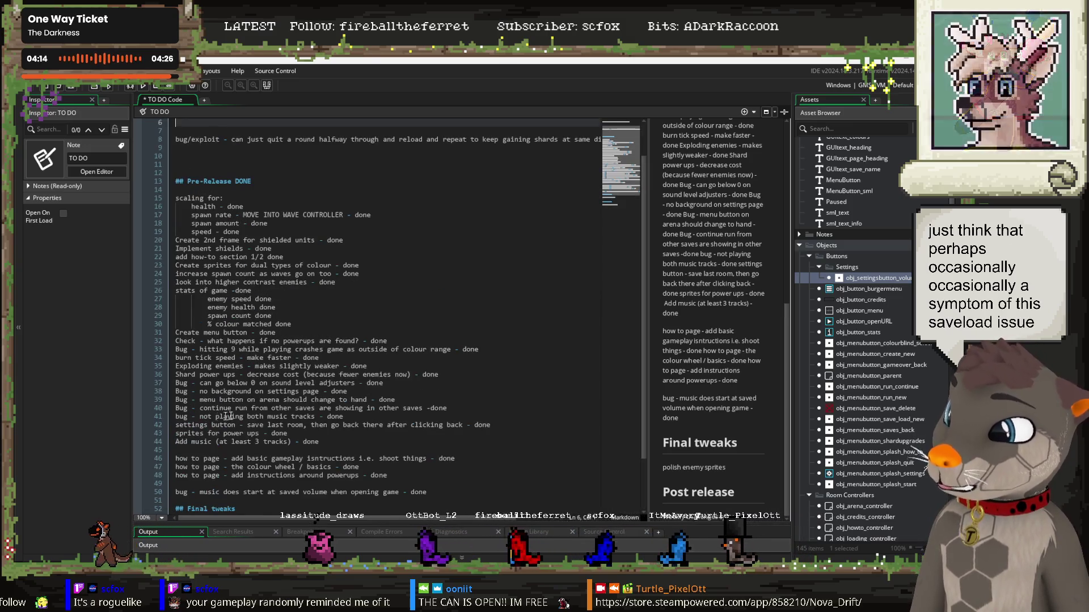
{"action": "key", "text": "BackSpace"}
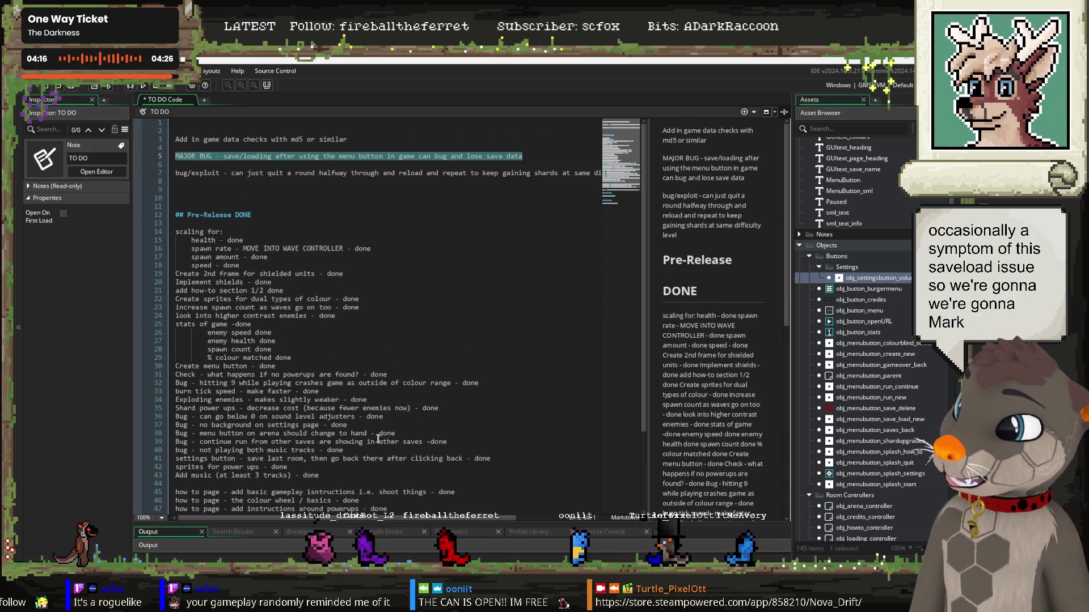
Step: Place the caret on the blank line in the DONE list, then on blank lines 9 and 13
{"action": "scroll", "coordinate": [177, 419], "scroll_direction": "down", "scroll_amount": 4}
{"action": "left_click", "coordinate": [178, 419]}
{"action": "double_click", "coordinate": [419, 427]}
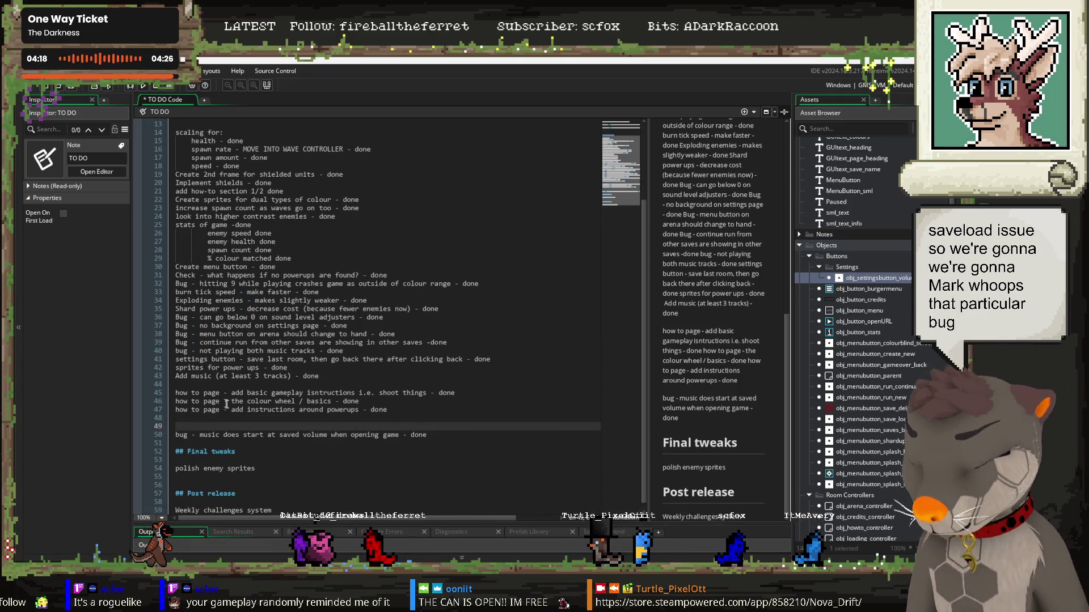
{"action": "scroll", "coordinate": [327, 308], "scroll_direction": "up", "scroll_amount": 4}
{"action": "left_click", "coordinate": [192, 189]}
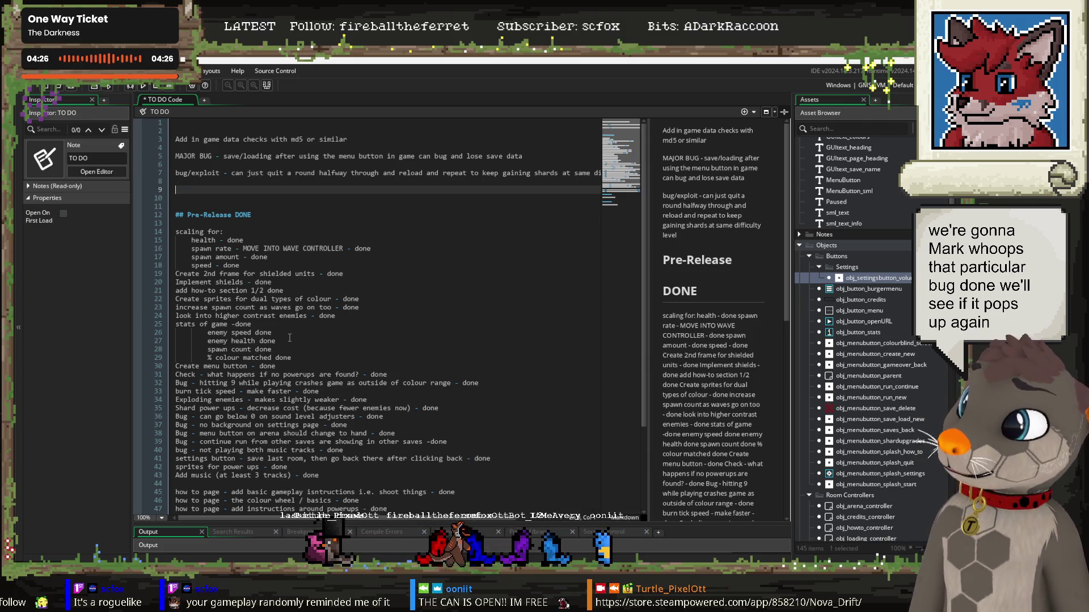
{"action": "left_click", "coordinate": [294, 224]}
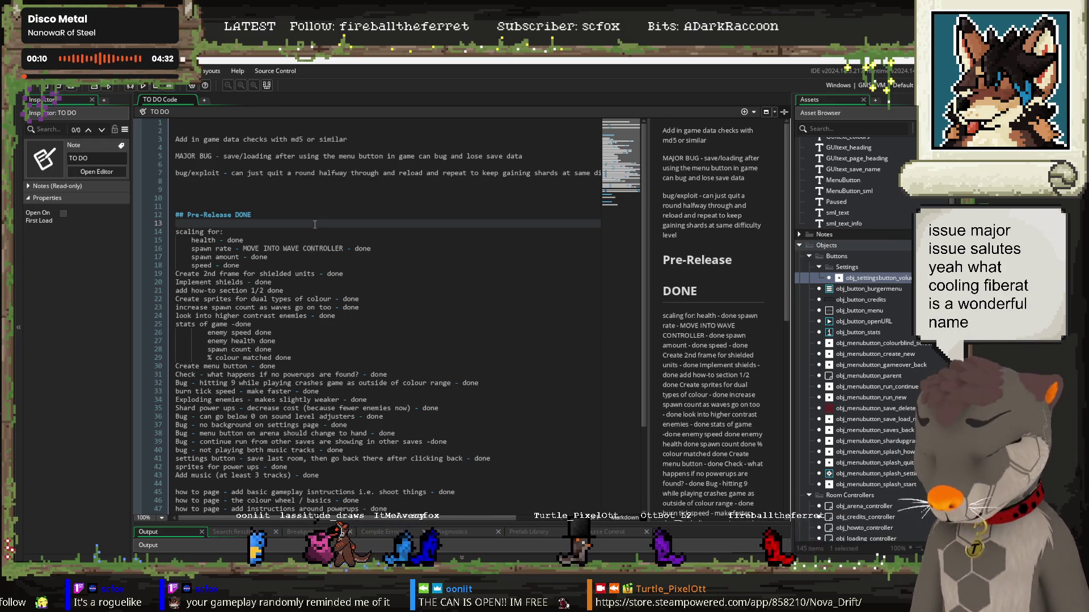
Step: Remove the blank lines at the top of the TO DO note and save it
{"action": "left_click", "coordinate": [257, 130]}
{"action": "key", "text": "BackSpace"}
{"action": "key", "text": "Delete"}
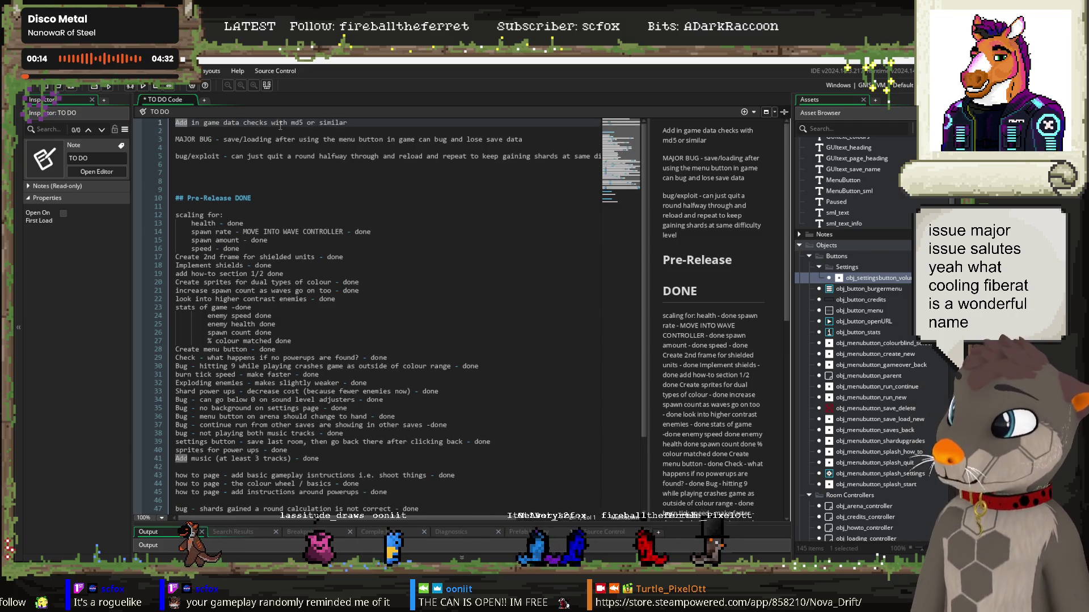
{"action": "key", "text": "ctrl+s"}
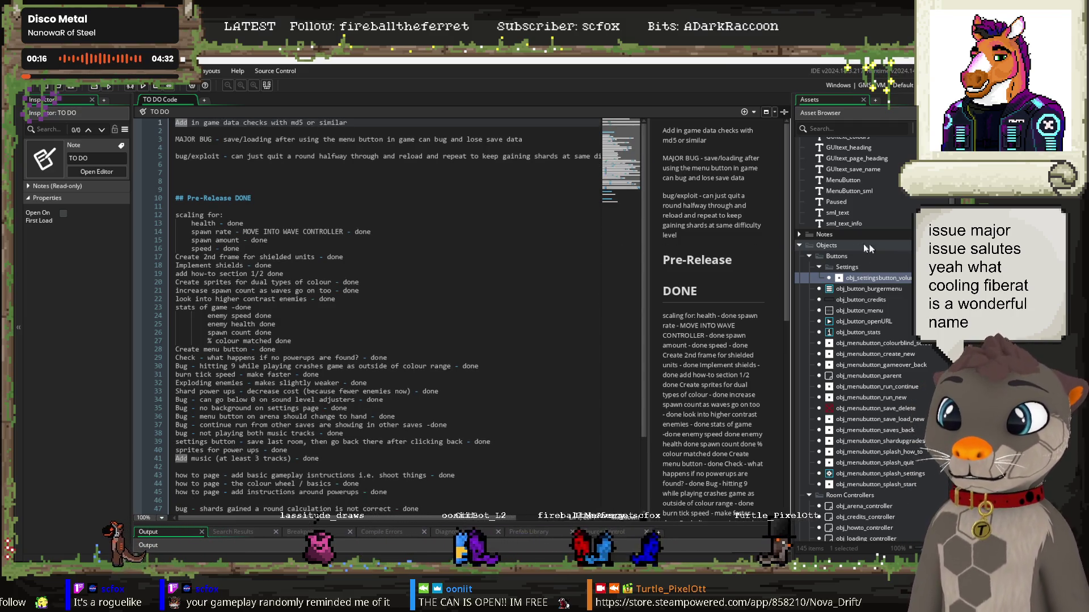
Step: Browse Objects > Room Controllers in the Asset Browser and open obj_new_game_controller
{"action": "left_click", "coordinate": [797, 244]}
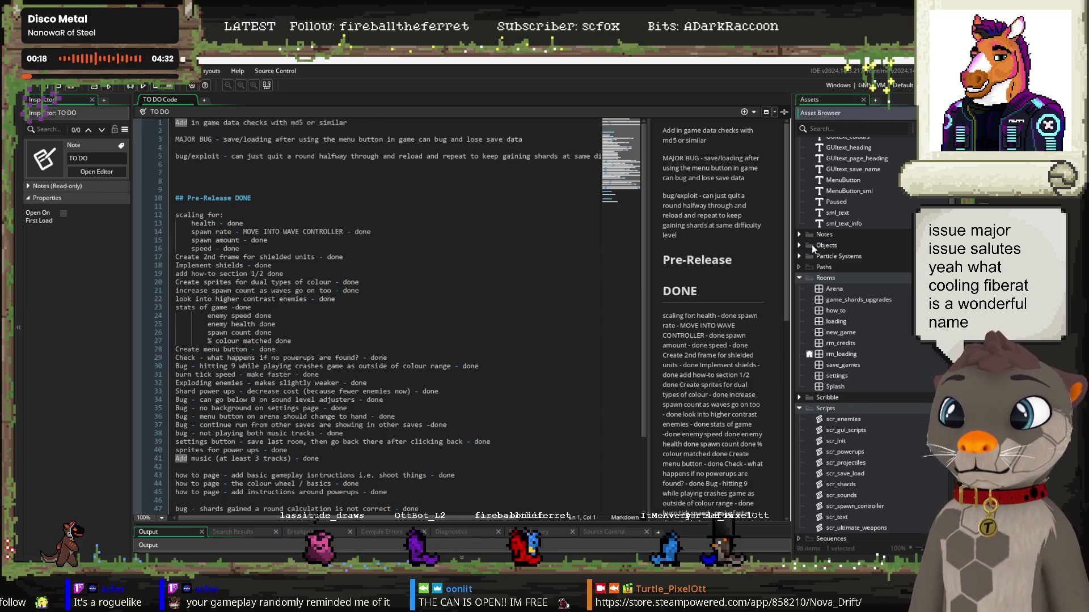
{"action": "left_click", "coordinate": [797, 245]}
{"action": "left_click", "coordinate": [818, 268]}
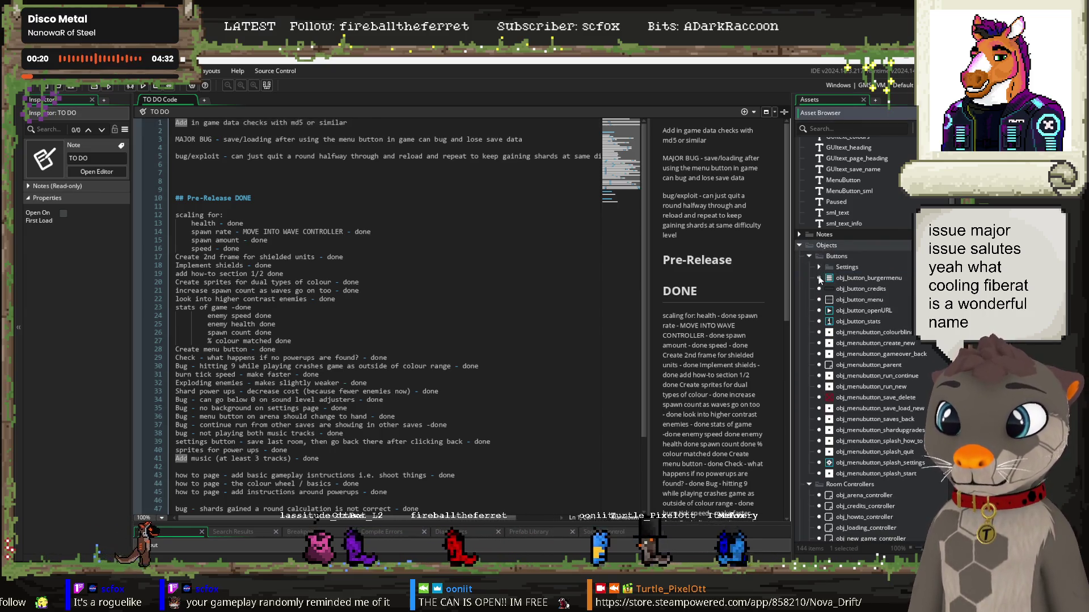
{"action": "left_click", "coordinate": [809, 257]}
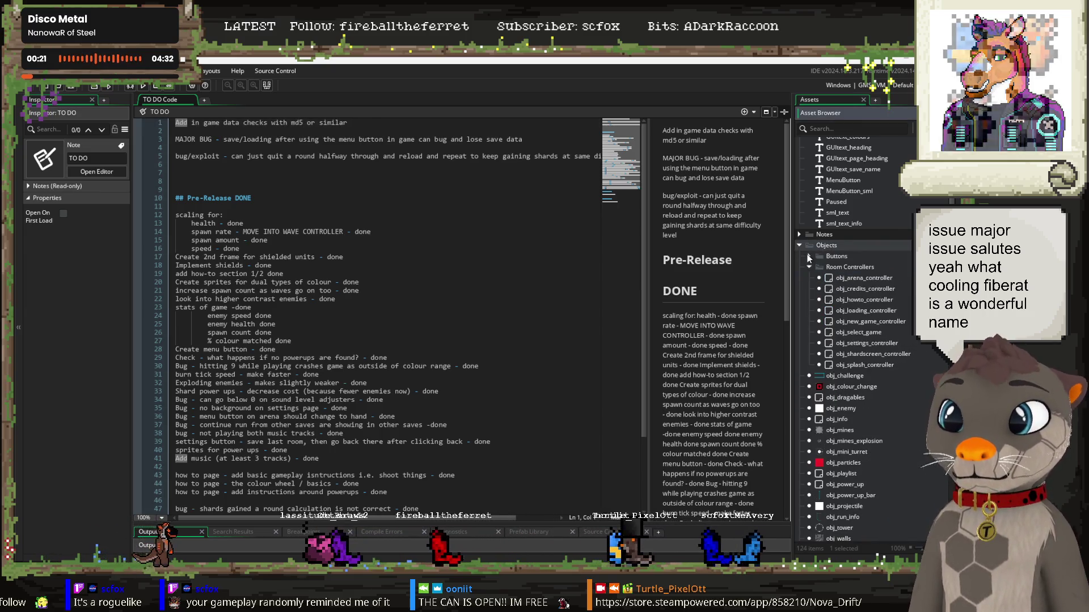
{"action": "left_click", "coordinate": [873, 280]}
{"action": "double_click", "coordinate": [858, 322]}
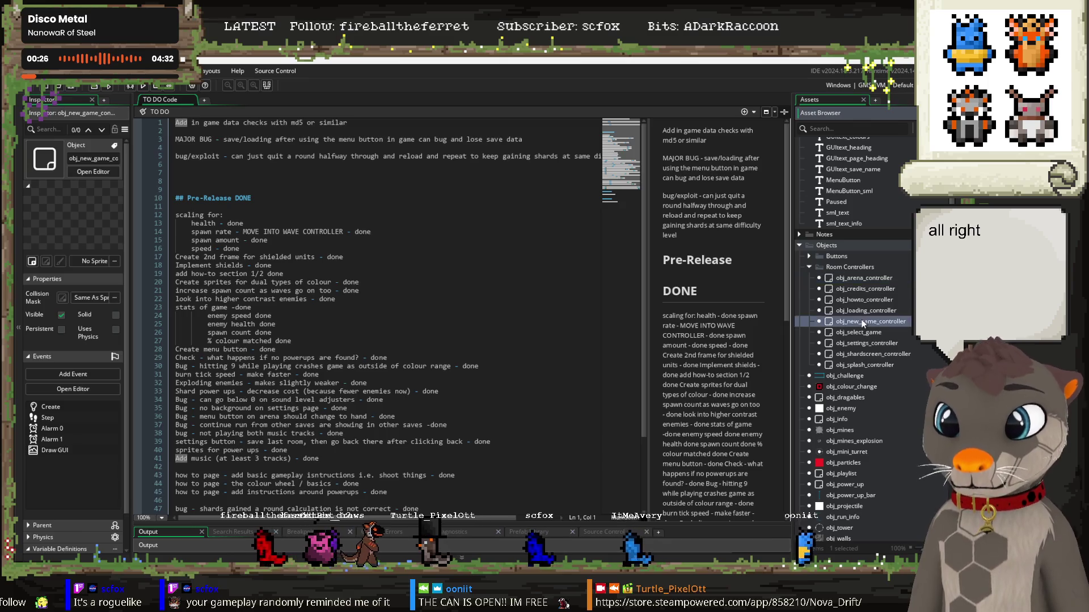